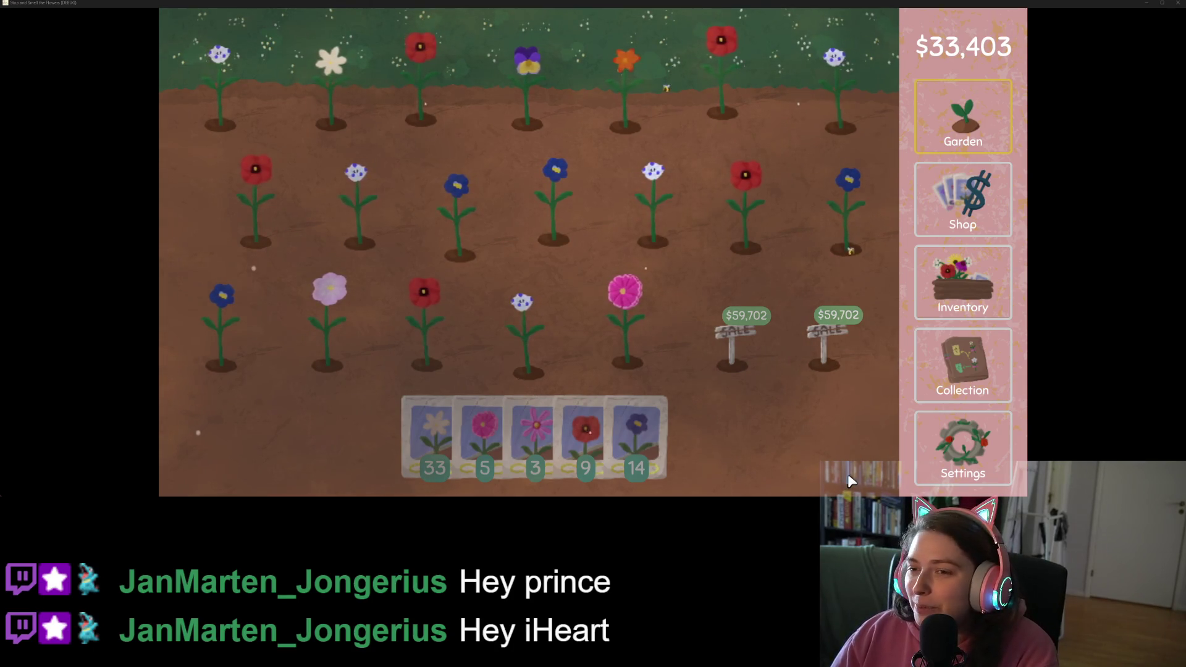
Step: View the flower collection map, then quit the game without saving
click(946, 398)
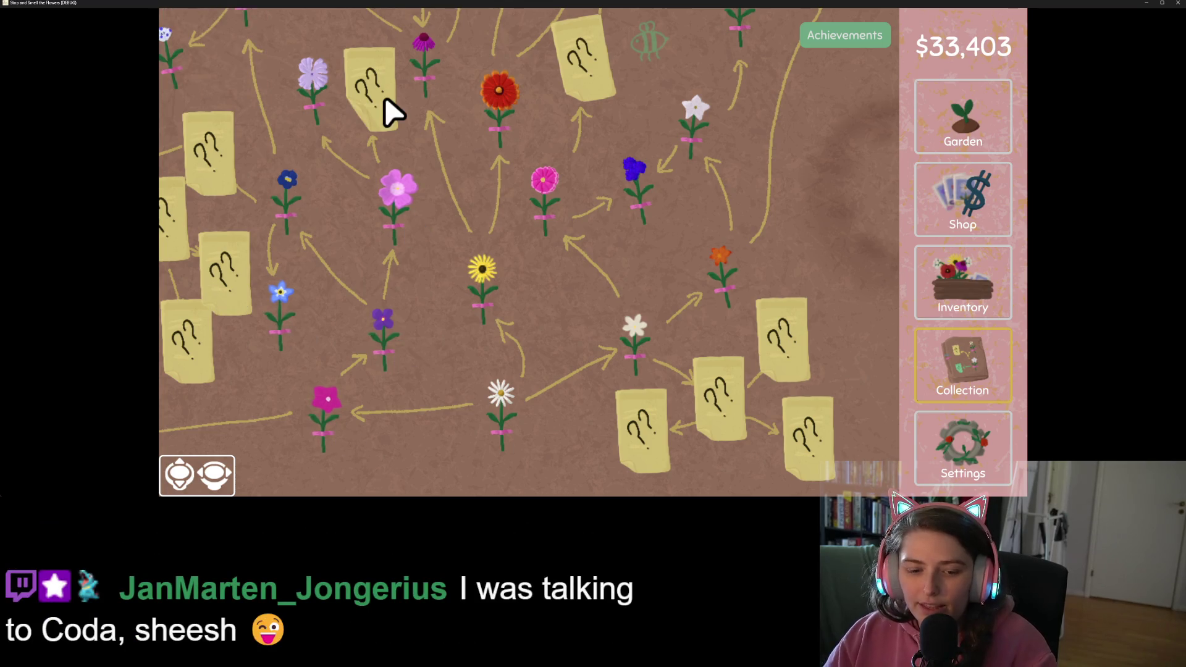
click(1176, 3)
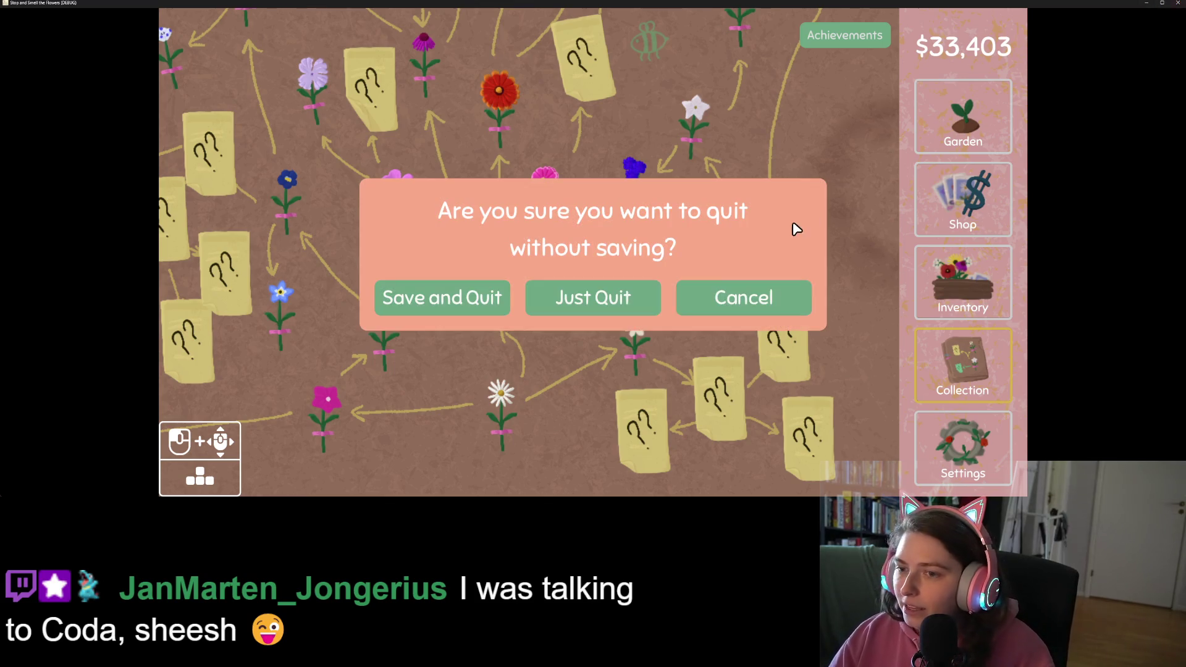
click(614, 299)
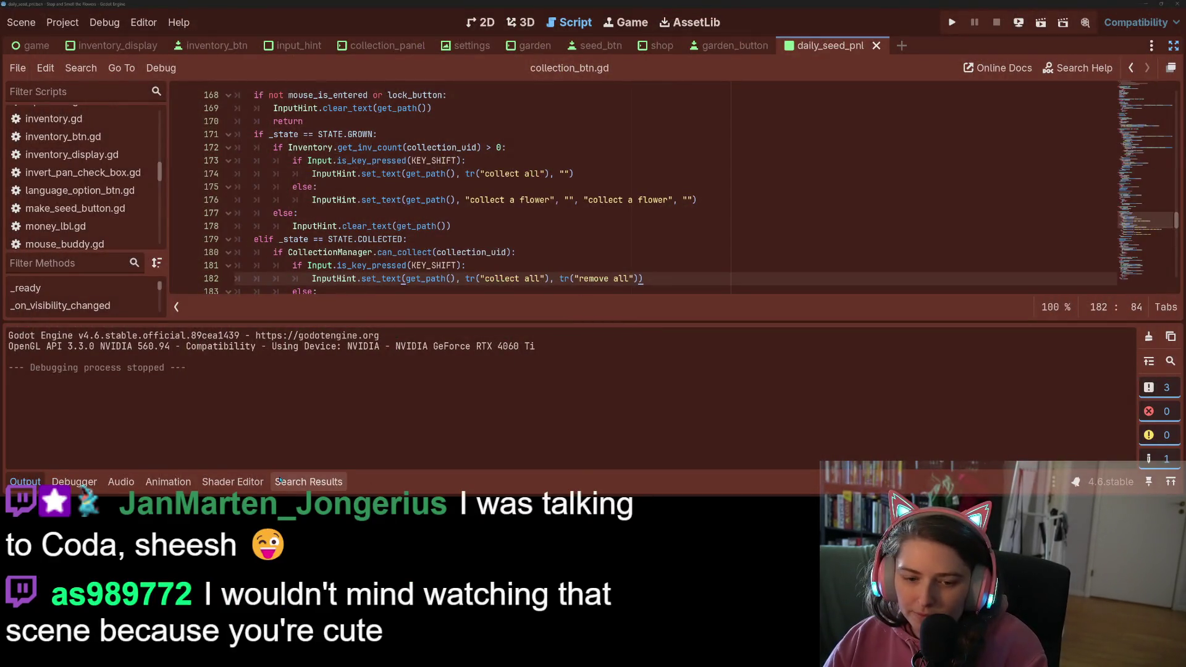
Step: Hide the Output panel and replace 'a flower' with 'all' in line 184's hint string
key(ctrl+j)
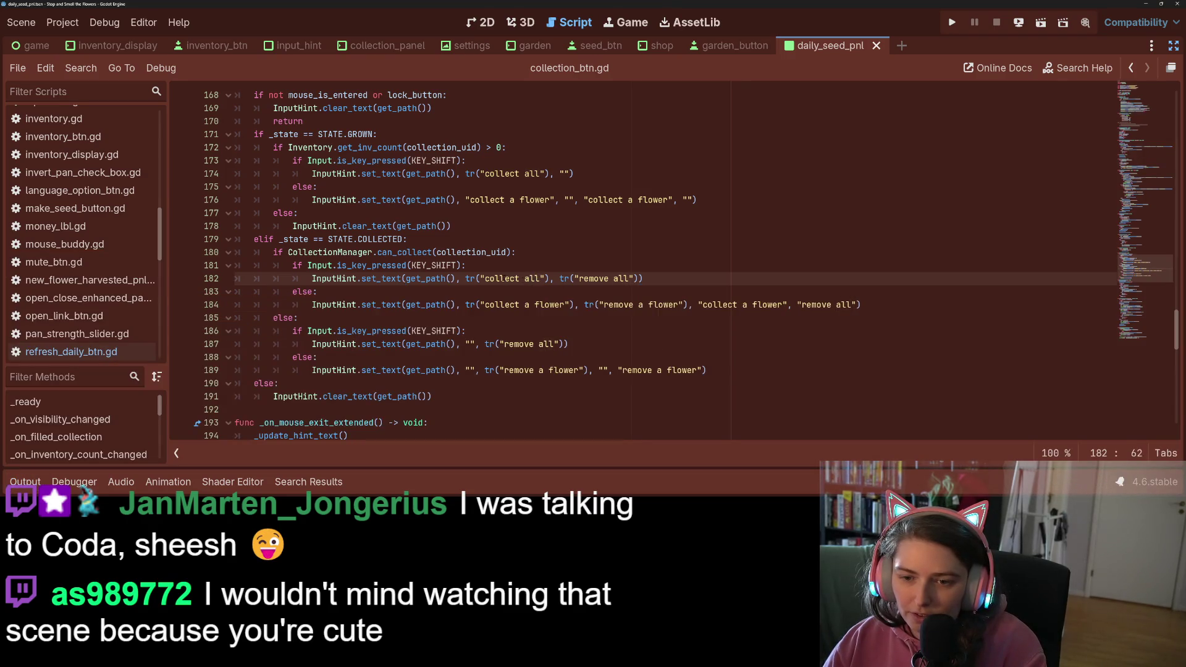
click(638, 302)
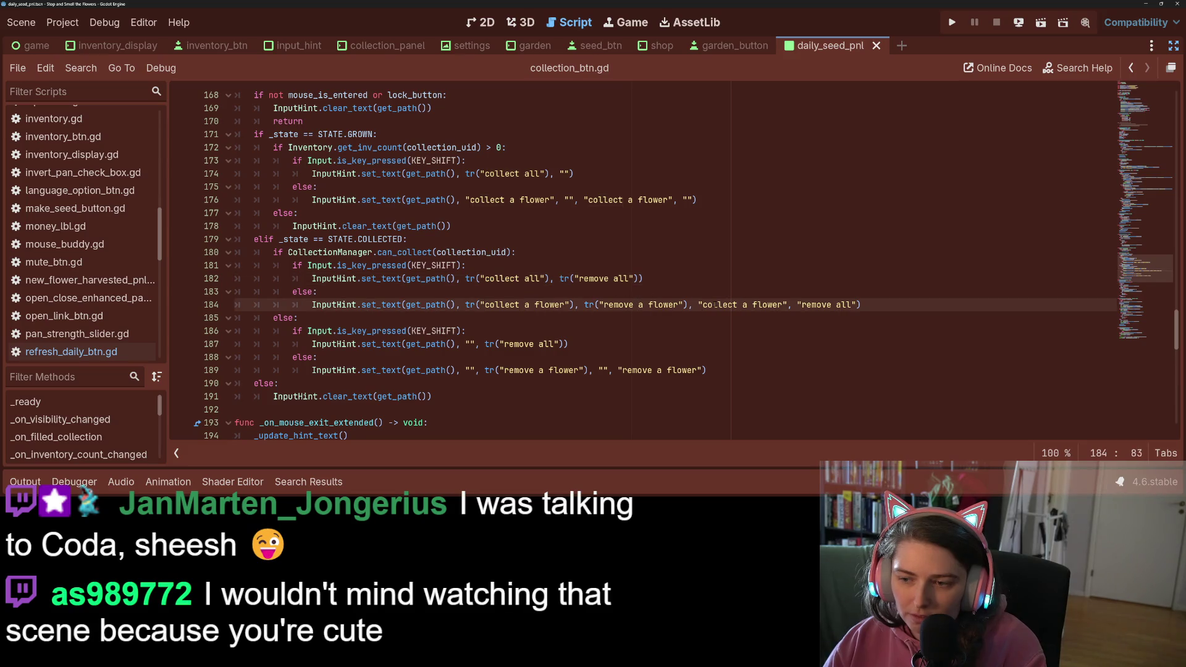
drag(542, 278, 520, 279)
key(ctrl+c)
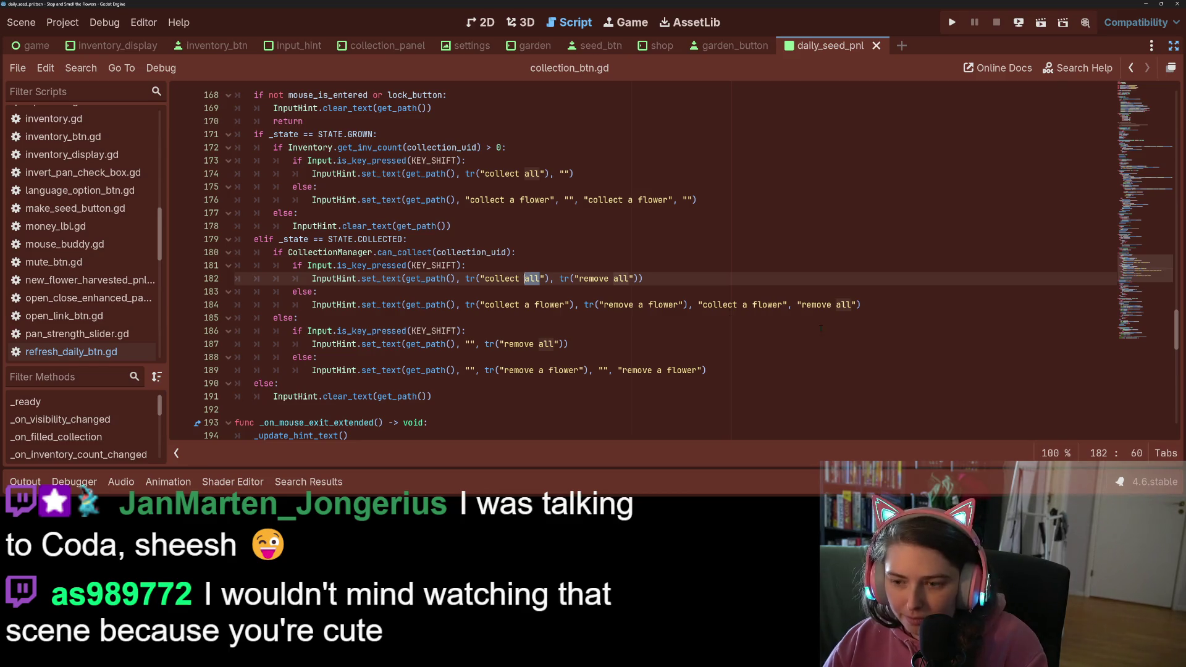
drag(783, 304, 742, 305)
key(ctrl+v)
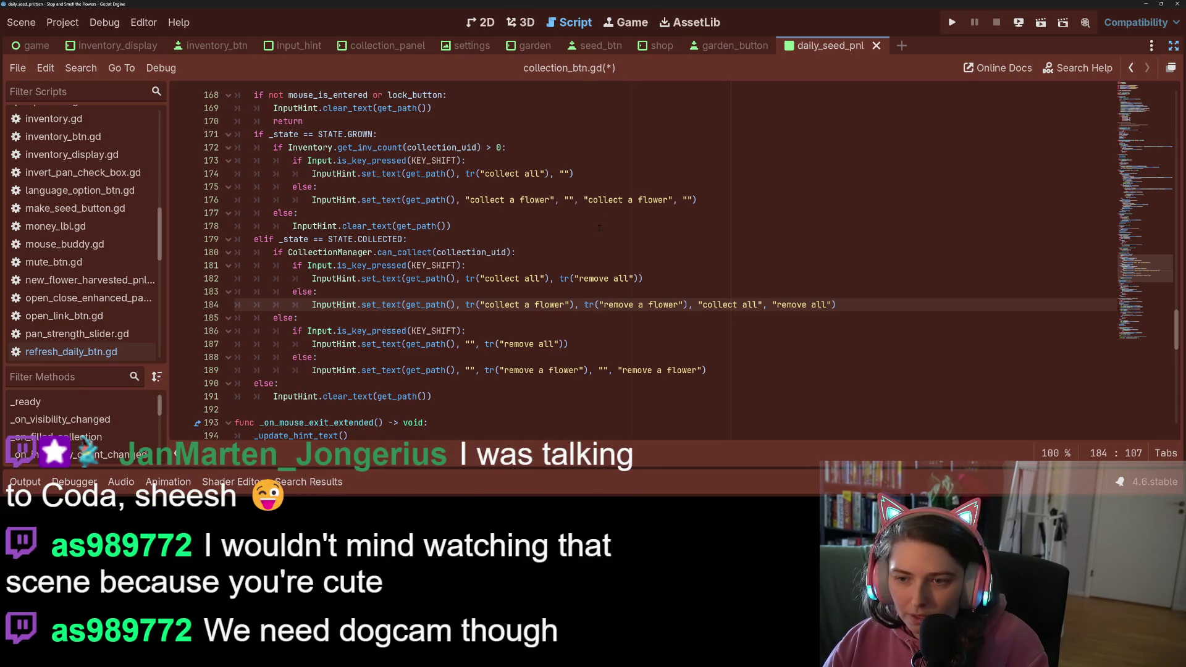
Step: Replace 'a flower' with 'all' on line 176, save the script, and run the game
drag(670, 199, 631, 200)
key(ctrl+v)
key(ctrl+s)
scroll(590, 292, up, 1)
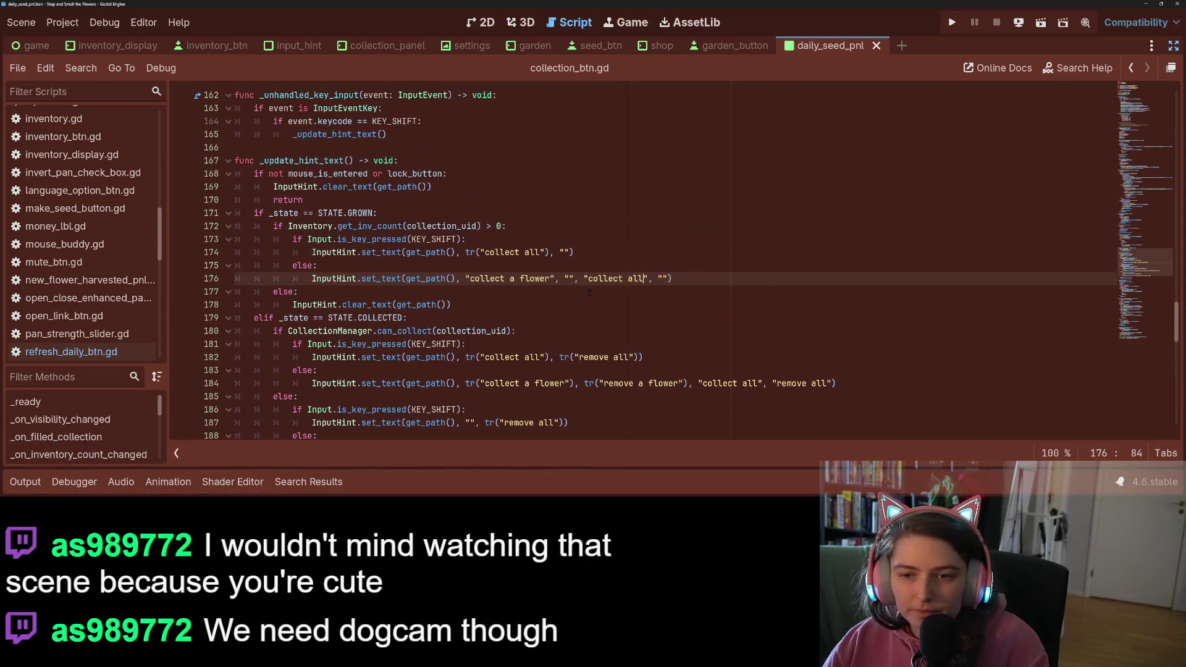
scroll(590, 293, down, 1)
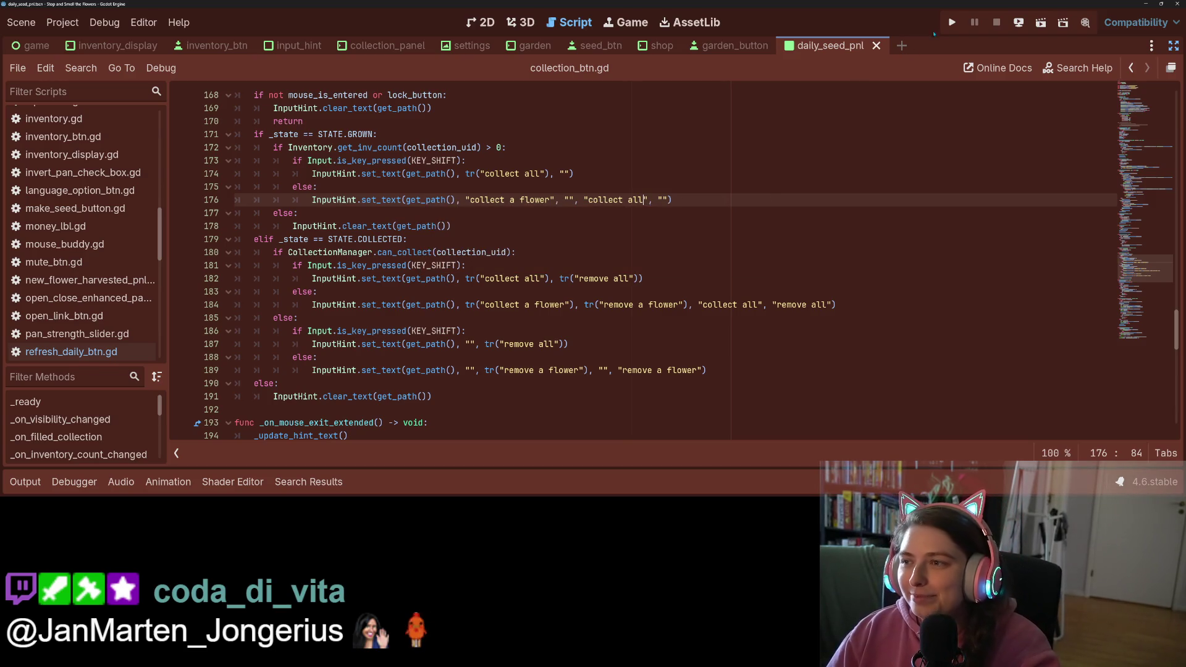
click(949, 22)
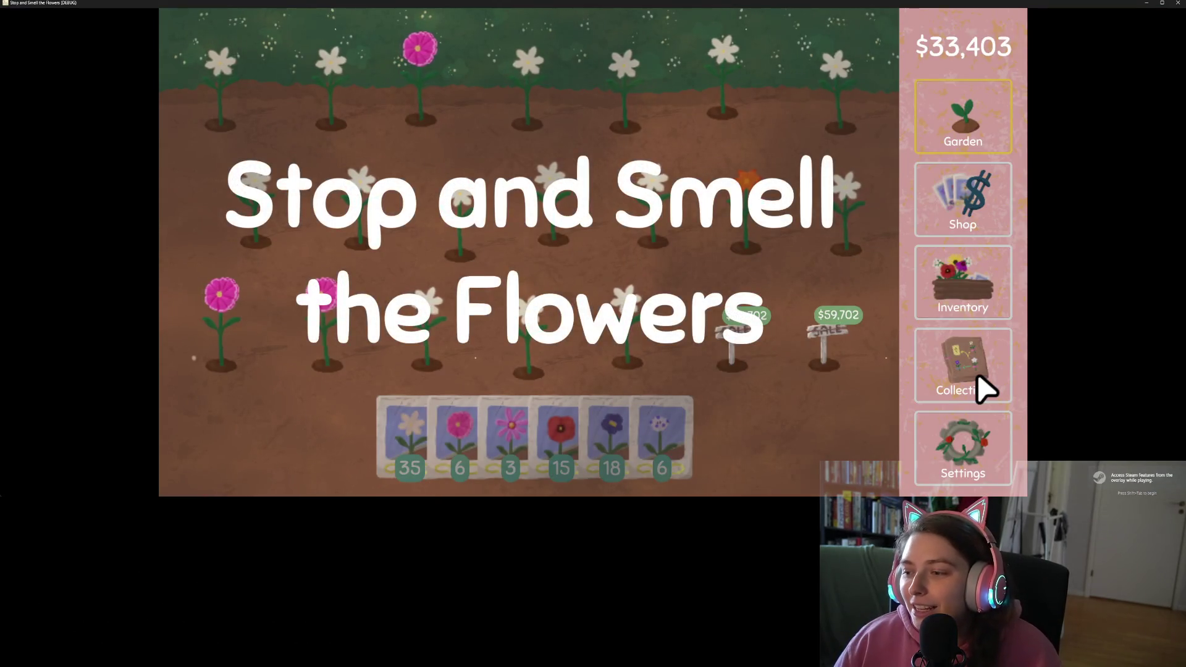
Step: Open the Collection map, pan it with W/A/S/D, then quit without saving
click(981, 388)
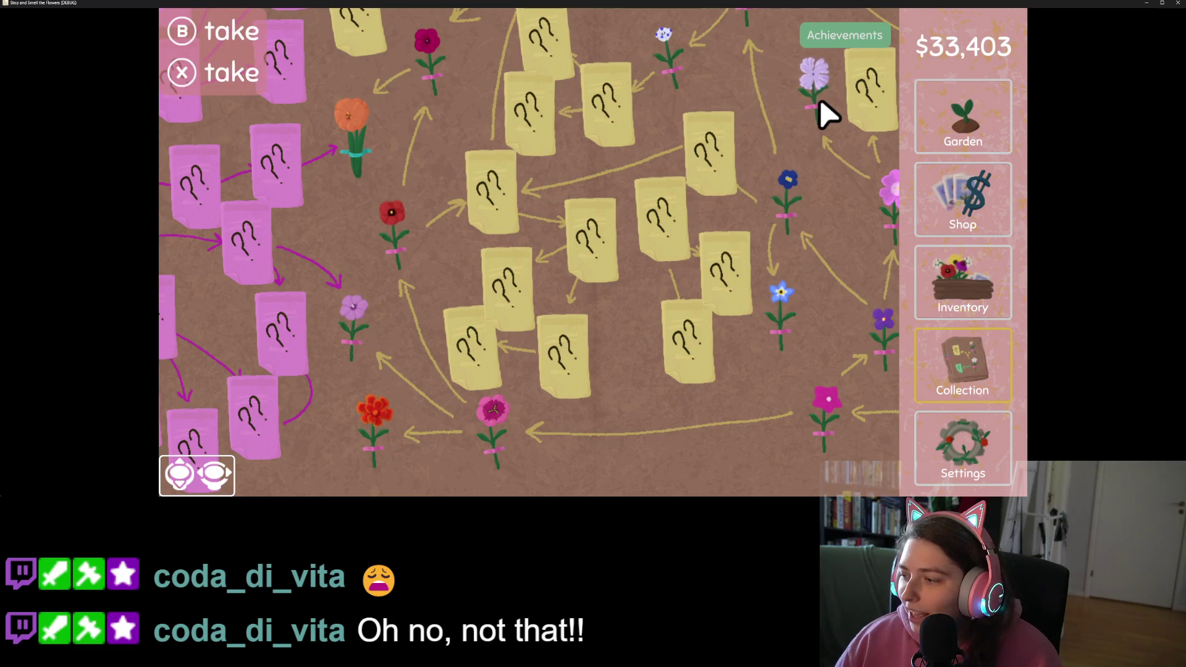
key(w)
key(s)
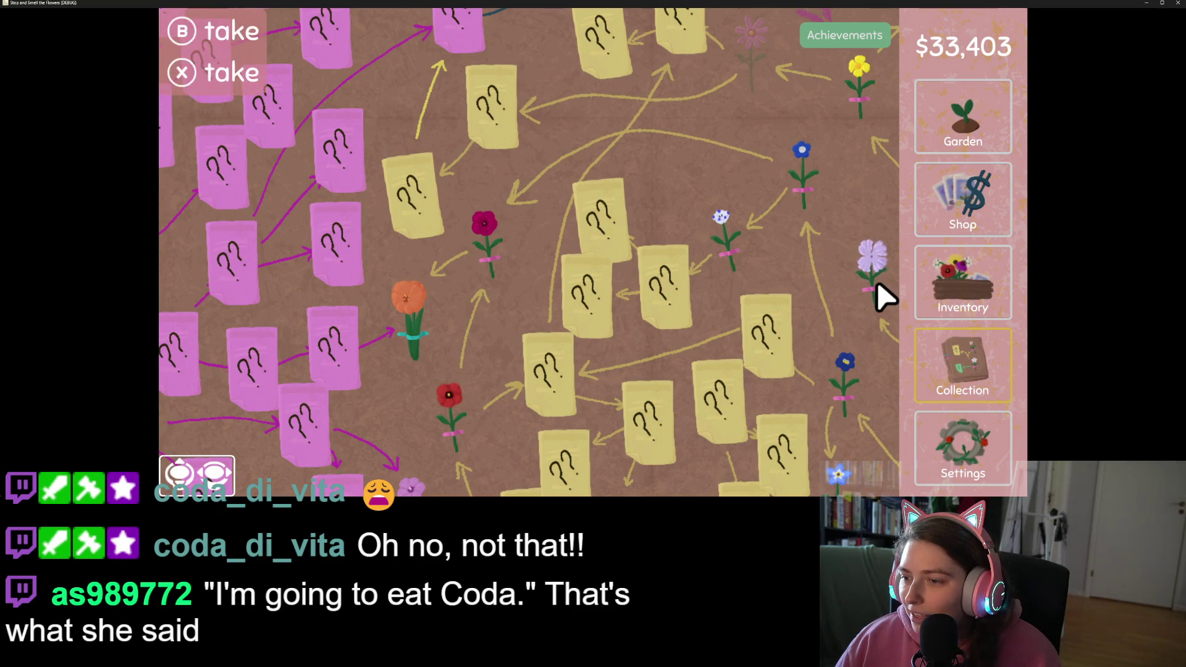
key(s)
key(a)
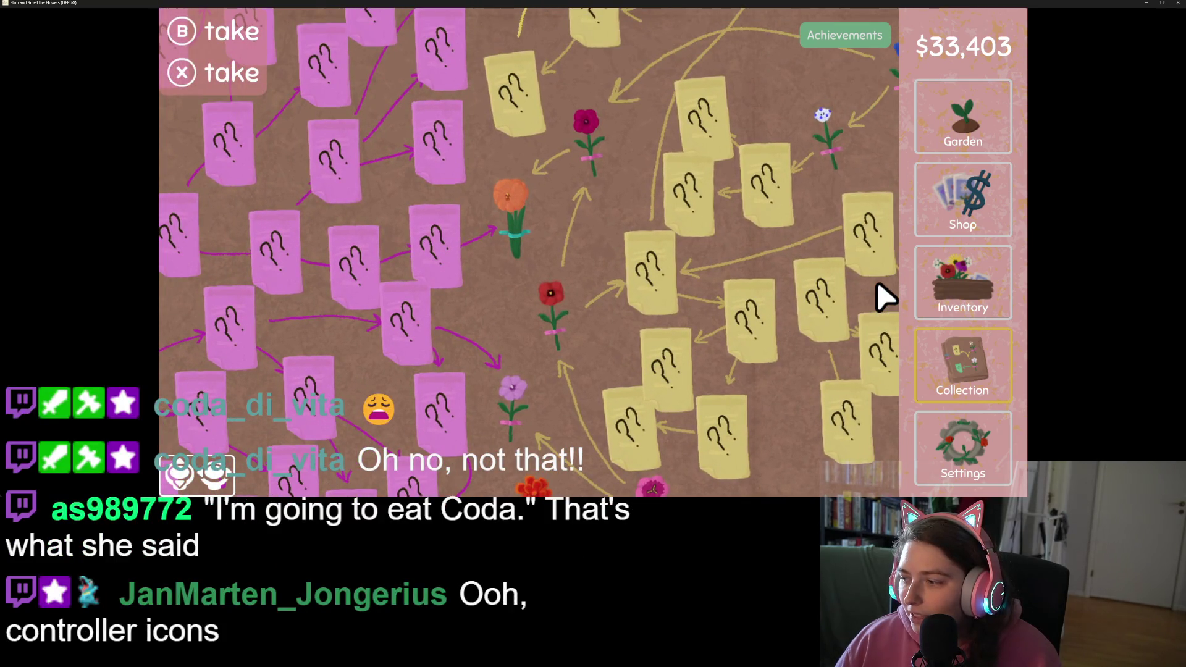
key(w)
key(d)
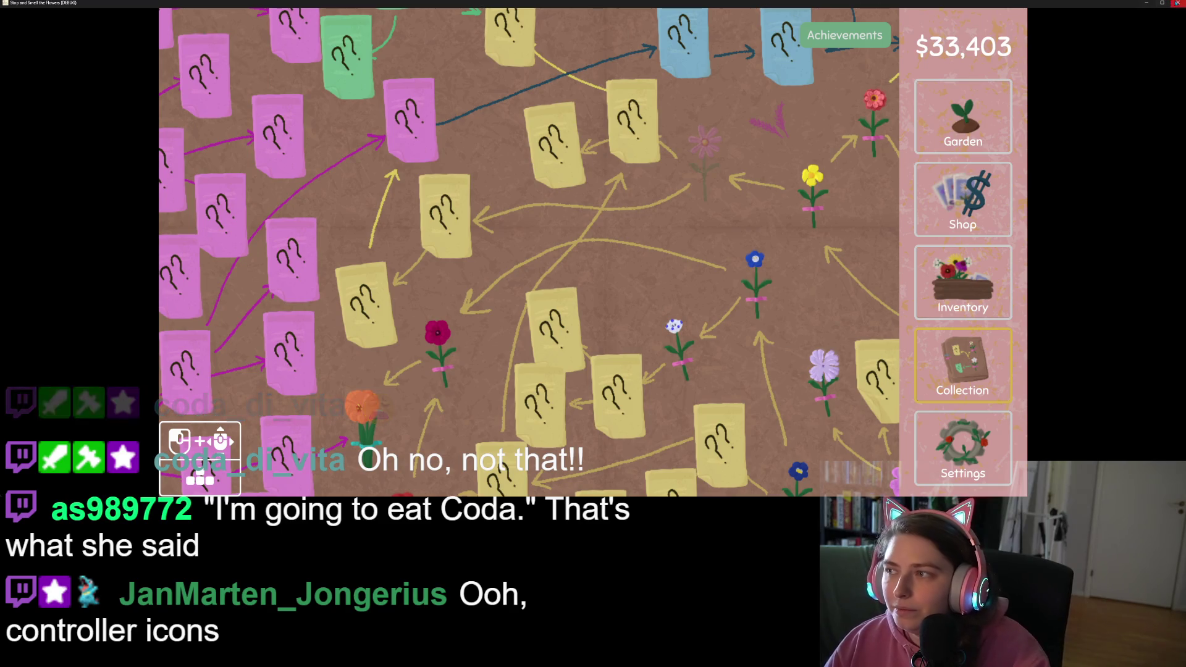
click(1177, 2)
click(604, 313)
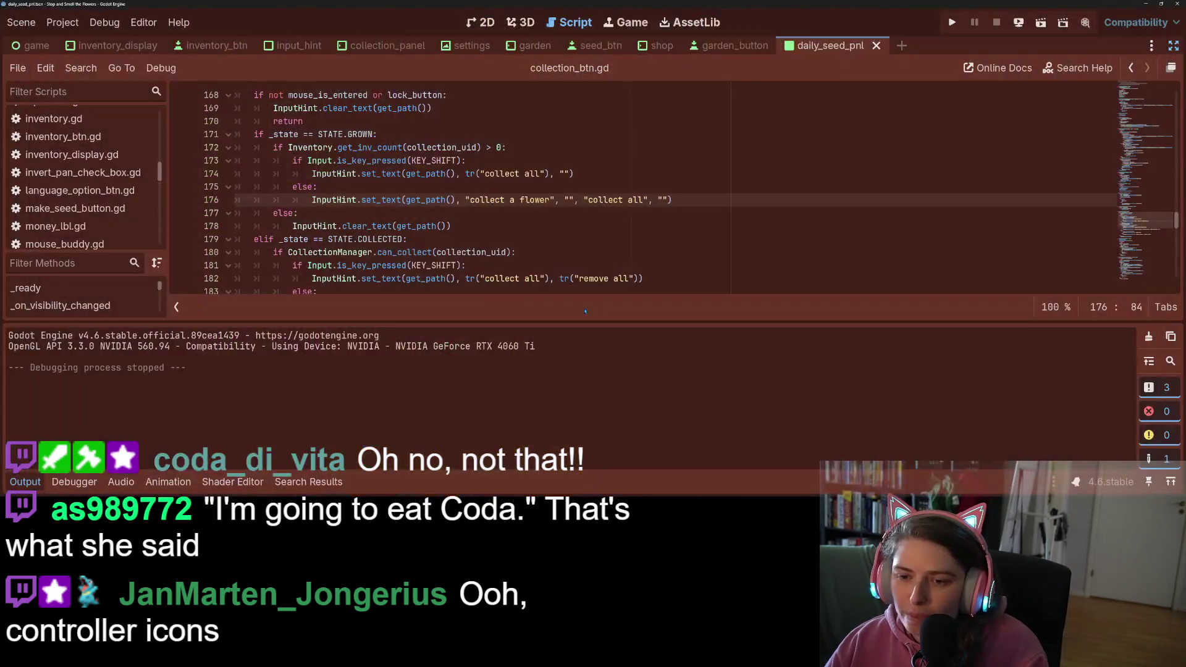
Step: Change line 189's 'remove a flower' hint to 'remove all', save, and rerun the game
click(609, 278)
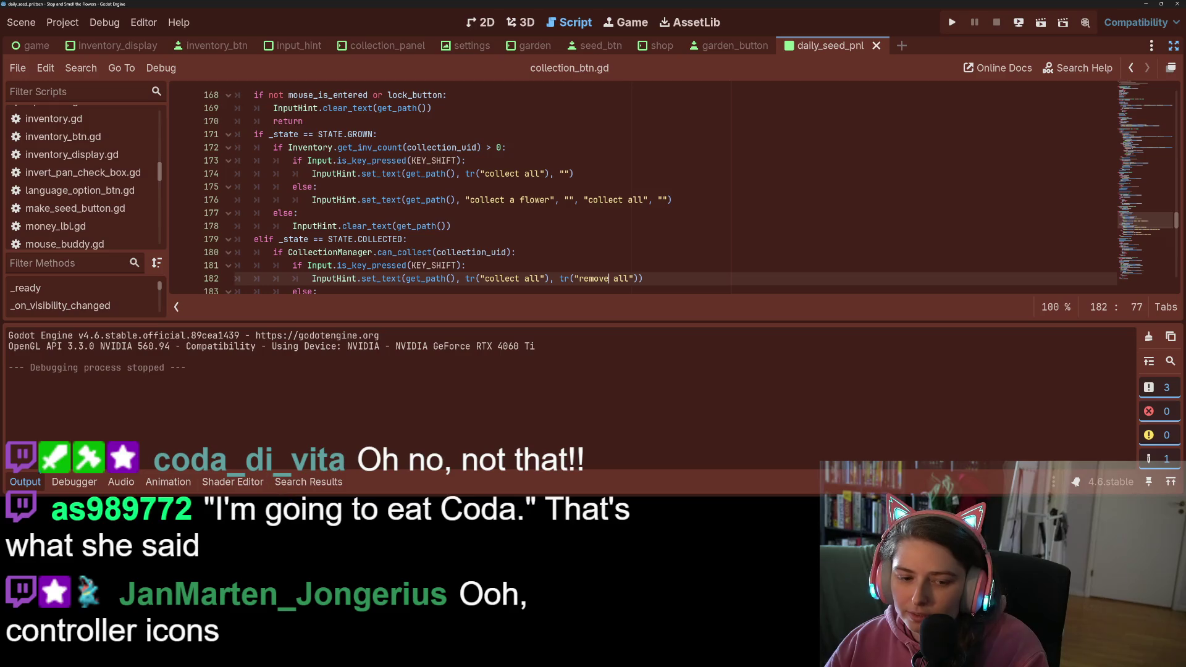
key(ctrl+j)
click(666, 370)
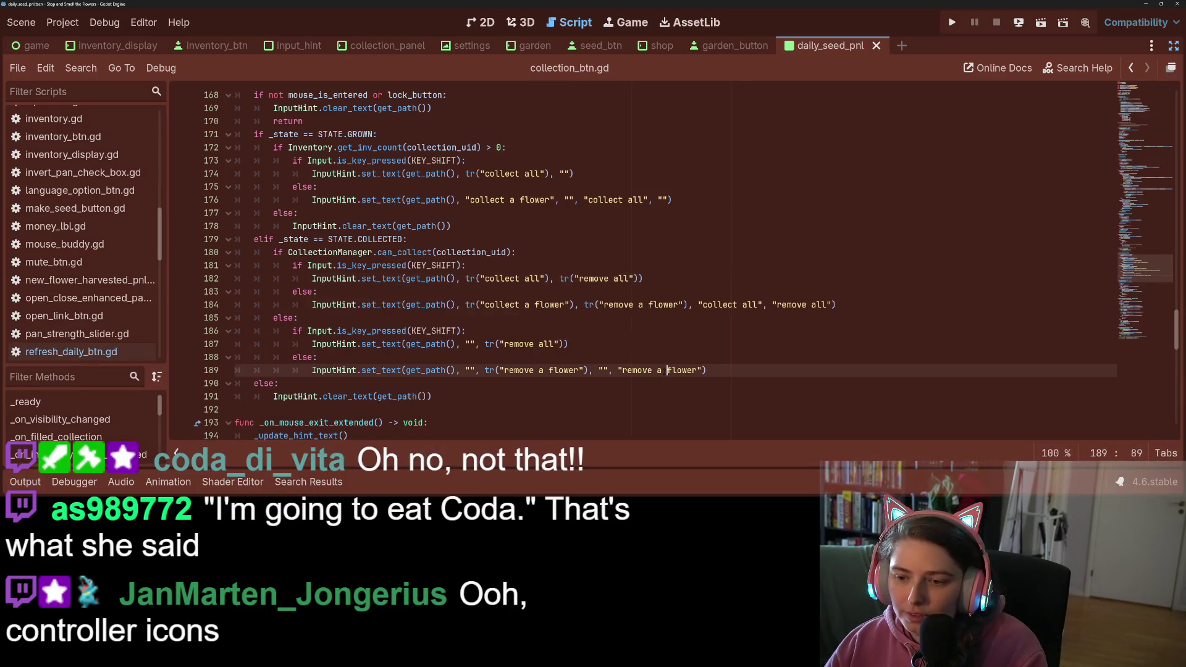
double_click(548, 344)
key(ctrl+c)
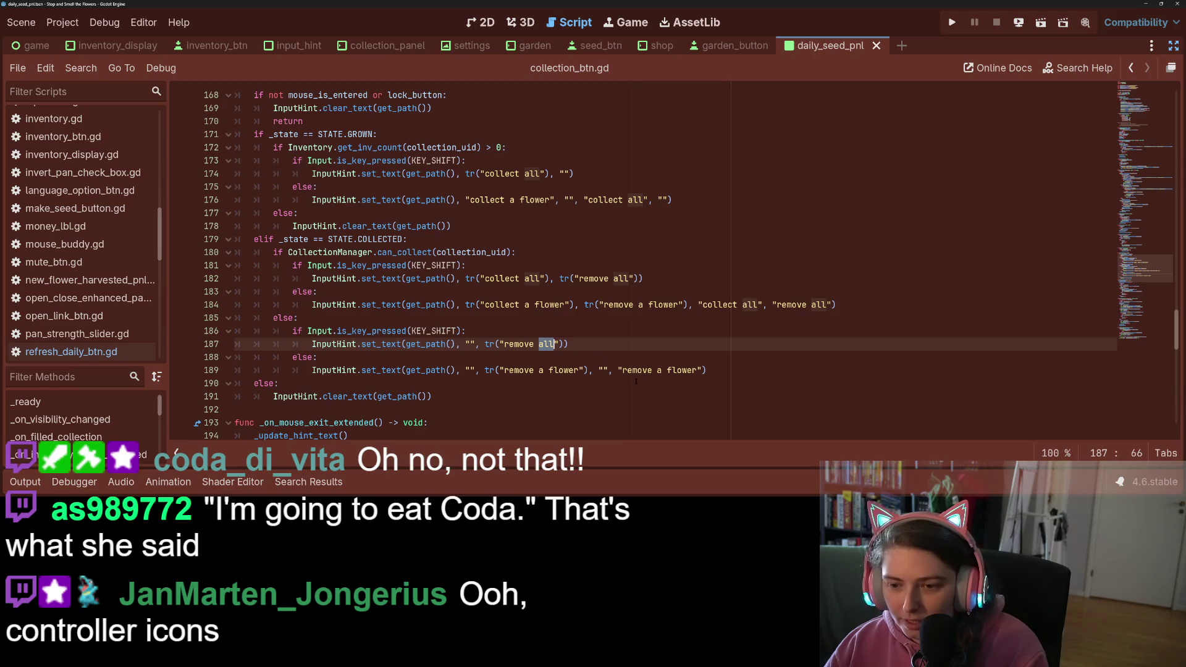
drag(658, 370, 697, 370)
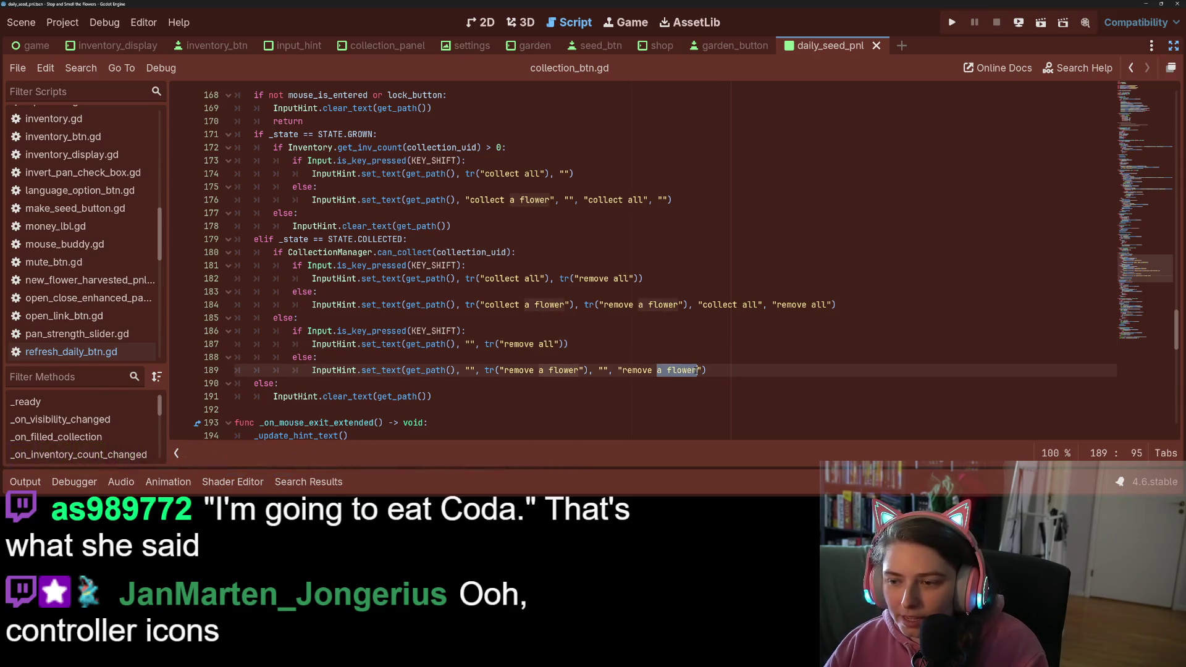
key(ctrl+v)
key(ctrl+s)
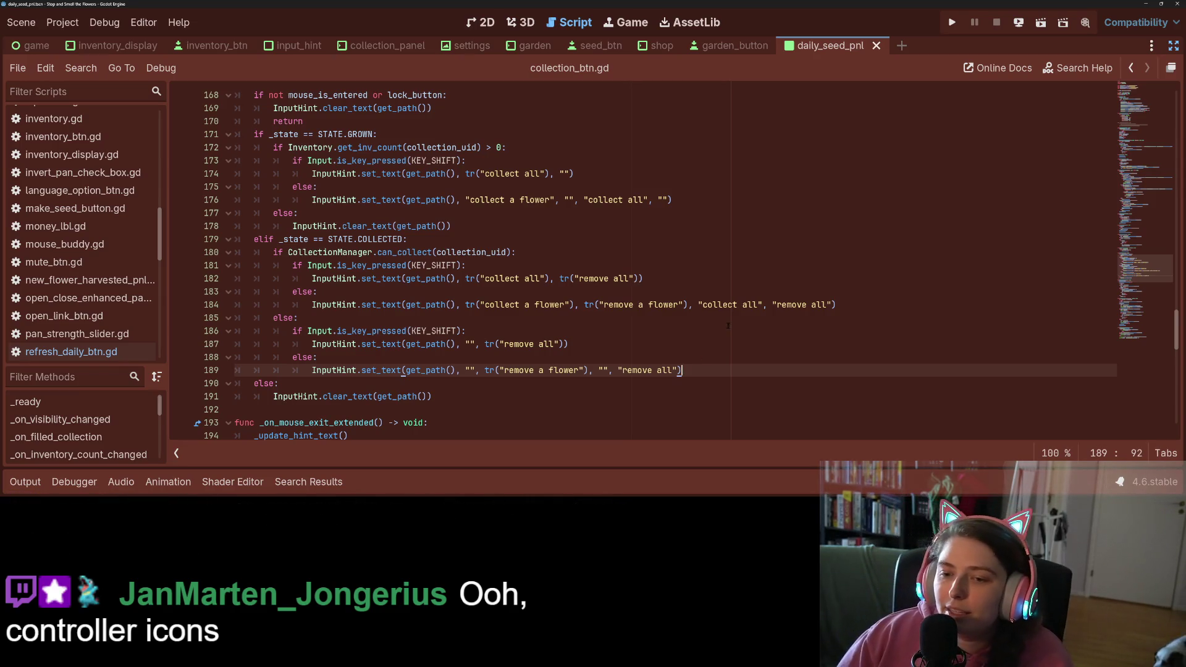
scroll(731, 328, down, 3)
scroll(733, 328, down, 8)
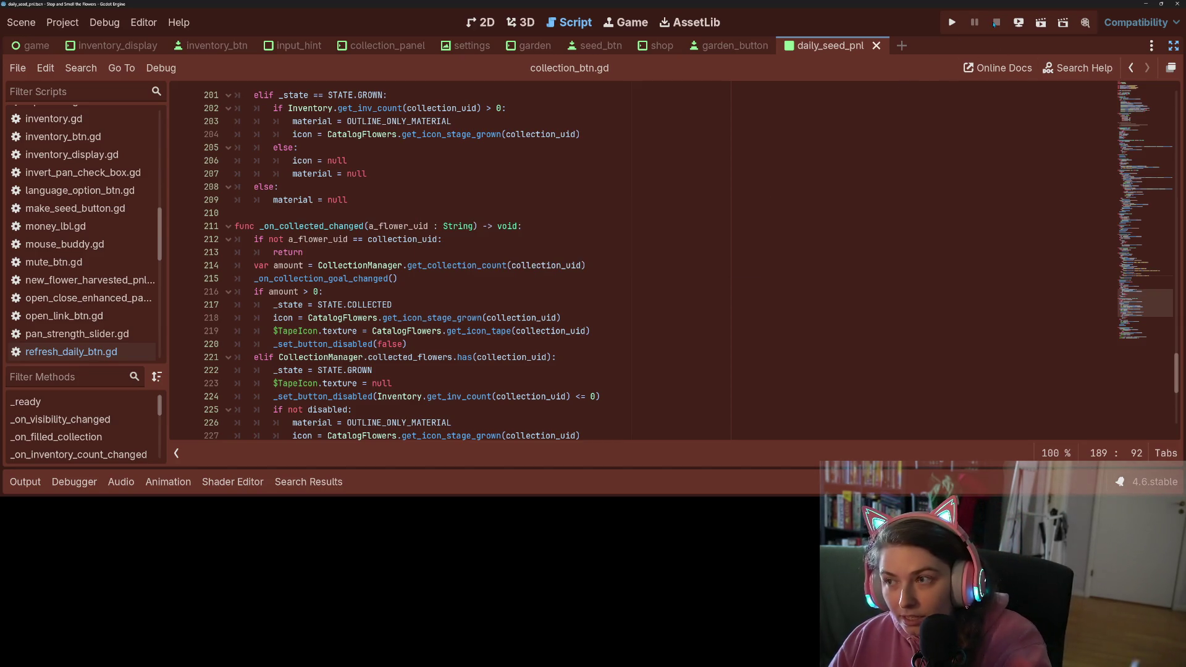
click(951, 24)
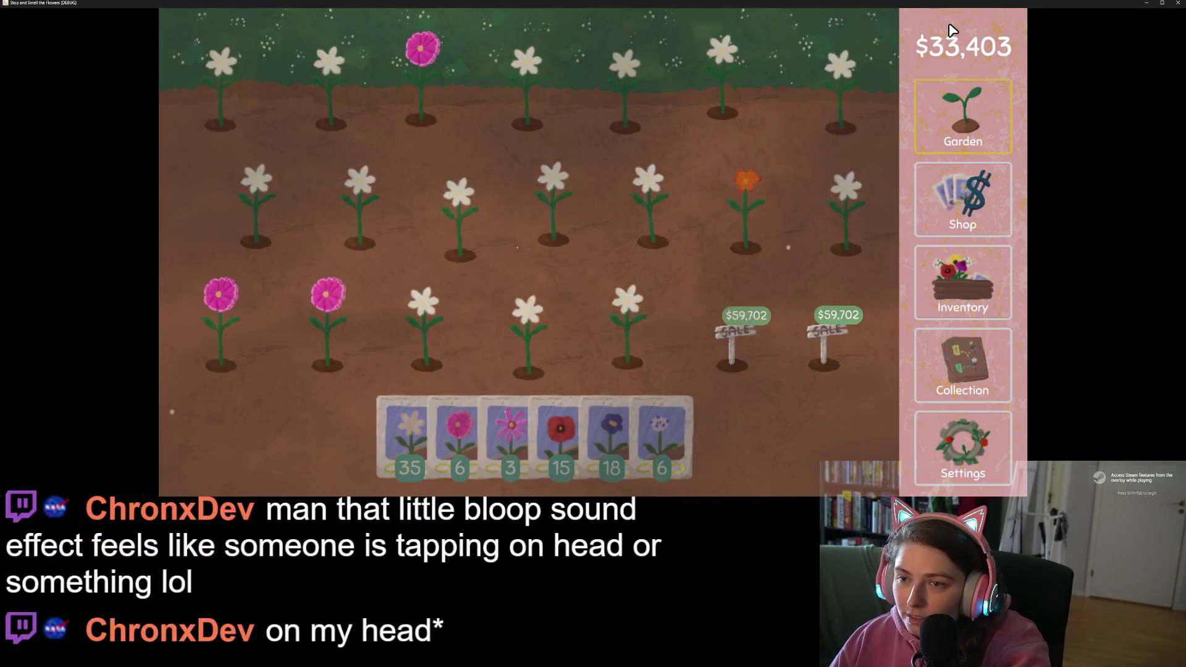
Step: Open the Collection board, pan across the seed packets, then go to the seed shop
click(985, 348)
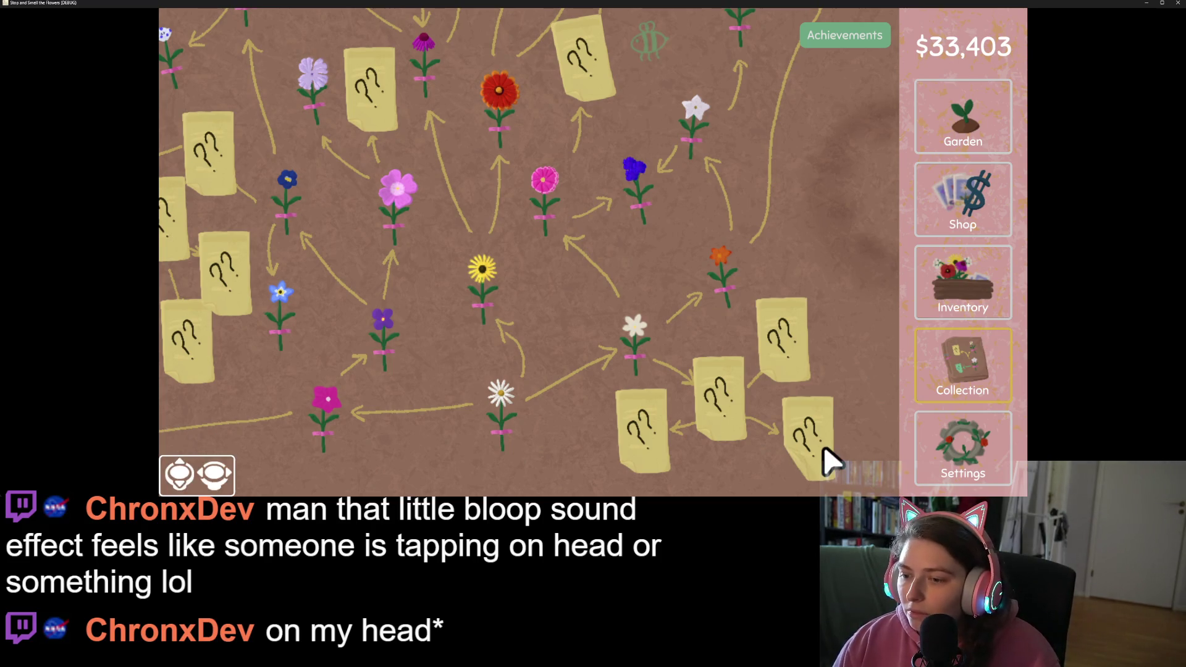
mouse_move(648, 349)
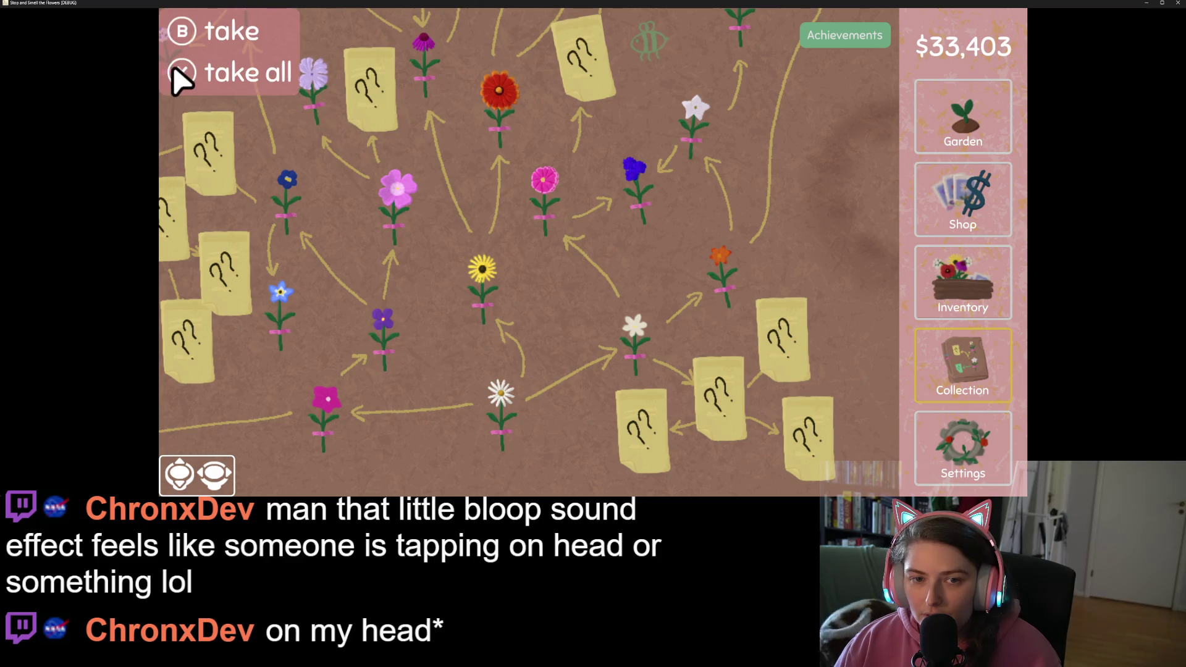
mouse_move(174, 230)
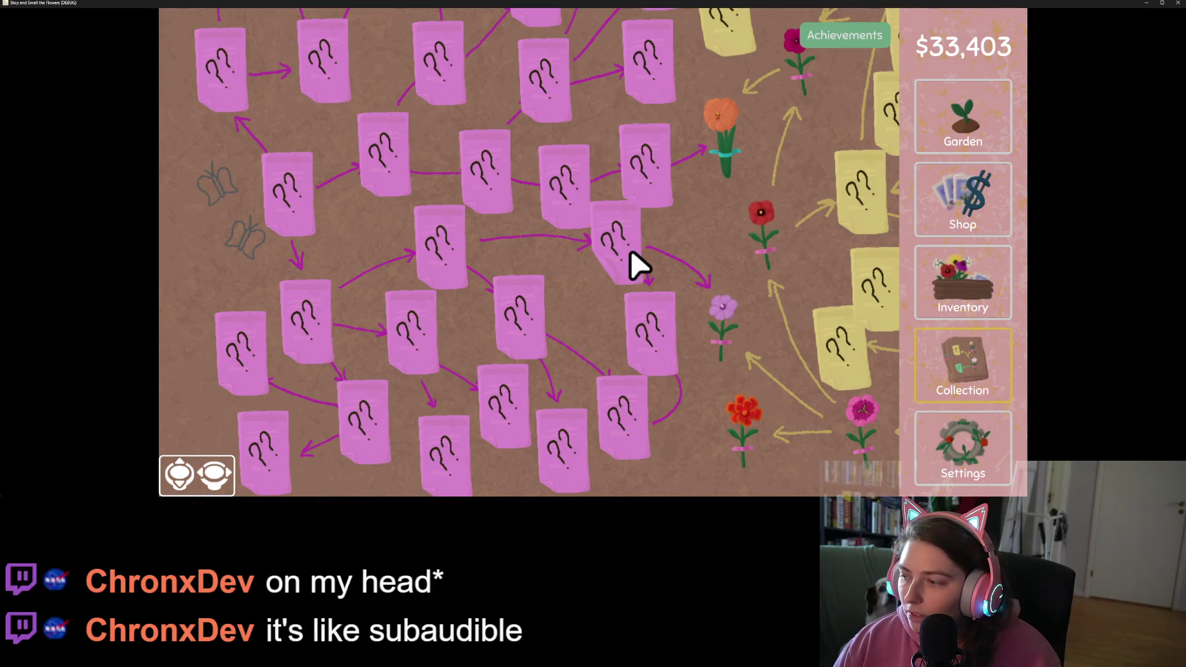
key(w+d)
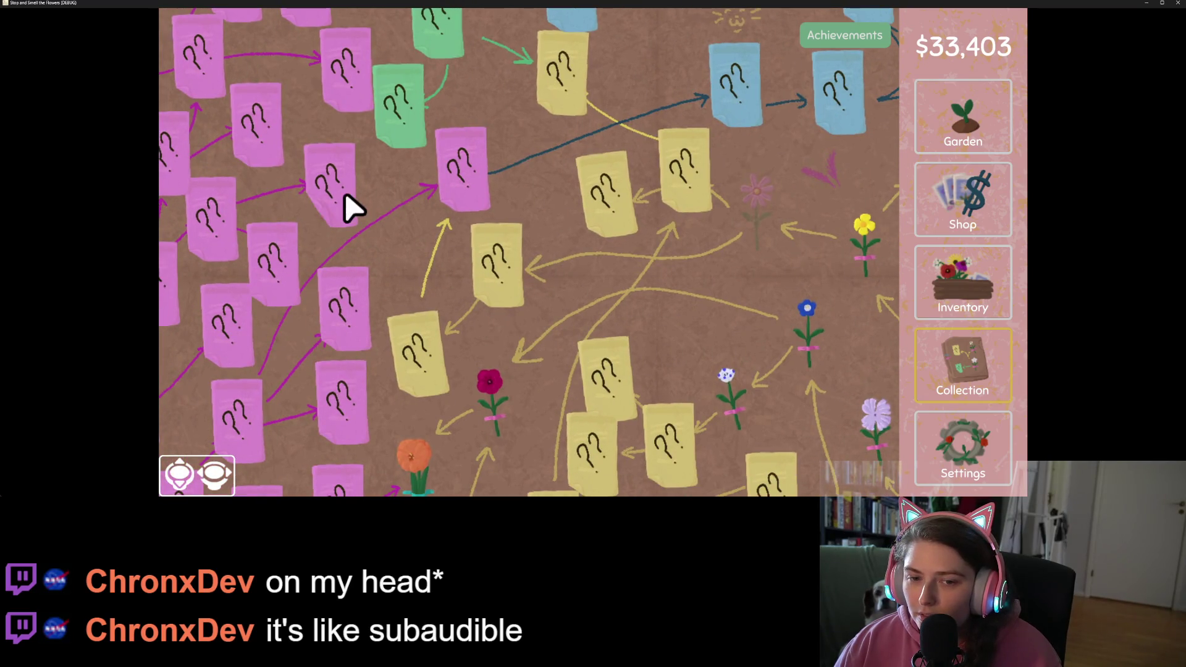
key(w+d)
key(w+d)
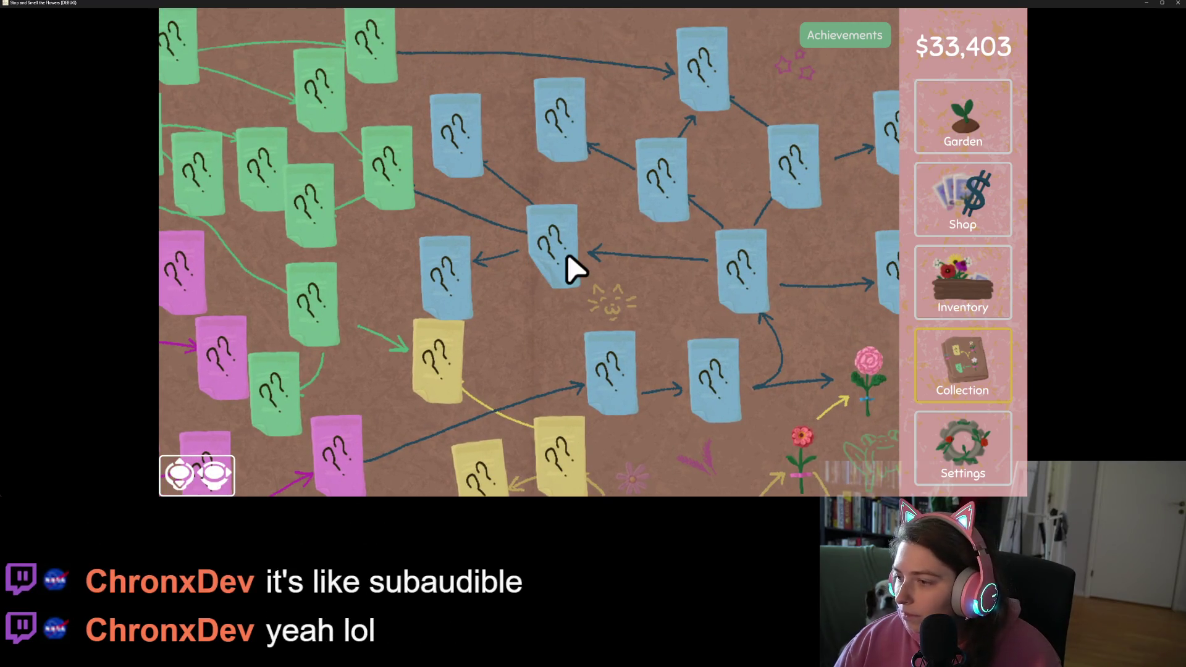
key(a)
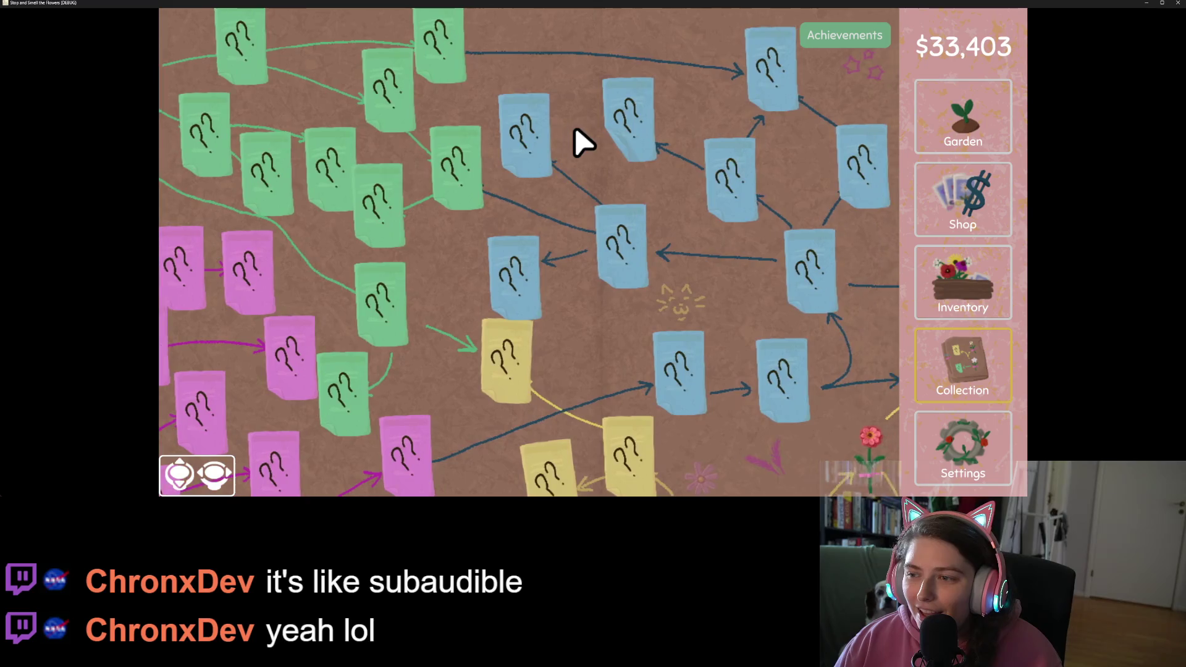
key(s)
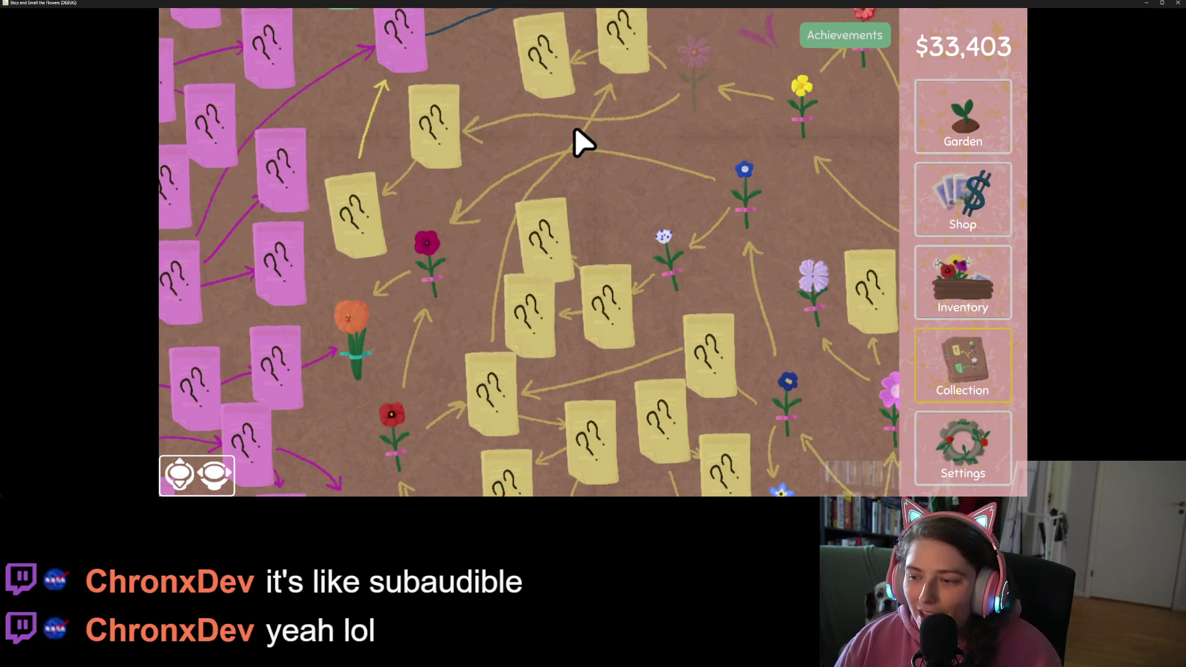
key(a)
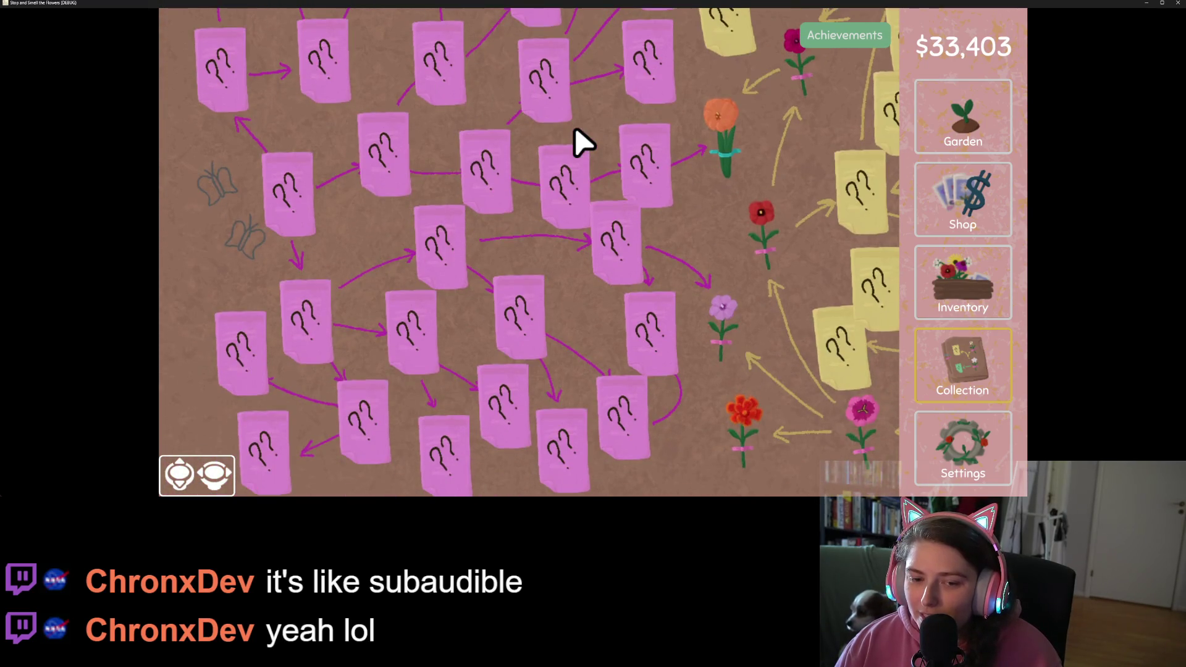
click(962, 198)
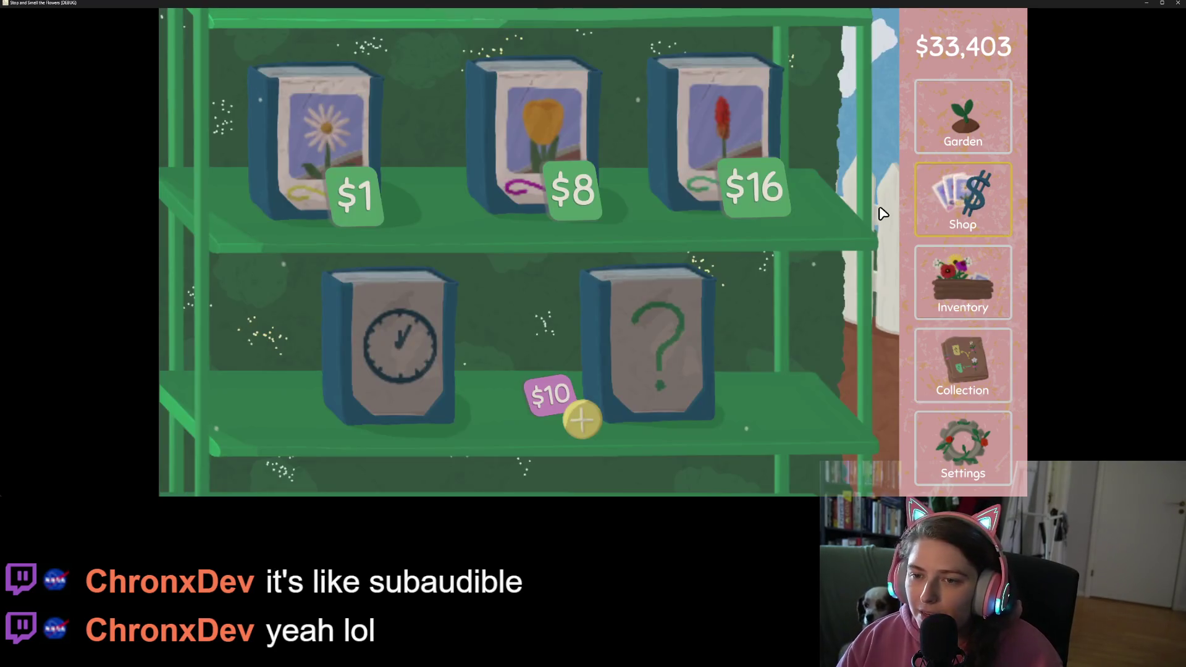
Step: Buy $16 seed packets in the shop and return to the garden
click(717, 136)
click(716, 136)
click(717, 136)
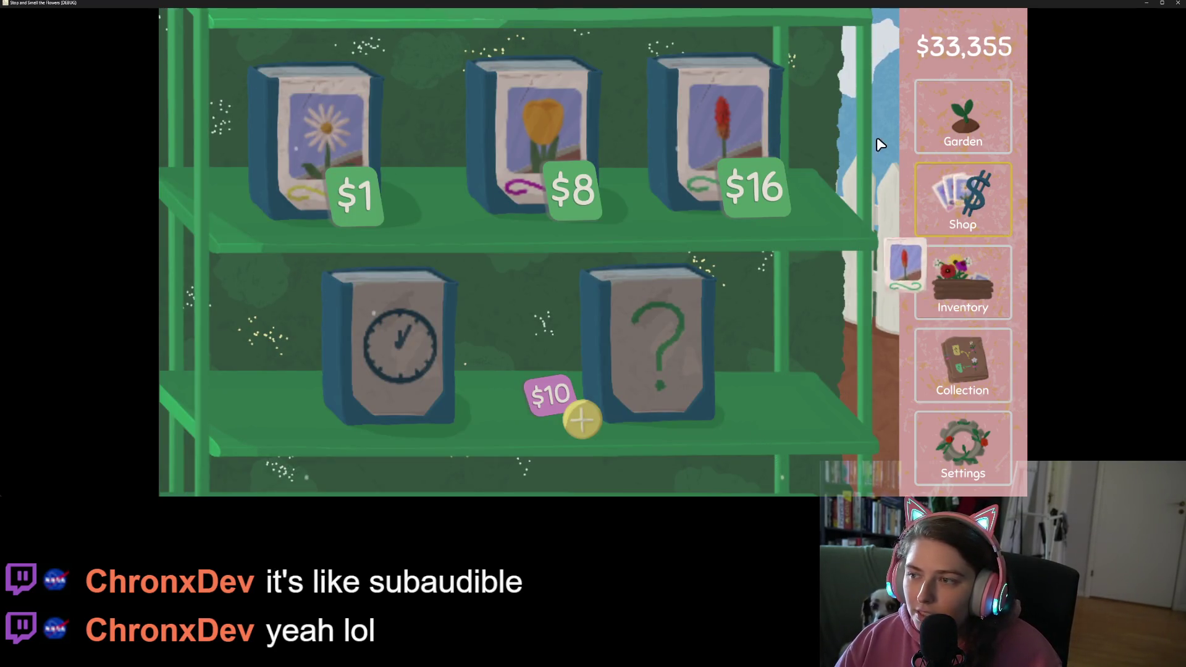
click(963, 118)
Step: Harvest the bottom-row flowers and replant those plots with tulip seeds
click(655, 432)
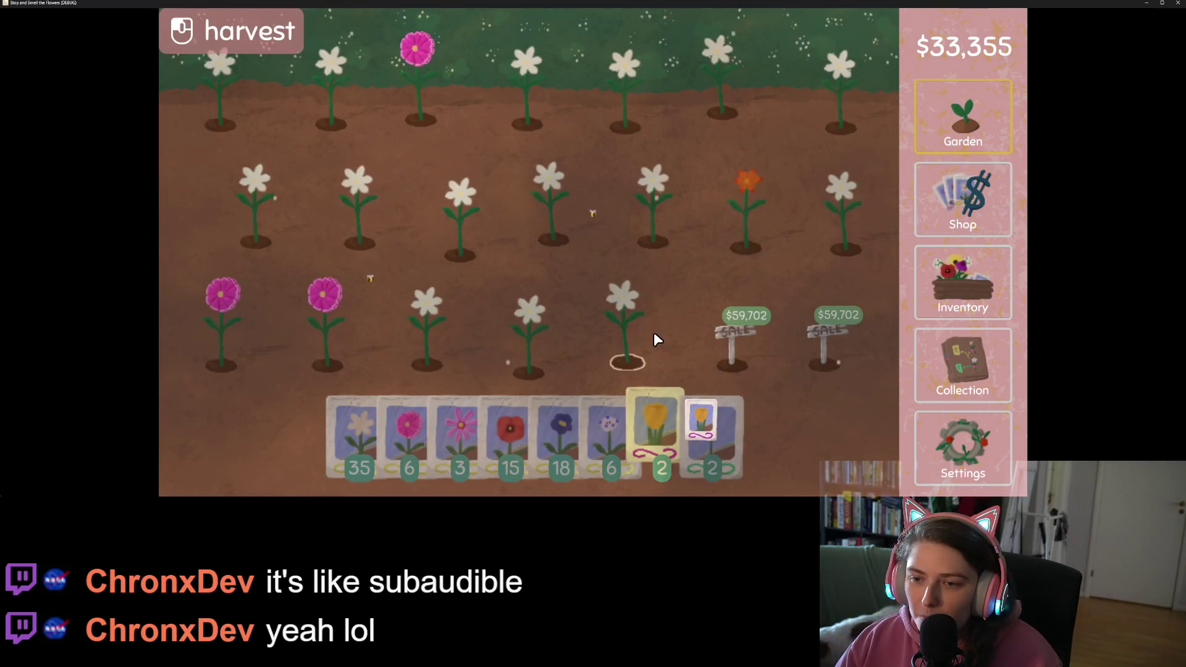
click(657, 340)
click(530, 339)
click(682, 417)
click(433, 327)
click(312, 312)
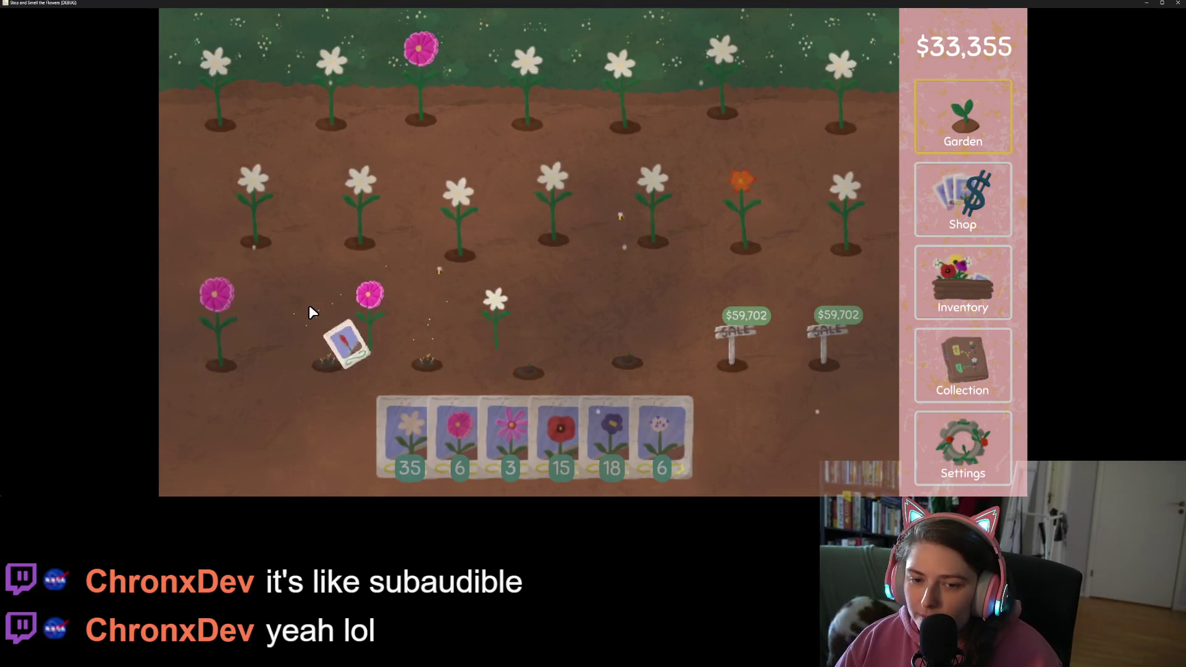
Step: Harvest the middle and top rows, planting cosmos and purple seeds in the empty plots
click(657, 420)
mouse_move(286, 317)
mouse_down()
mouse_move(241, 246)
mouse_move(852, 244)
mouse_move(696, 274)
mouse_up()
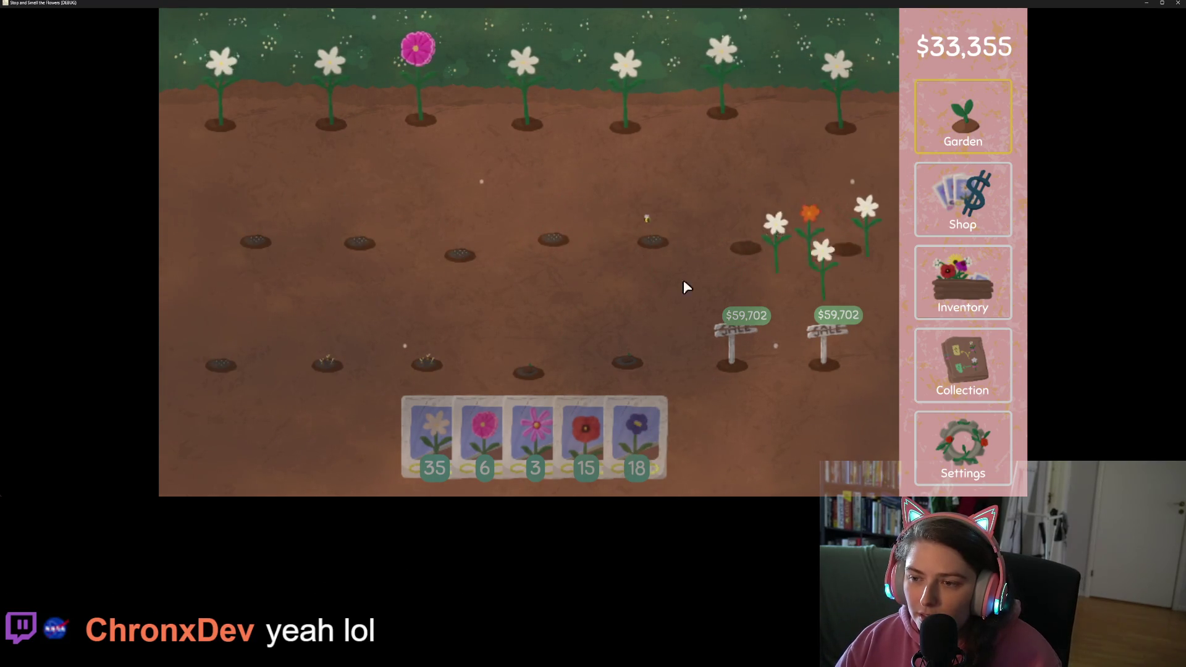
click(534, 435)
mouse_move(720, 220)
mouse_down()
mouse_move(869, 217)
mouse_move(840, 108)
mouse_move(641, 90)
mouse_up()
click(625, 454)
mouse_move(840, 124)
mouse_down()
mouse_move(435, 121)
mouse_move(334, 97)
mouse_move(617, 114)
mouse_move(252, 119)
mouse_move(284, 128)
mouse_up()
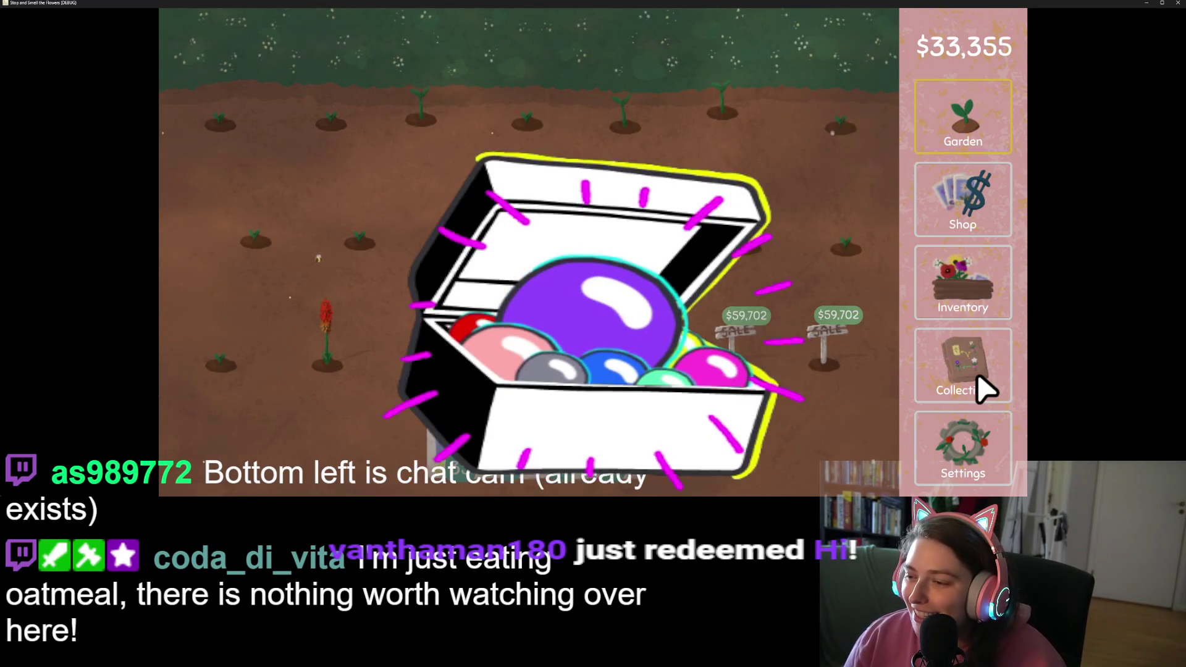
Step: Open the Collection board, inspect flowers, and pan down to the yellow notes
click(978, 387)
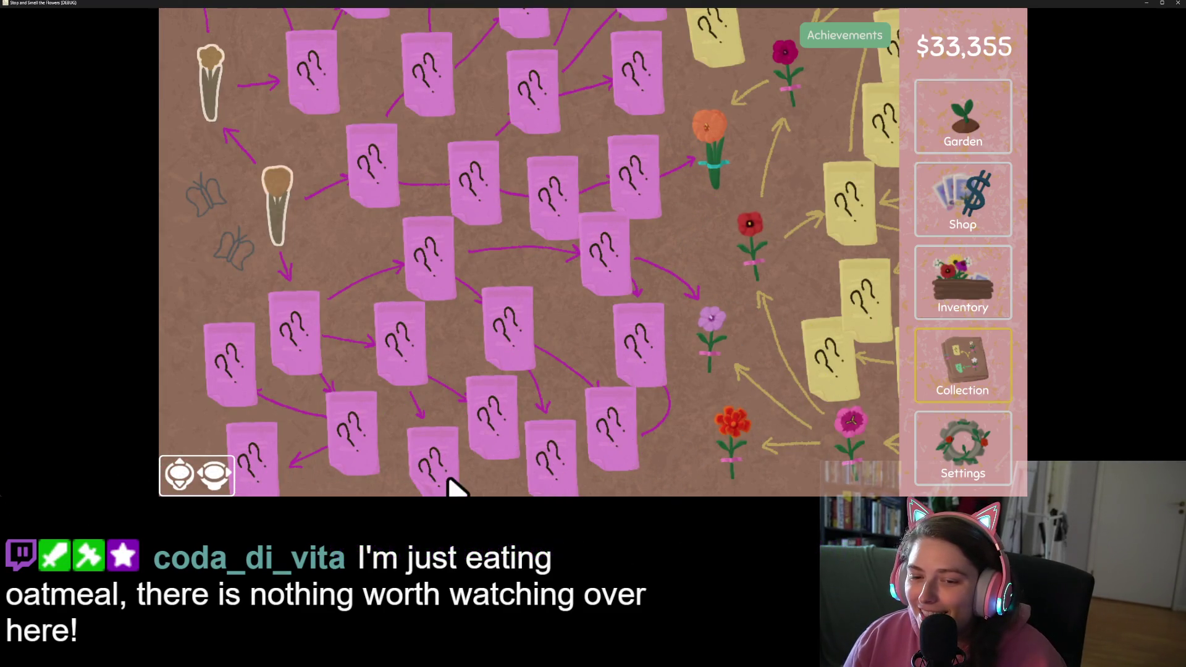
mouse_move(291, 217)
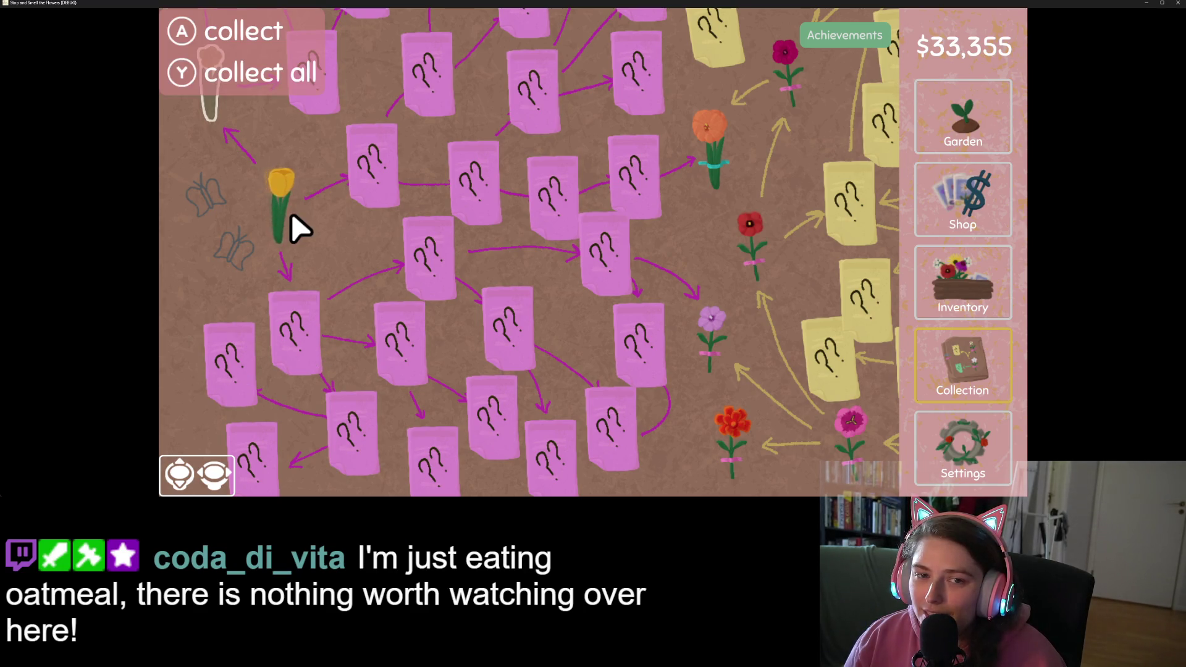
mouse_move(229, 102)
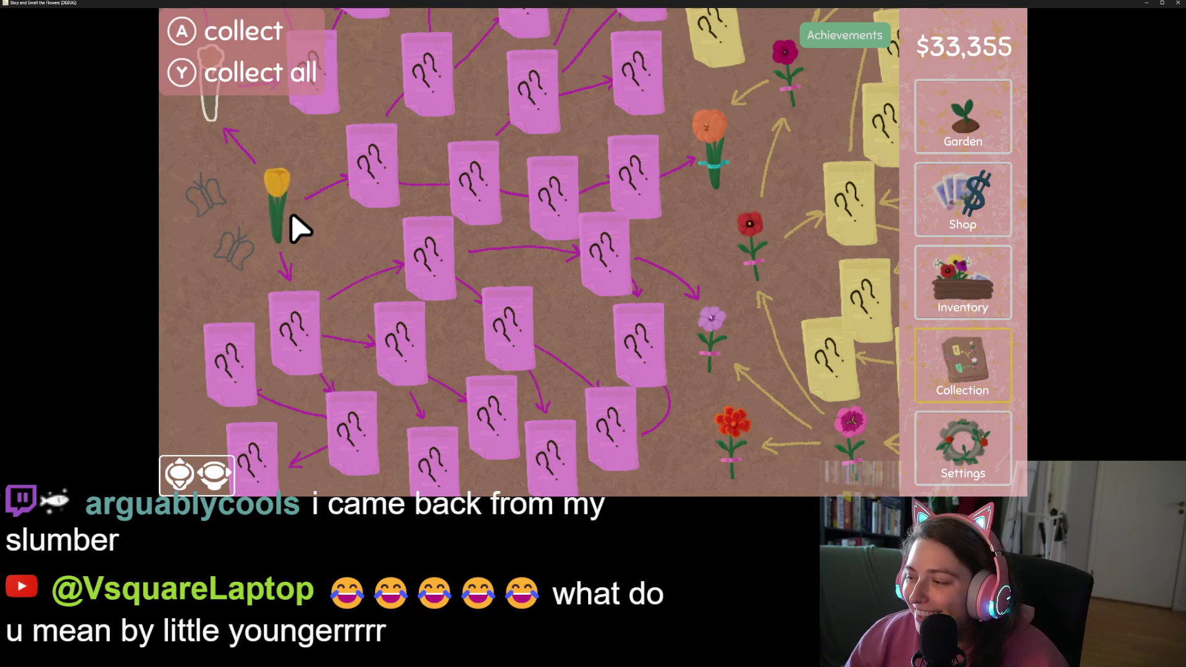
mouse_move(296, 228)
mouse_down()
mouse_move(228, 101)
mouse_move(296, 228)
mouse_up()
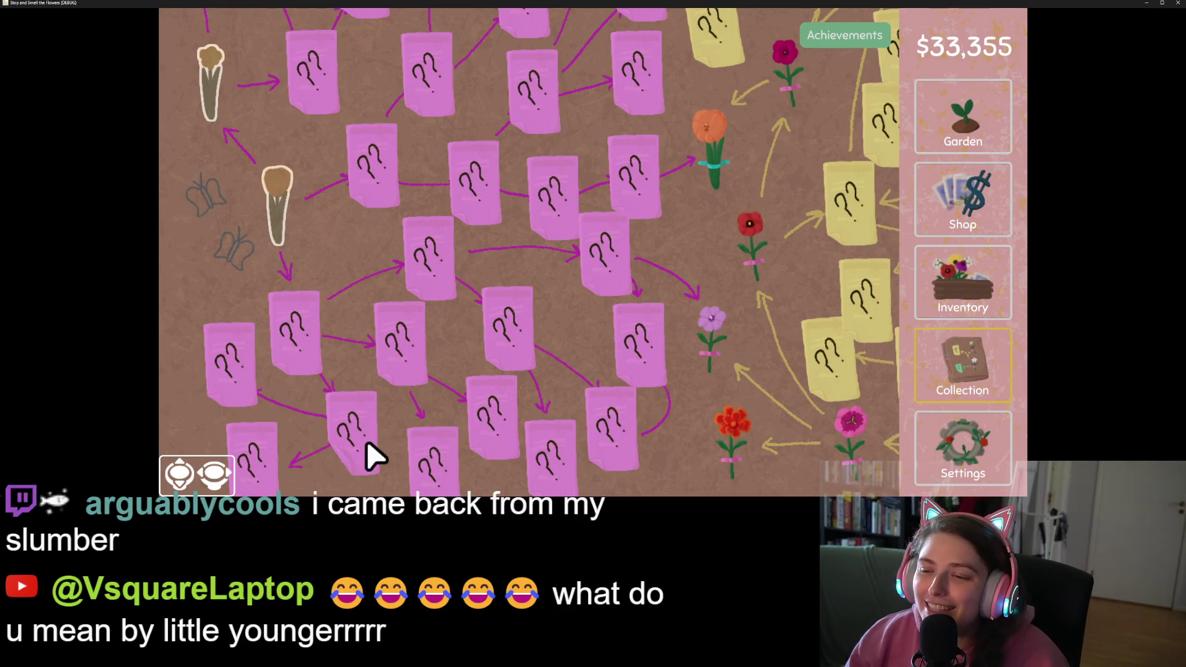
key(d)
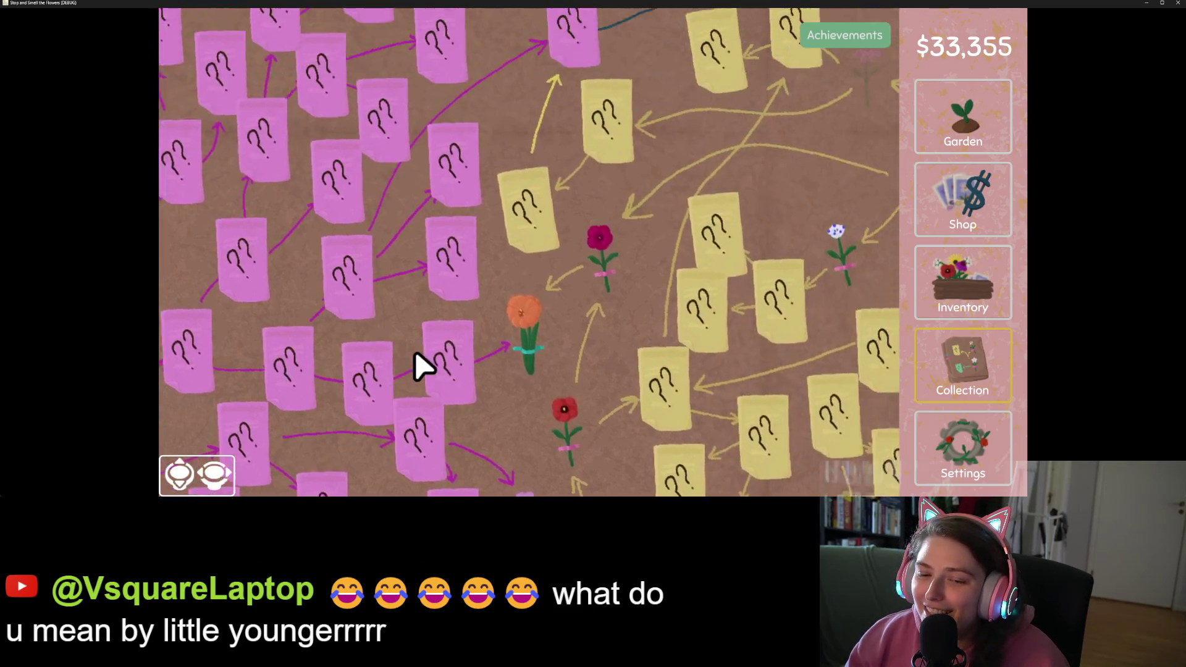
key(s)
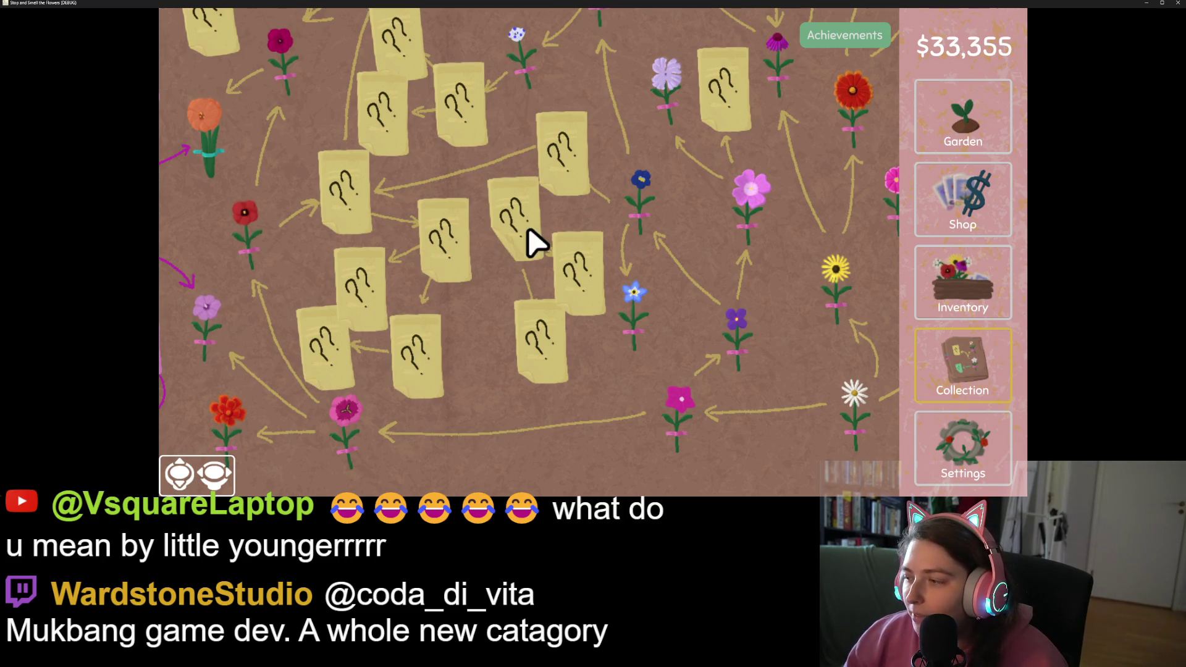
Step: Look over more flowers on the board, then quit the game without saving via Escape
mouse_move(650, 205)
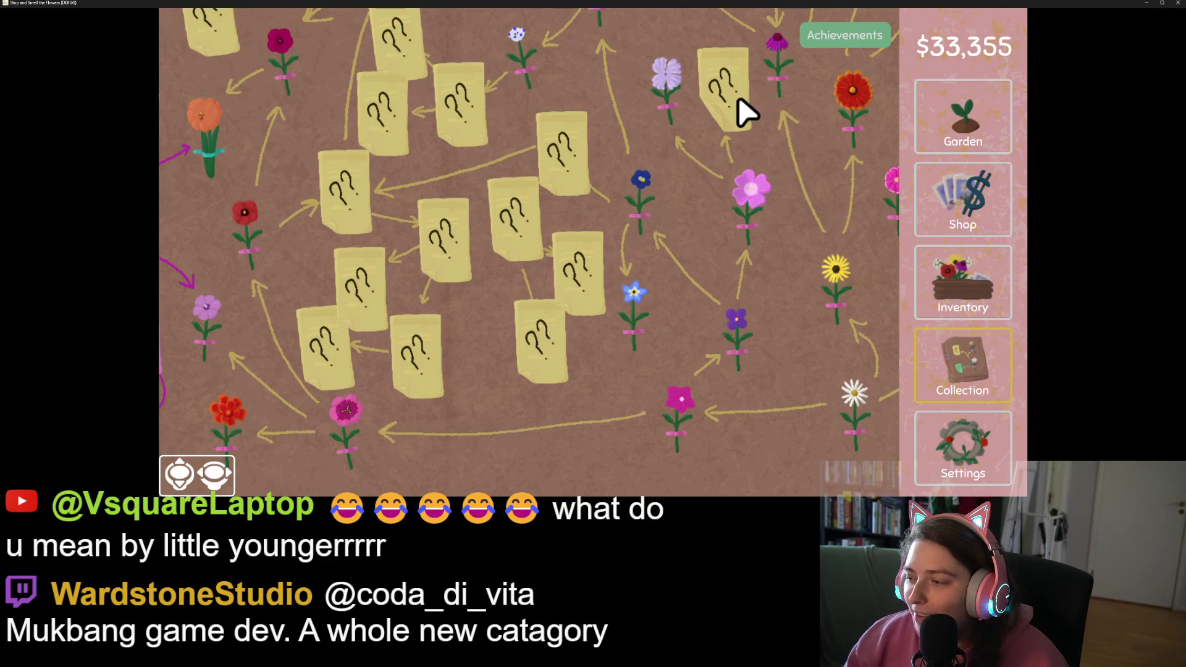
mouse_move(791, 73)
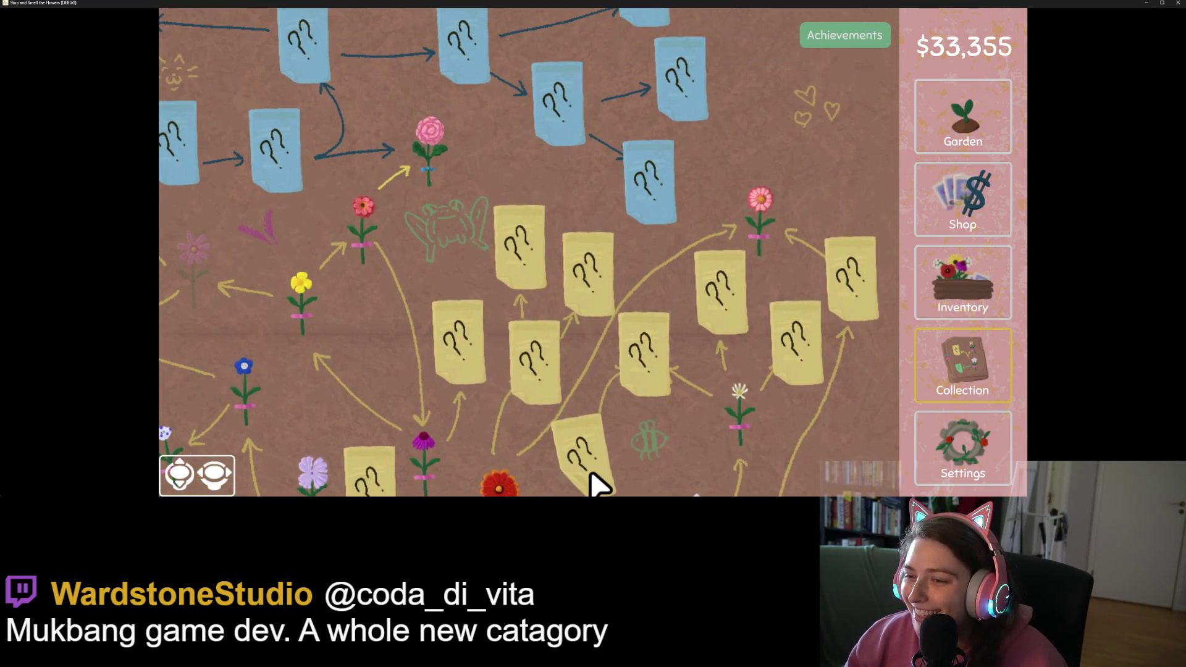
scroll(596, 485, down, 5)
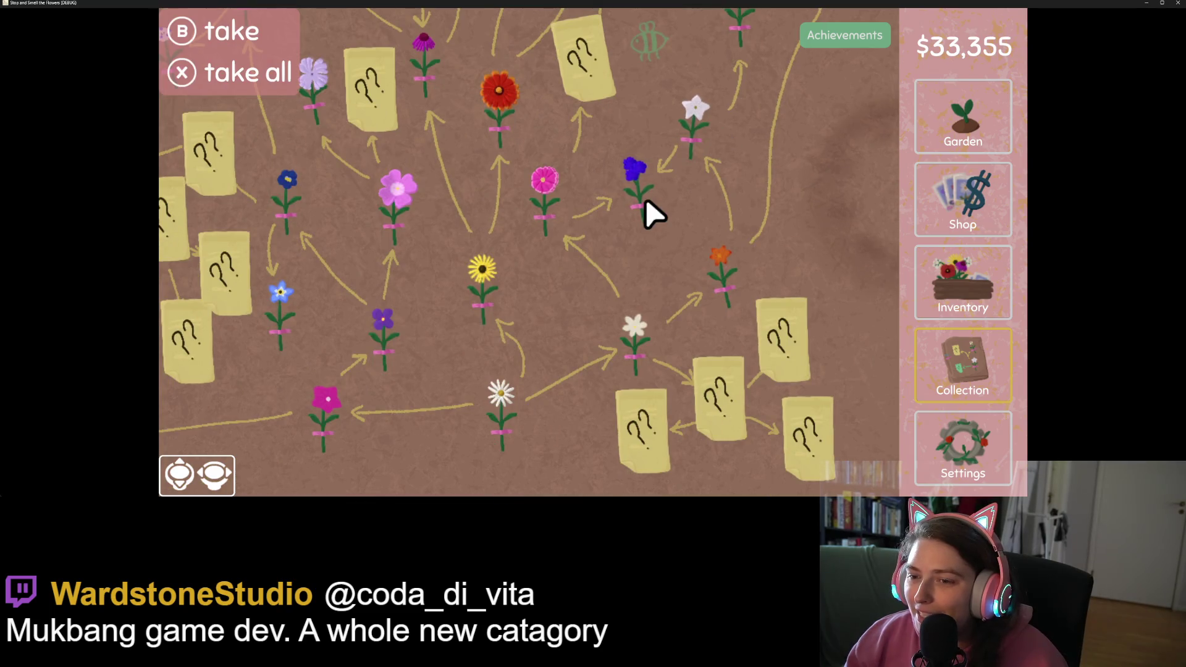
mouse_move(646, 347)
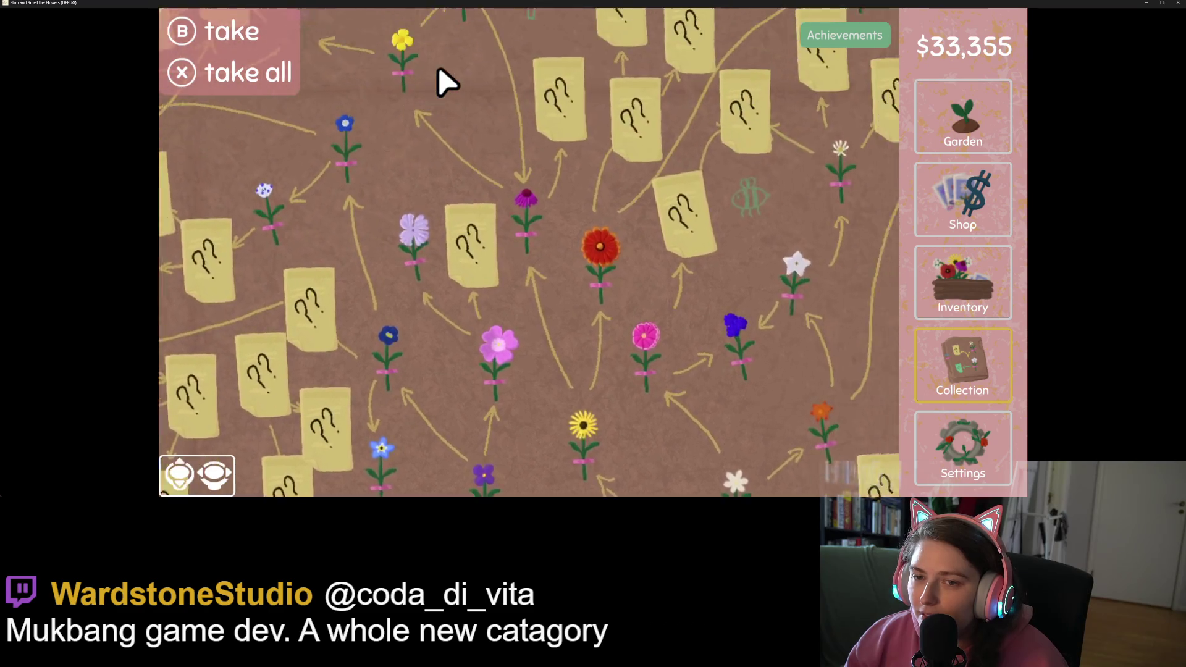
scroll(442, 80, up, 4)
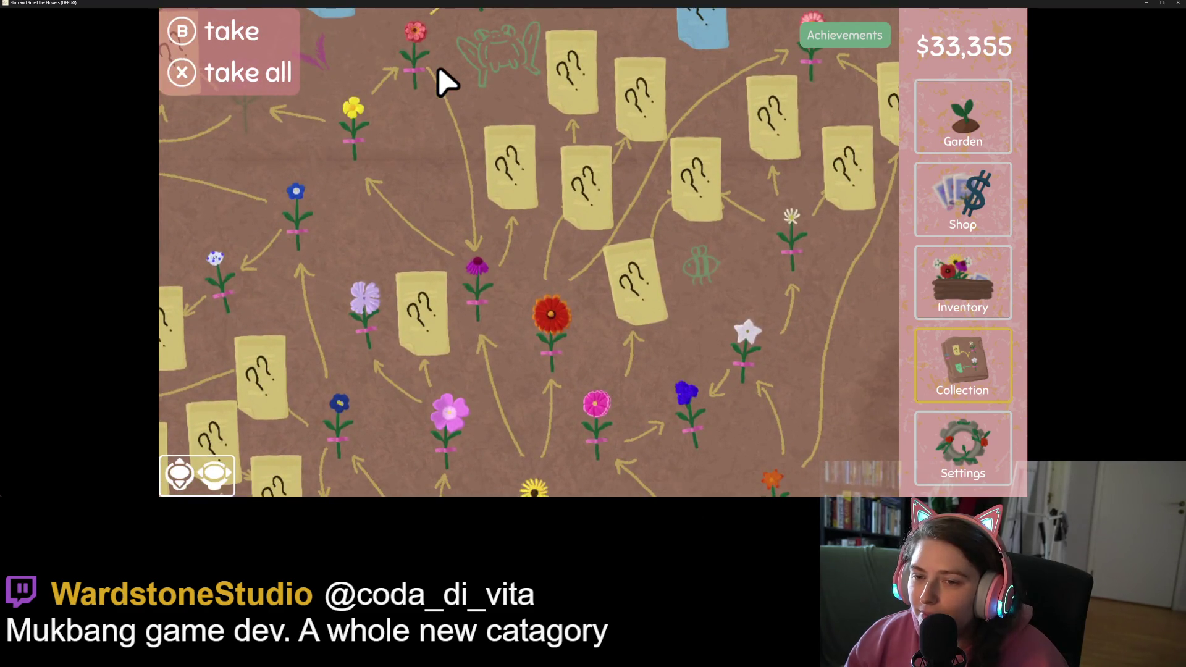
mouse_move(352, 433)
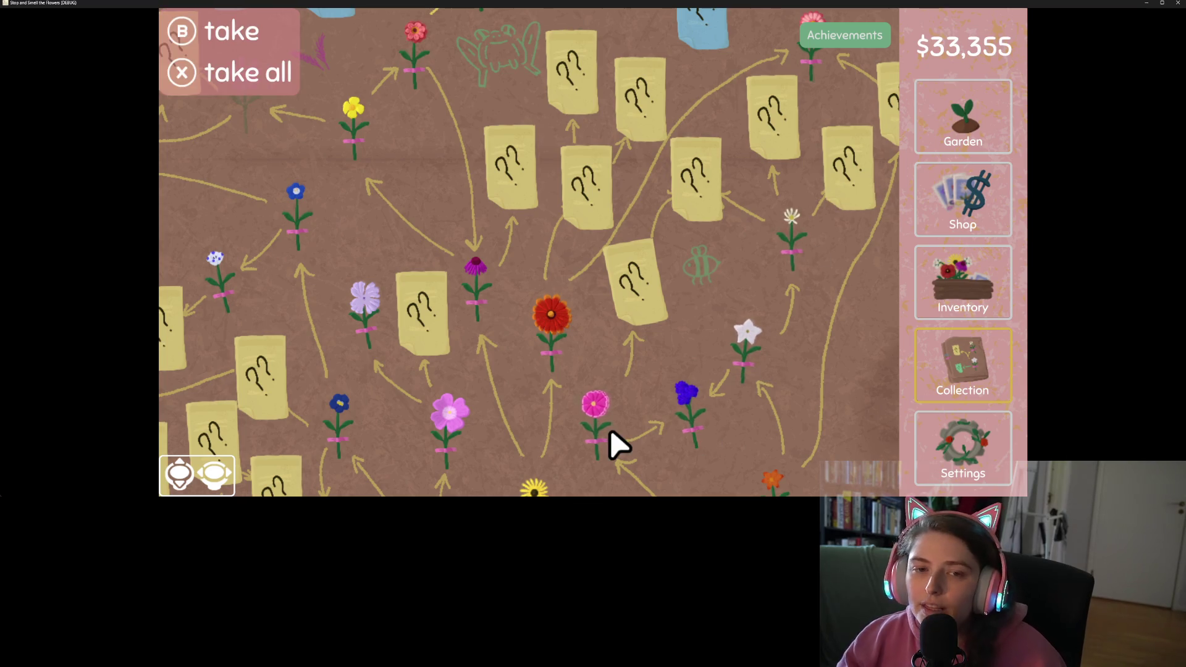
key(Escape)
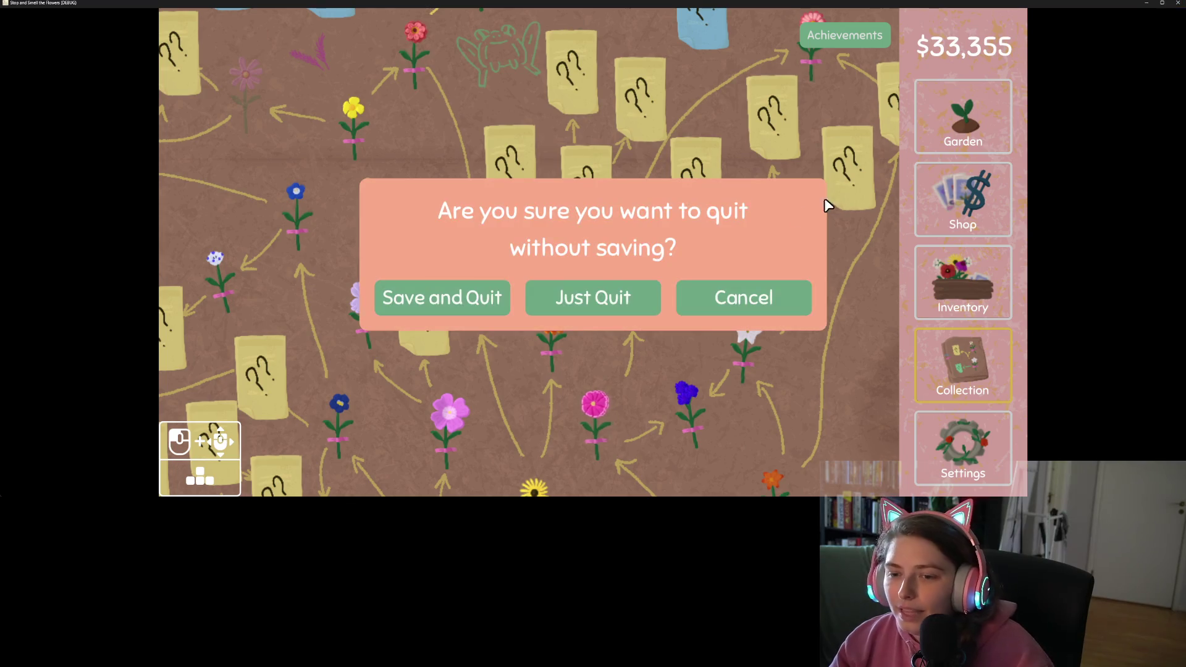
click(597, 301)
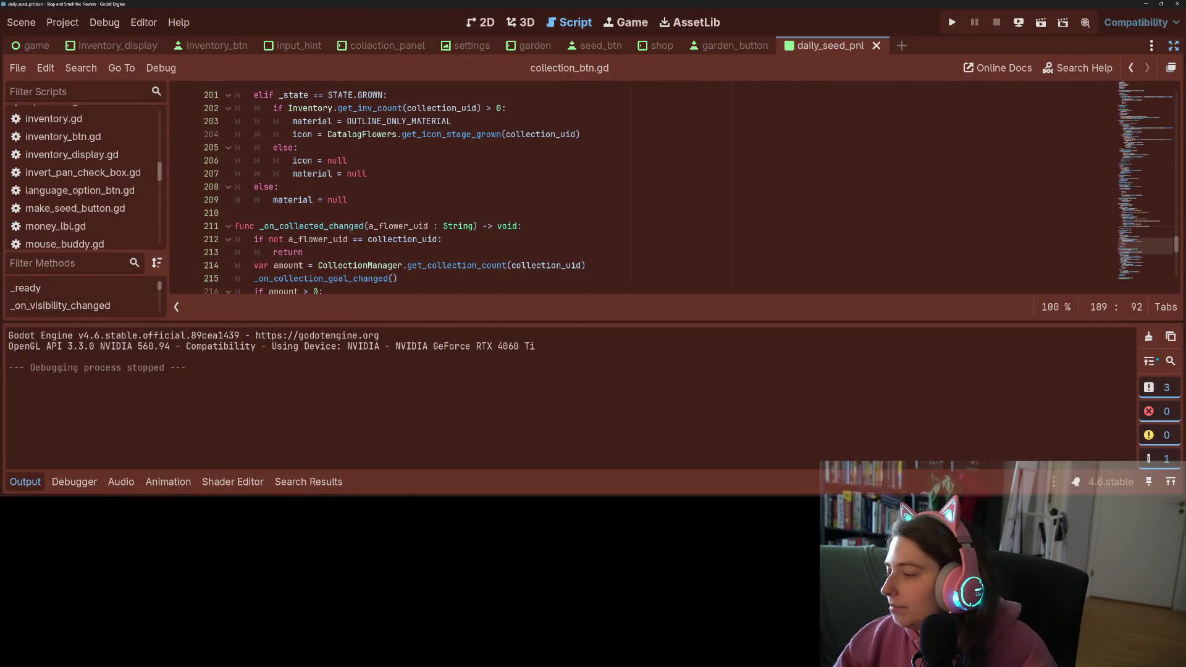
Step: Minimize the Discord chat window and switch to GitHub Desktop
key(alt+Tab)
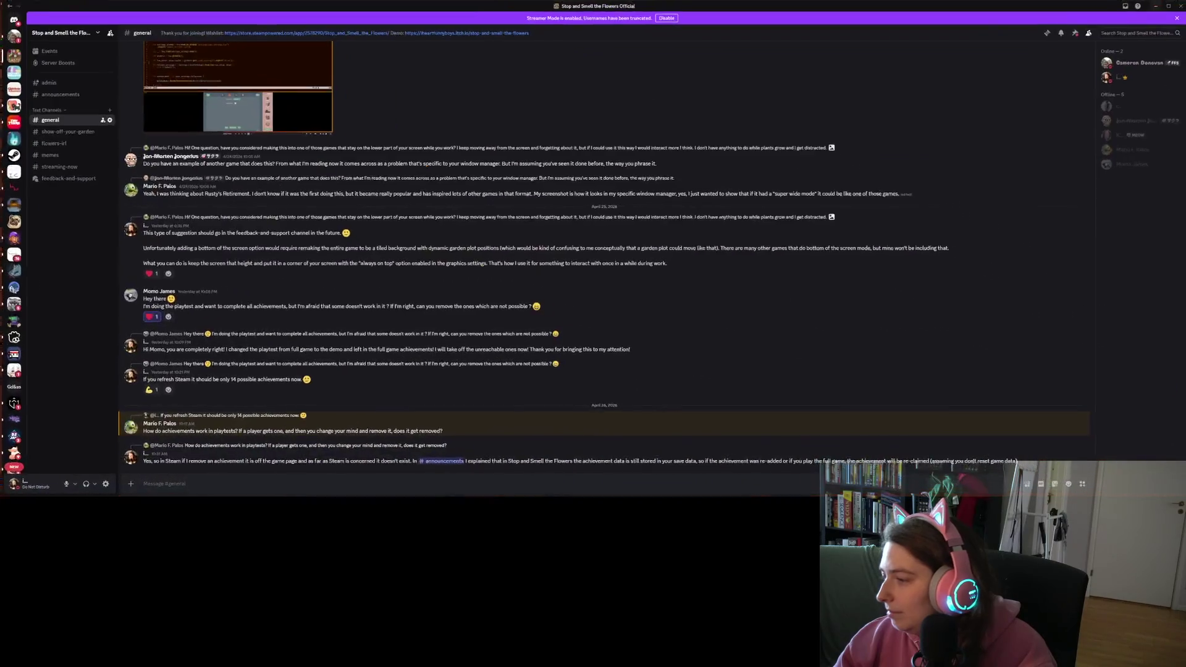
click(1156, 6)
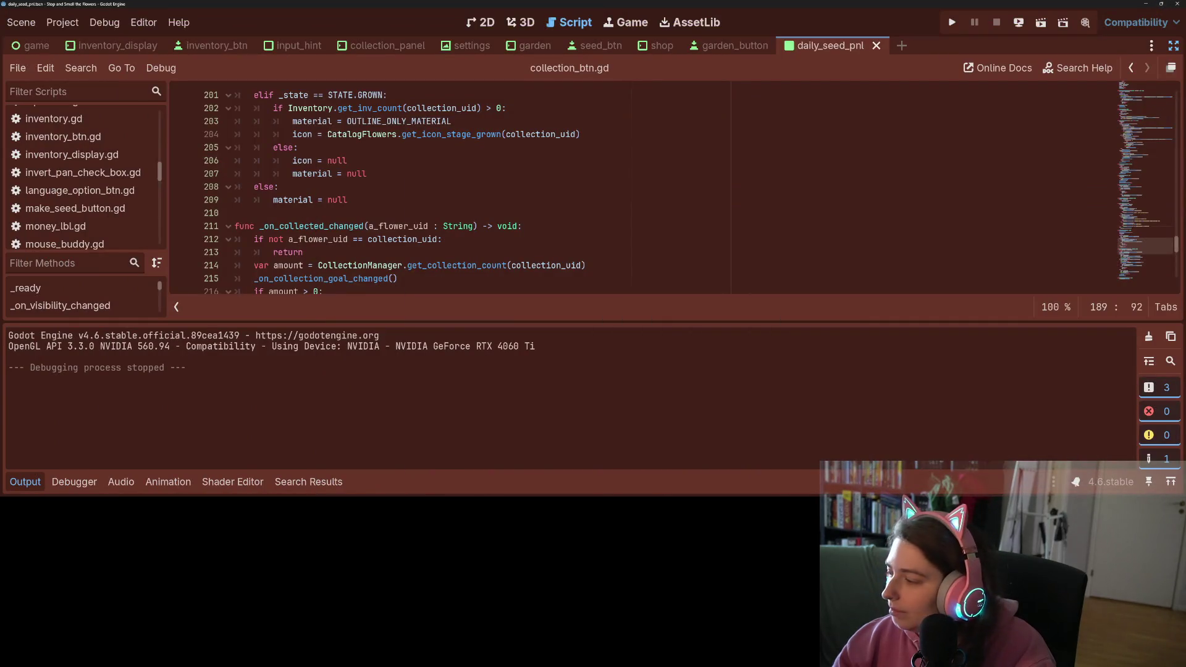
key(alt+Tab)
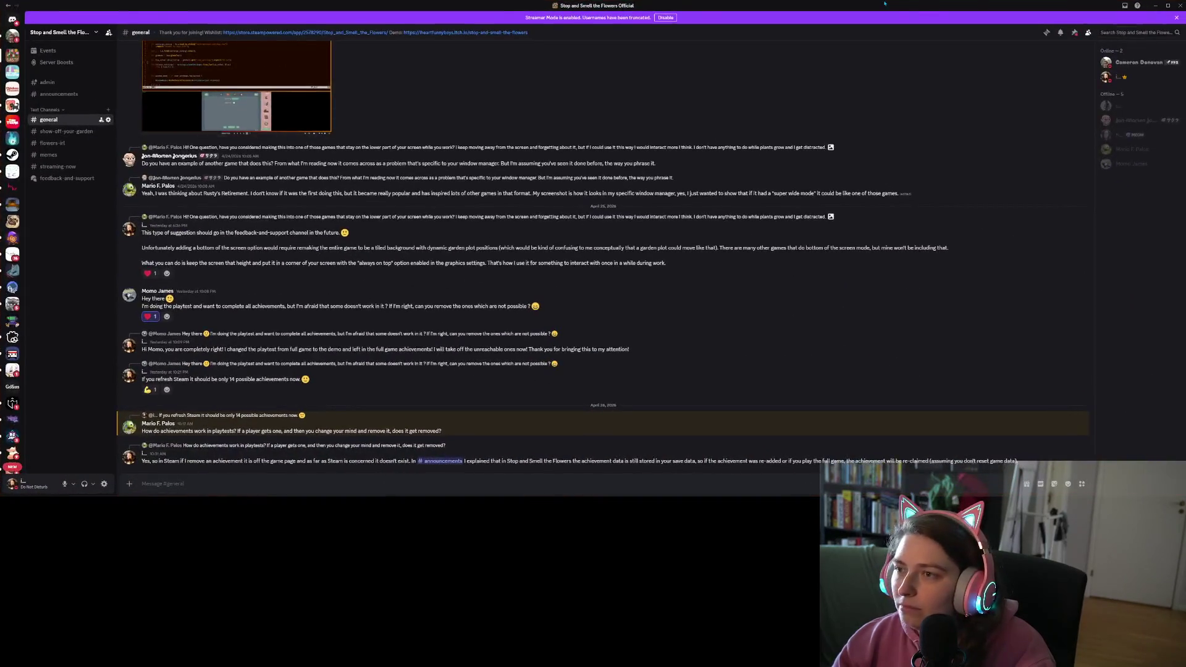
click(1155, 5)
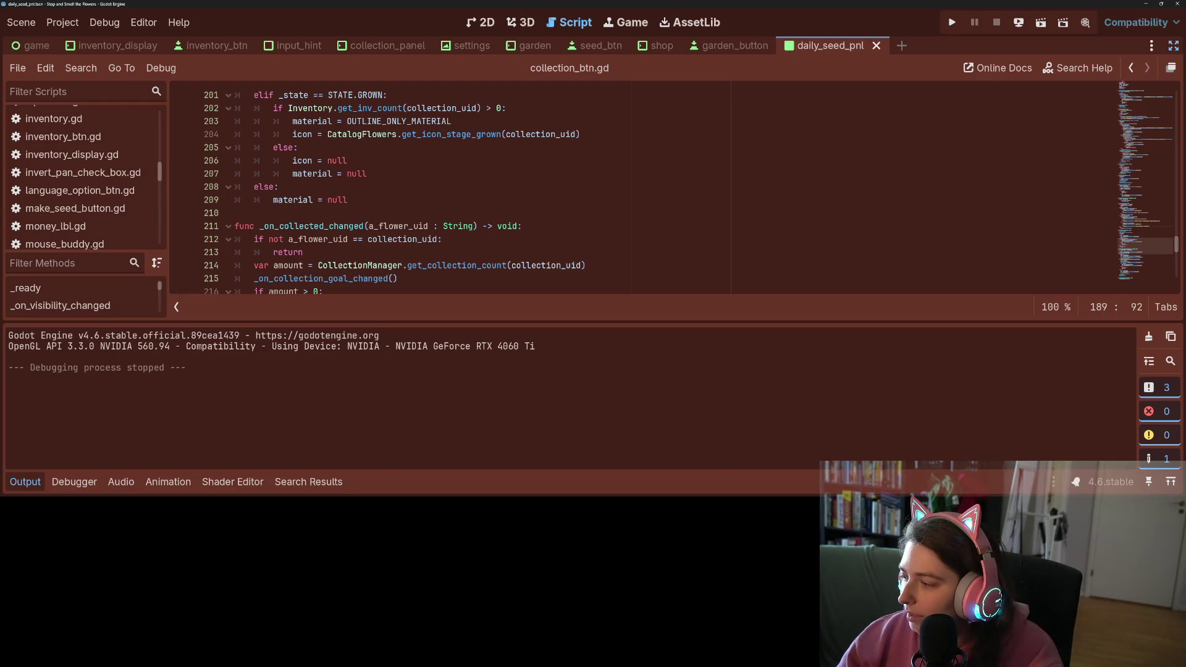
key(alt+Tab)
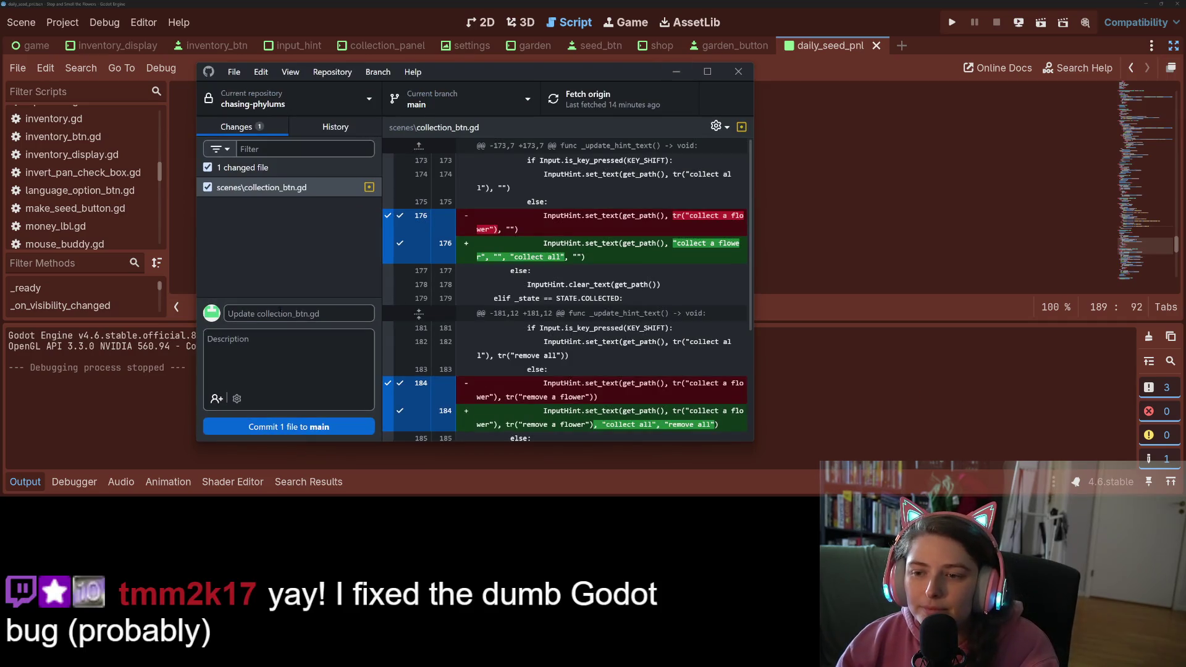
Step: Commit collection_btn.gd to main as 'adds input hints for controller on collection buttons'
click(282, 312)
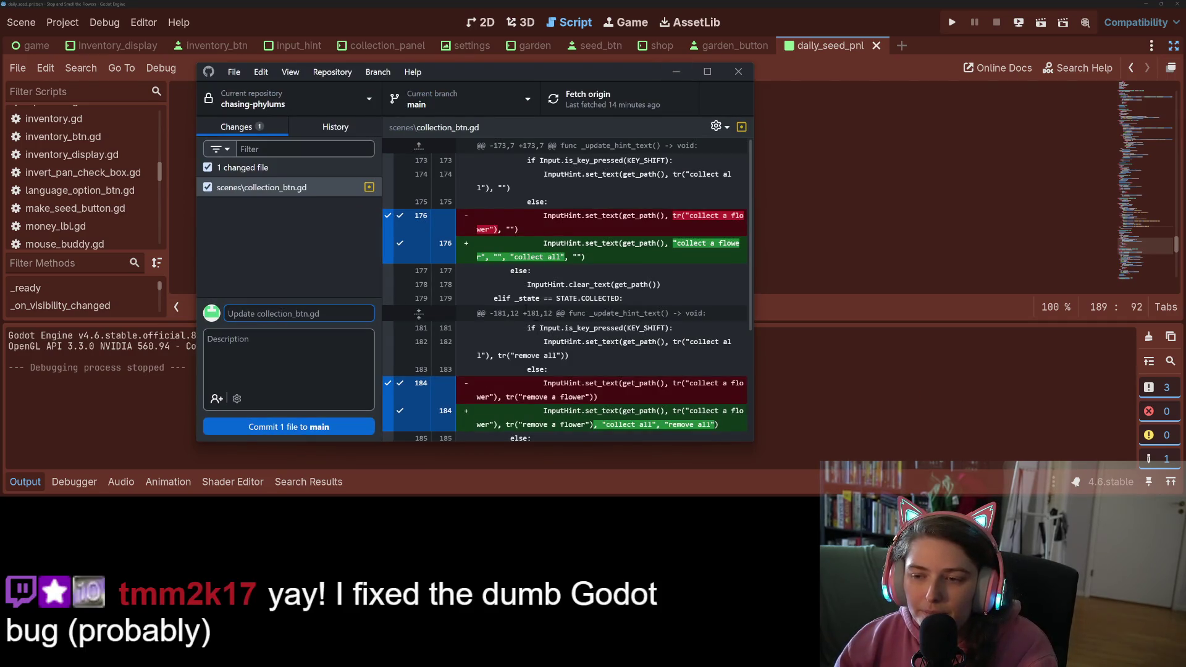
scroll(533, 314, down, 5)
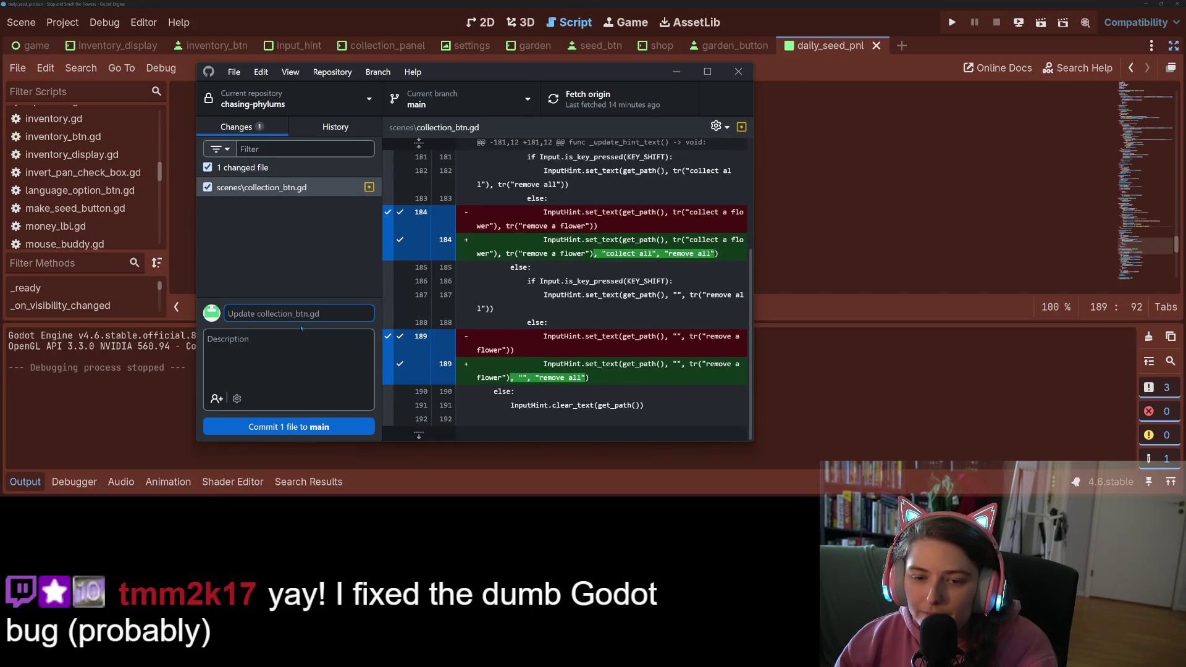
text(adds)
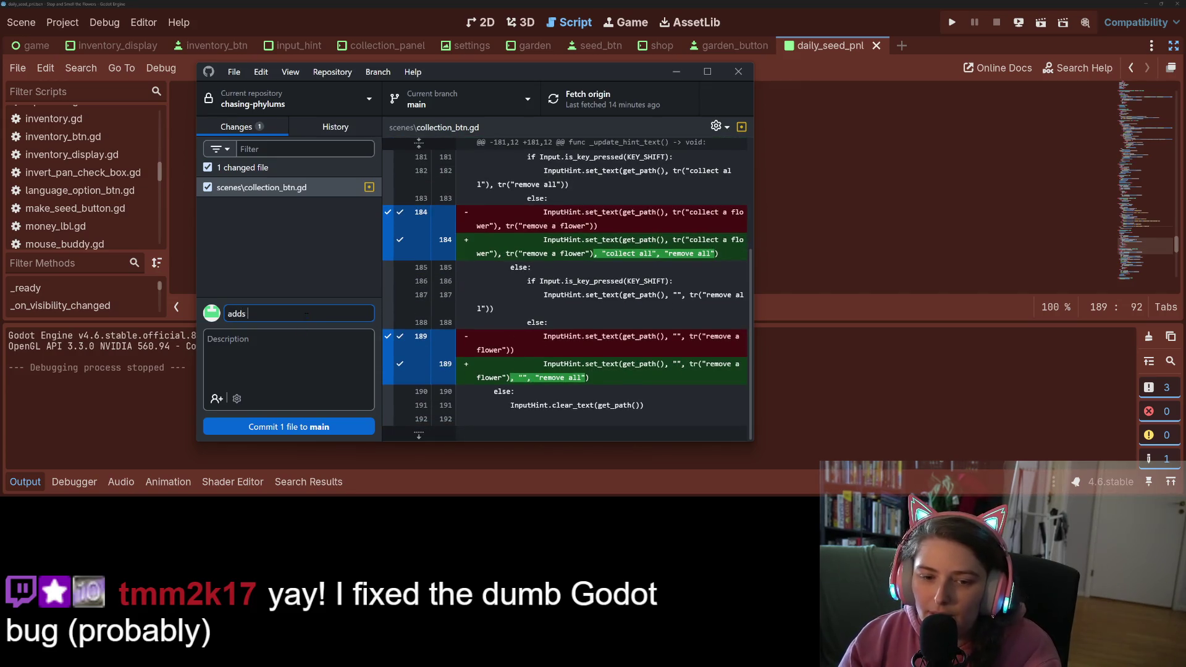
text(input hints for control)
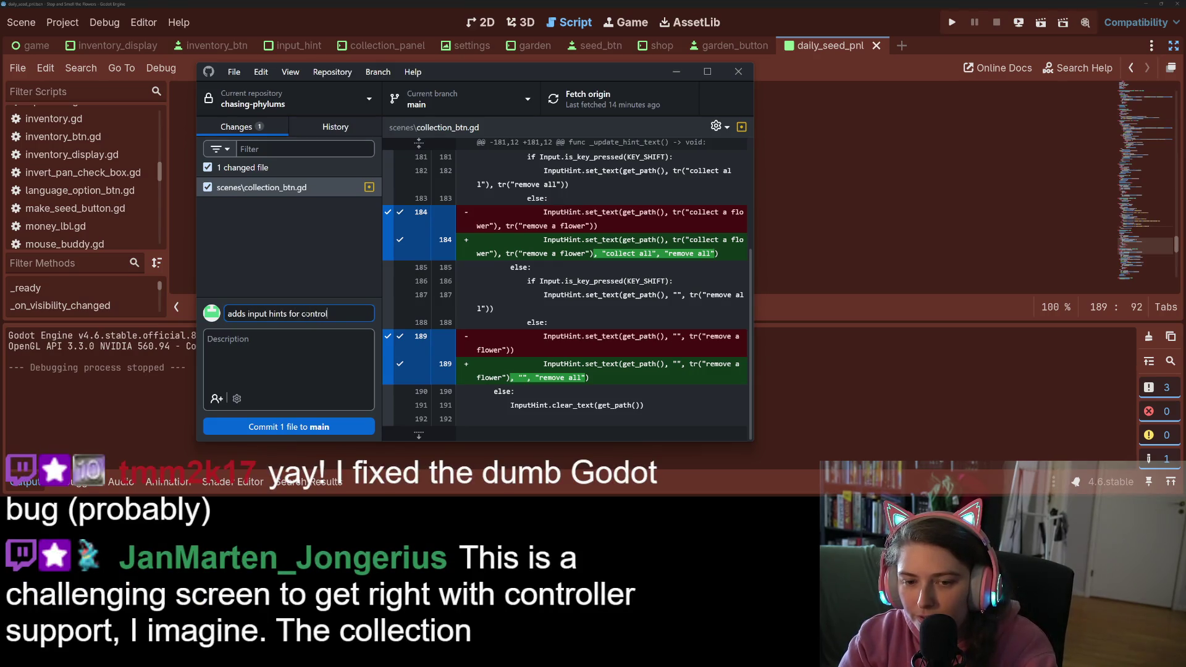
text(ction buttons)
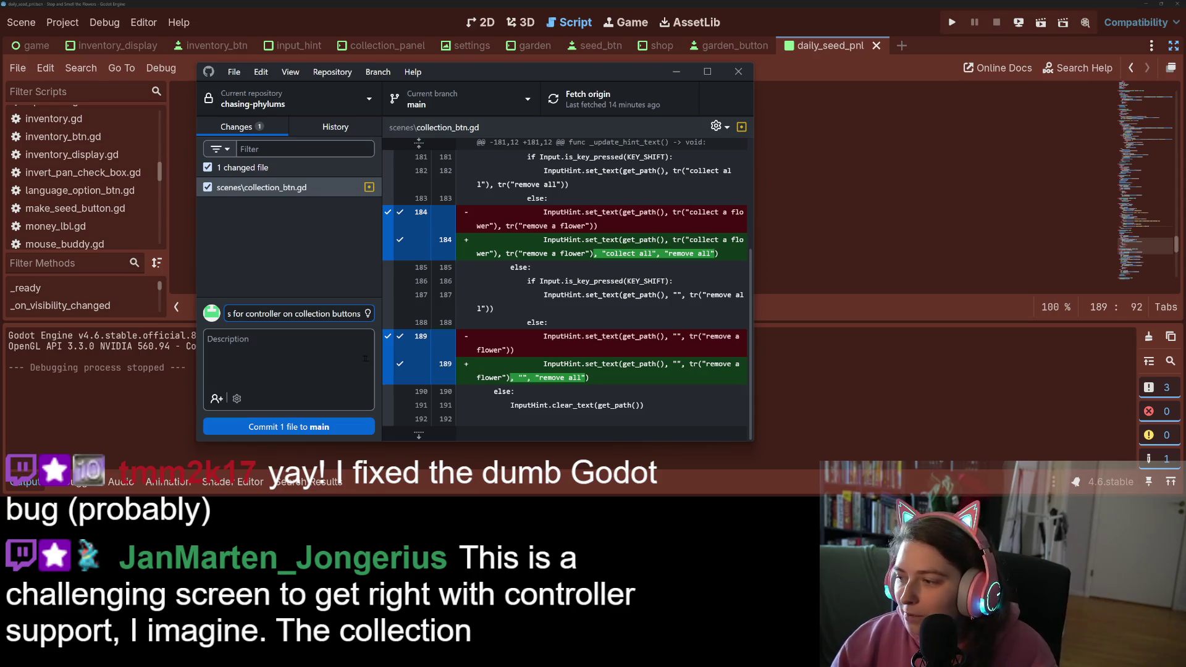
click(308, 426)
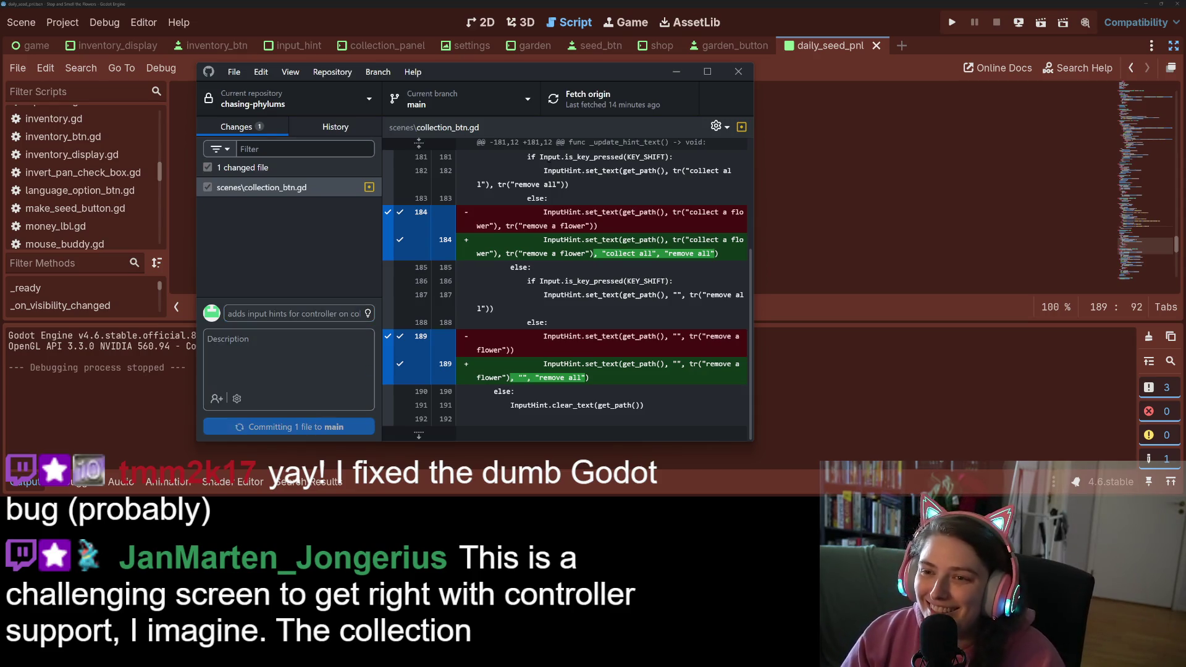
Step: Push the commit to origin, minimize GitHub Desktop, and collapse Godot's Output panel
click(617, 95)
click(677, 76)
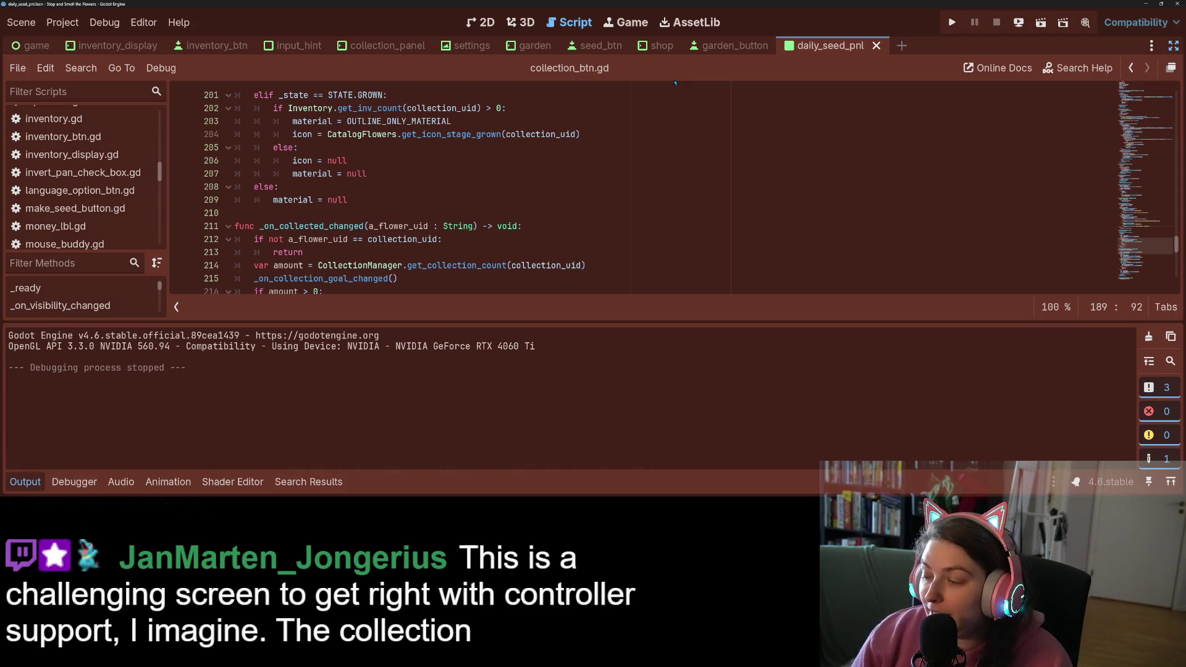
click(25, 482)
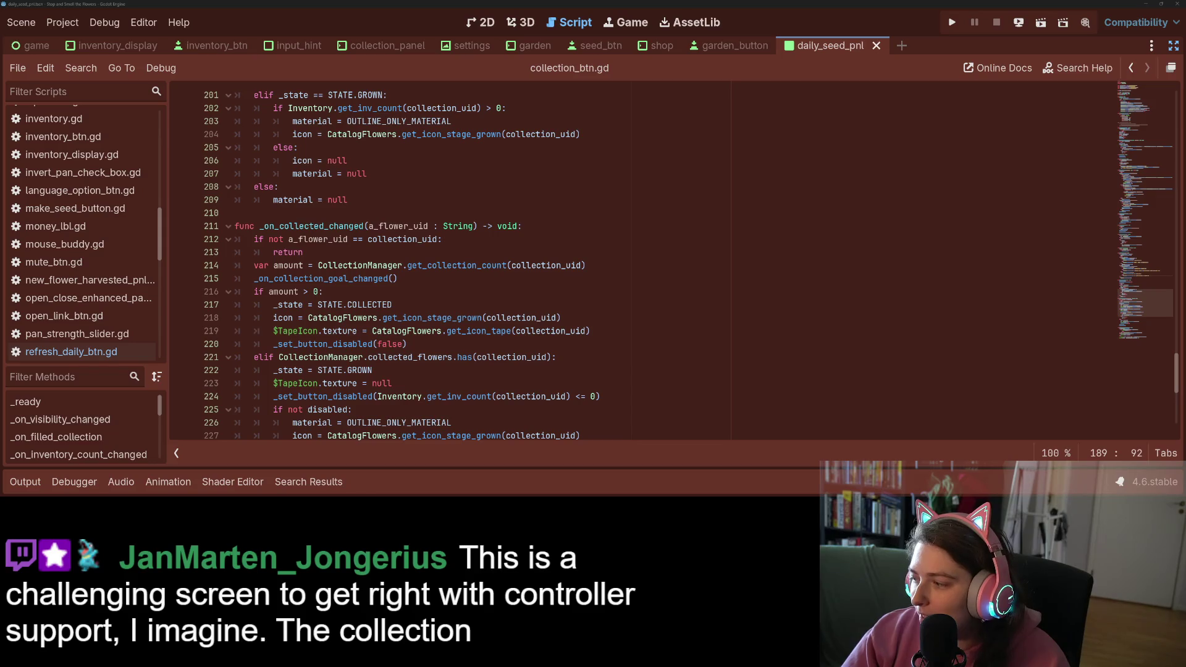
Step: Check off the Y and X input hints item and move the collection pan item below Scene buttons
key(alt+Tab)
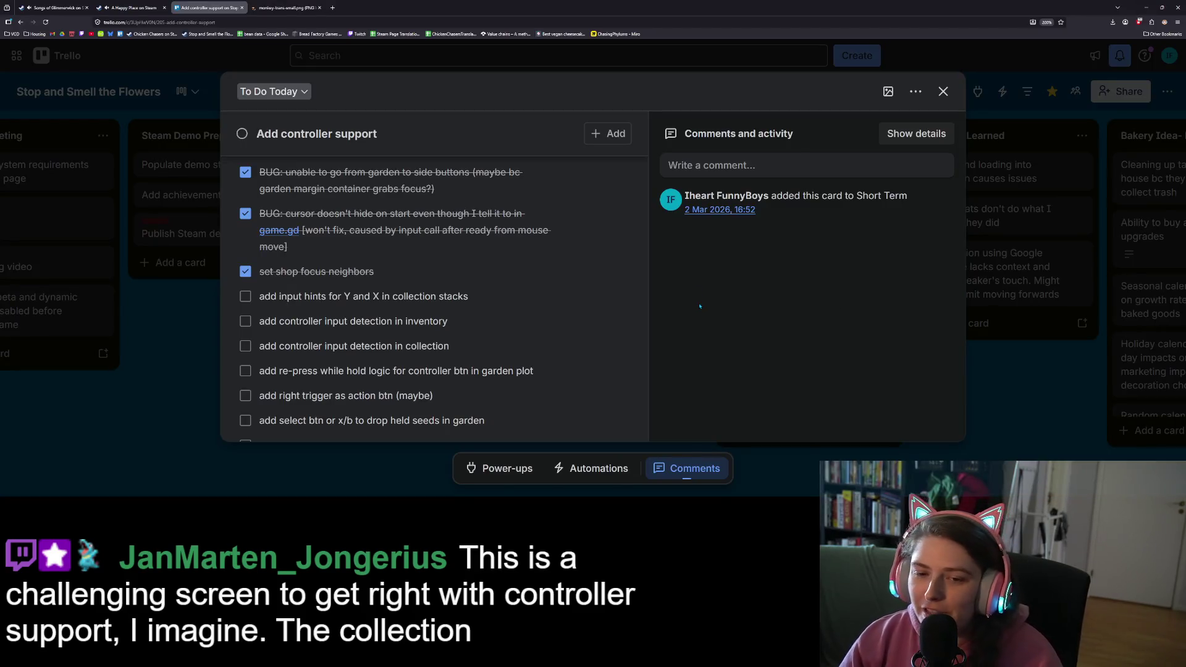
scroll(468, 304, down, 5)
scroll(411, 297, up, 4)
click(246, 270)
scroll(264, 276, down, 3)
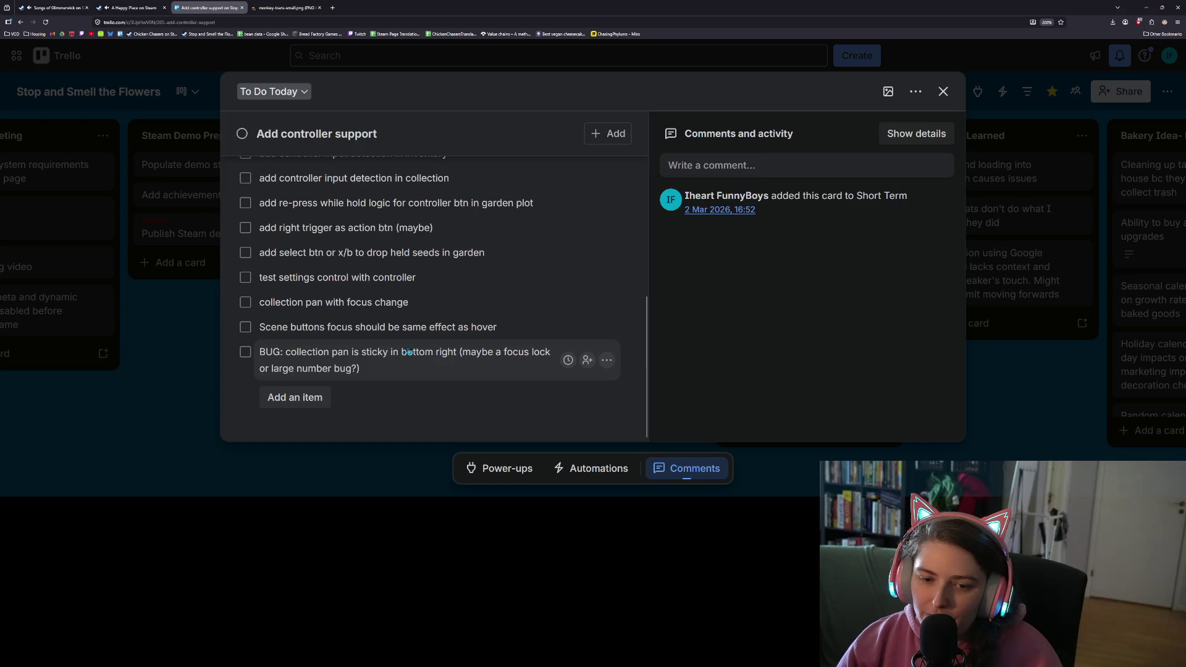
scroll(414, 364, up, 1)
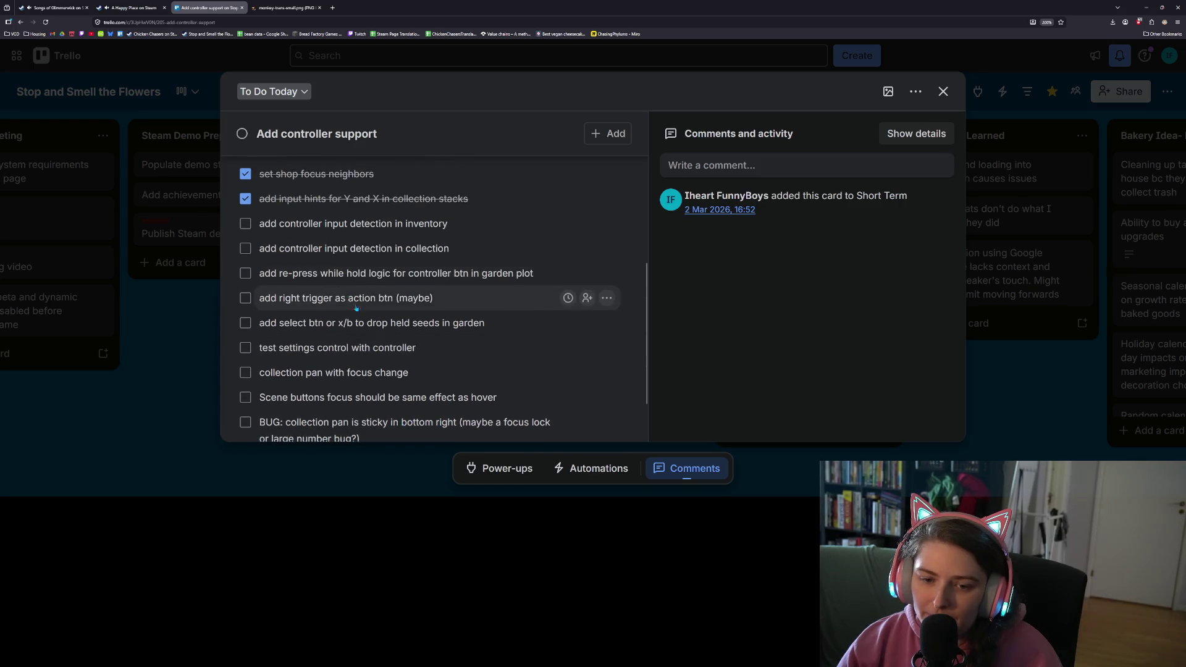
scroll(362, 359, down, 1)
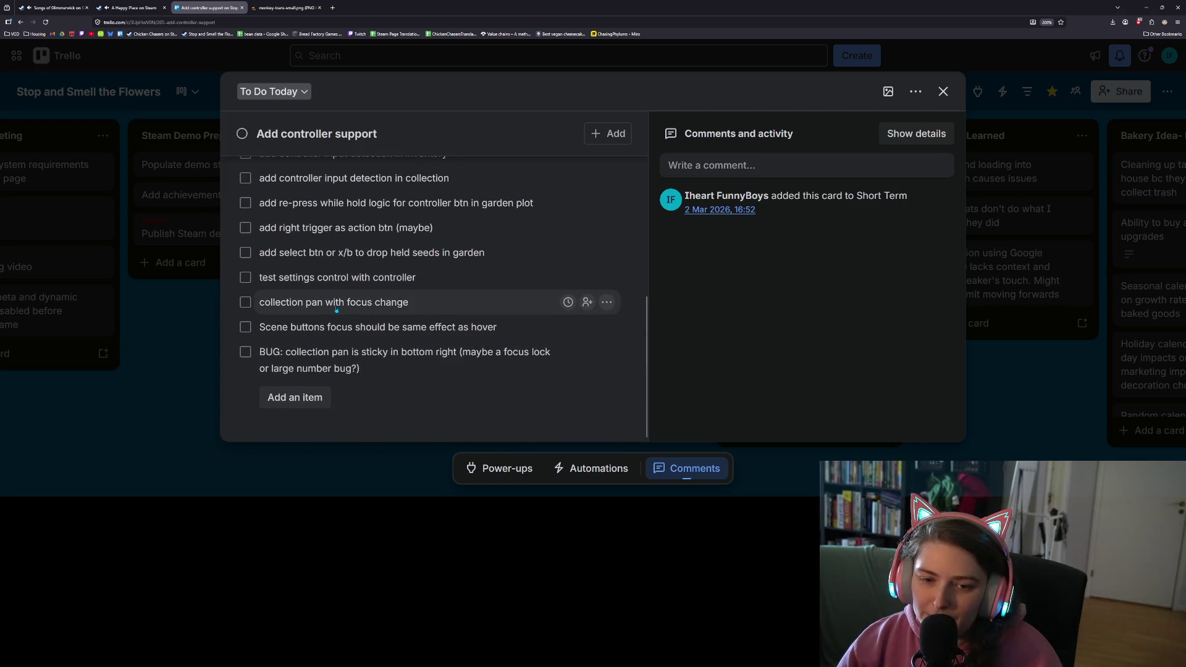
drag(350, 310, 349, 337)
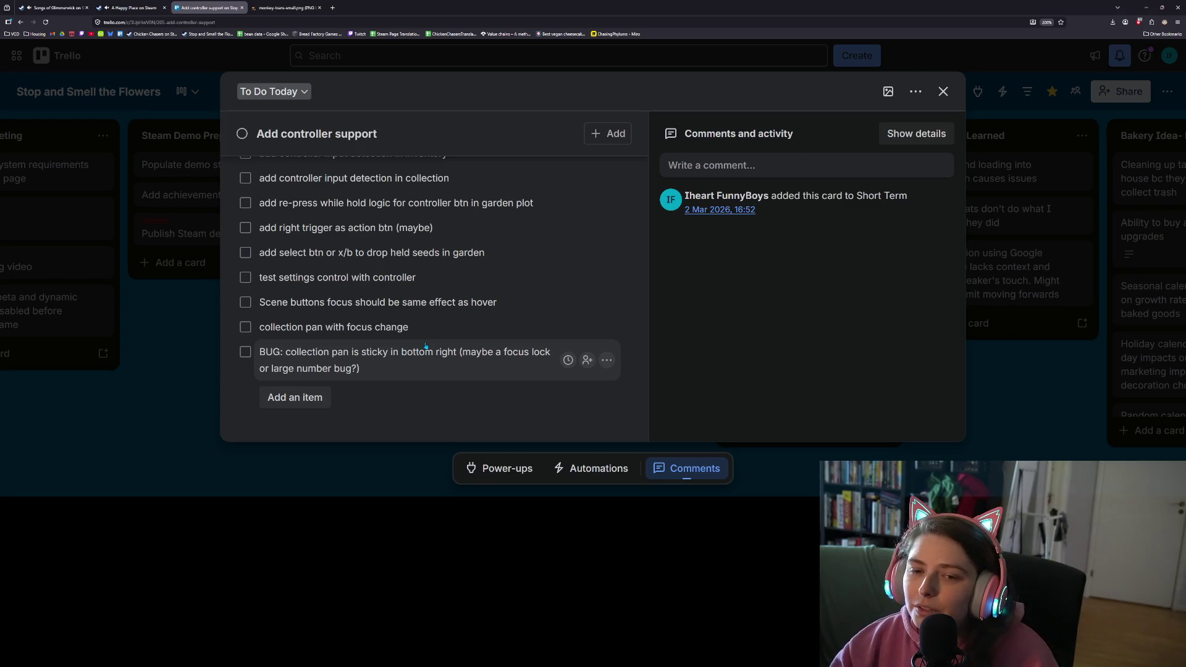
Step: Add a 'change fake cursor icon' checklist item, reorder the checklist, and return to Godot
scroll(425, 347, up, 1)
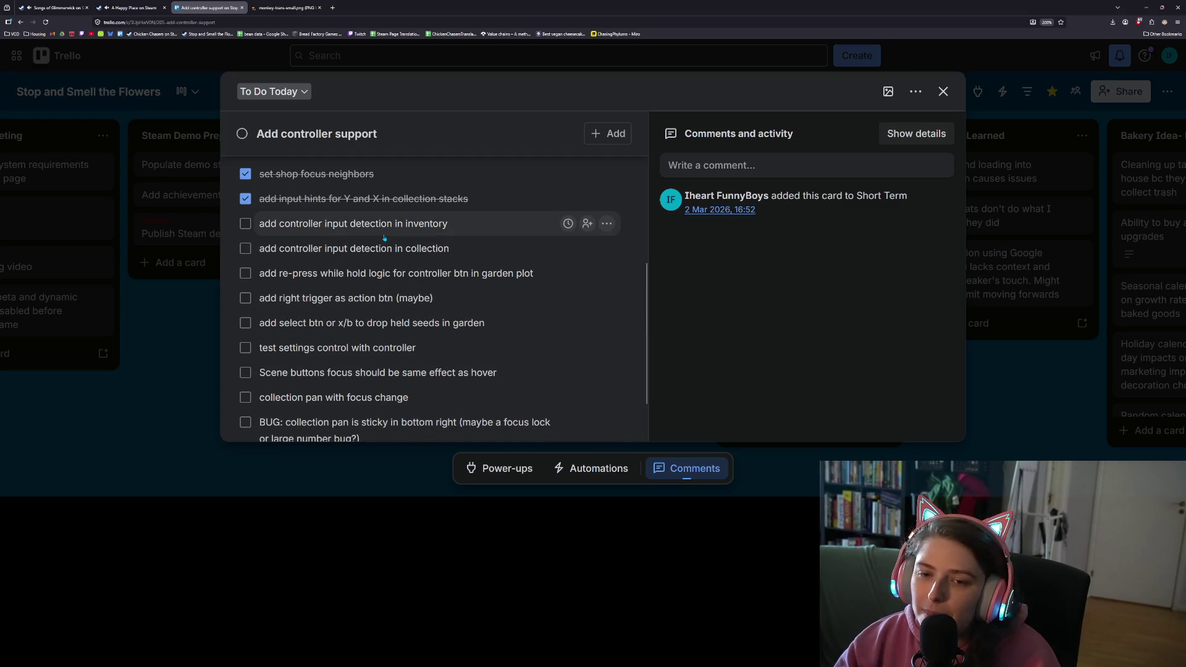
scroll(346, 399, down, 1)
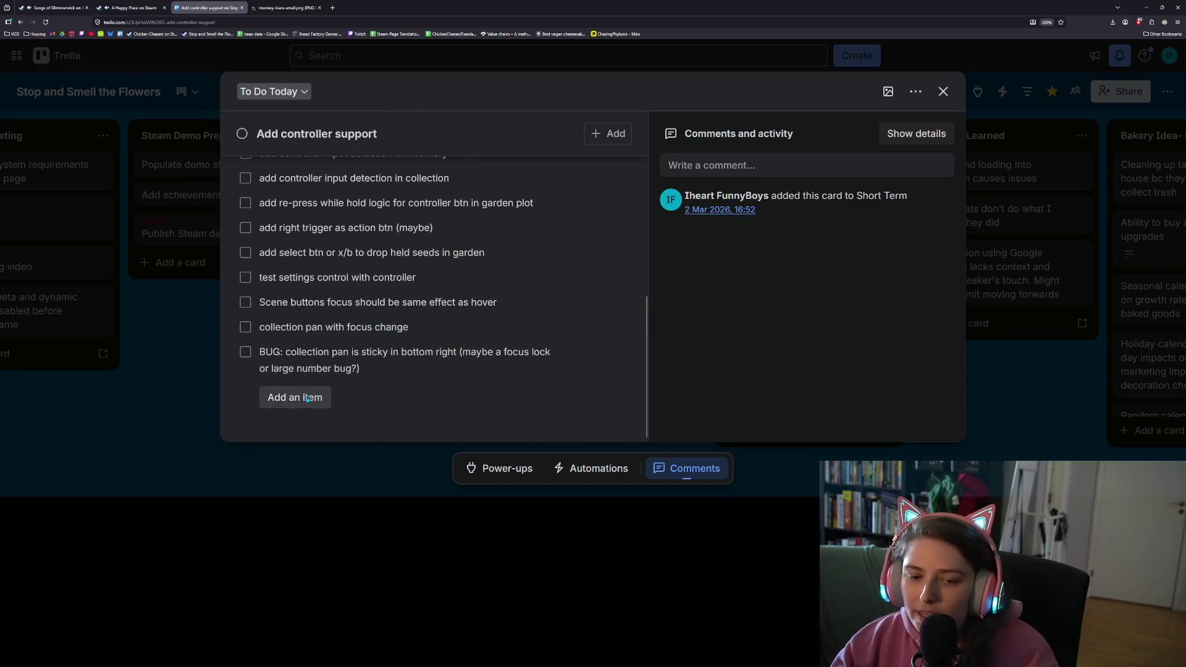
click(304, 396)
text(change fa)
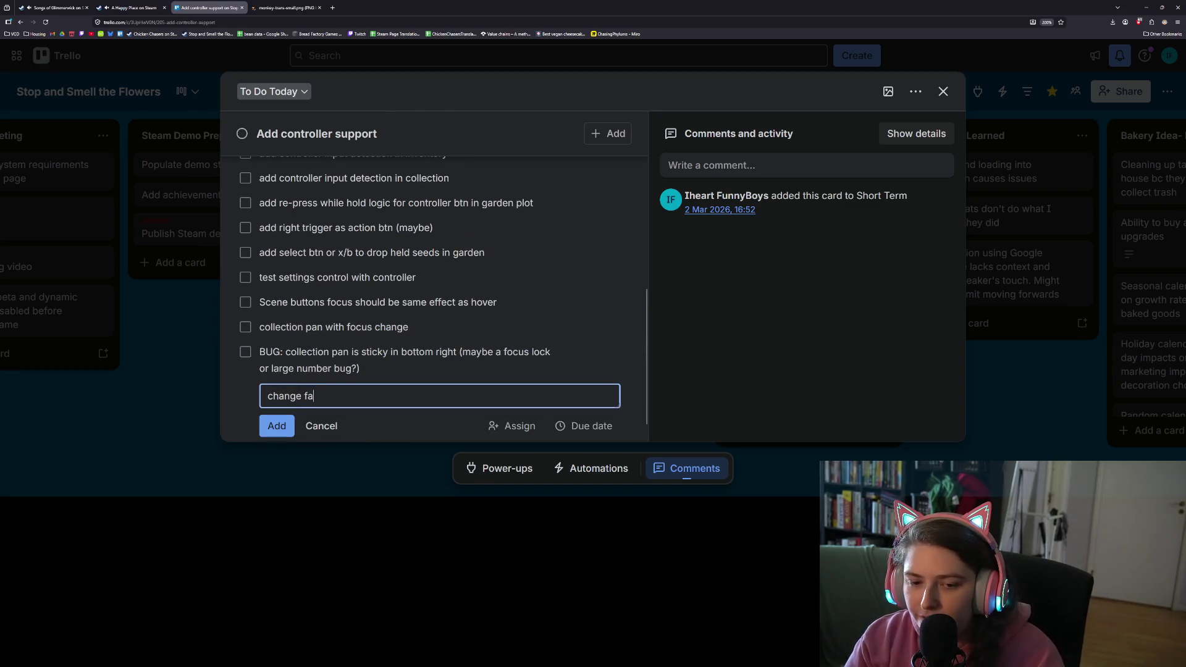
text(cursot)
text(icon)
key(Return)
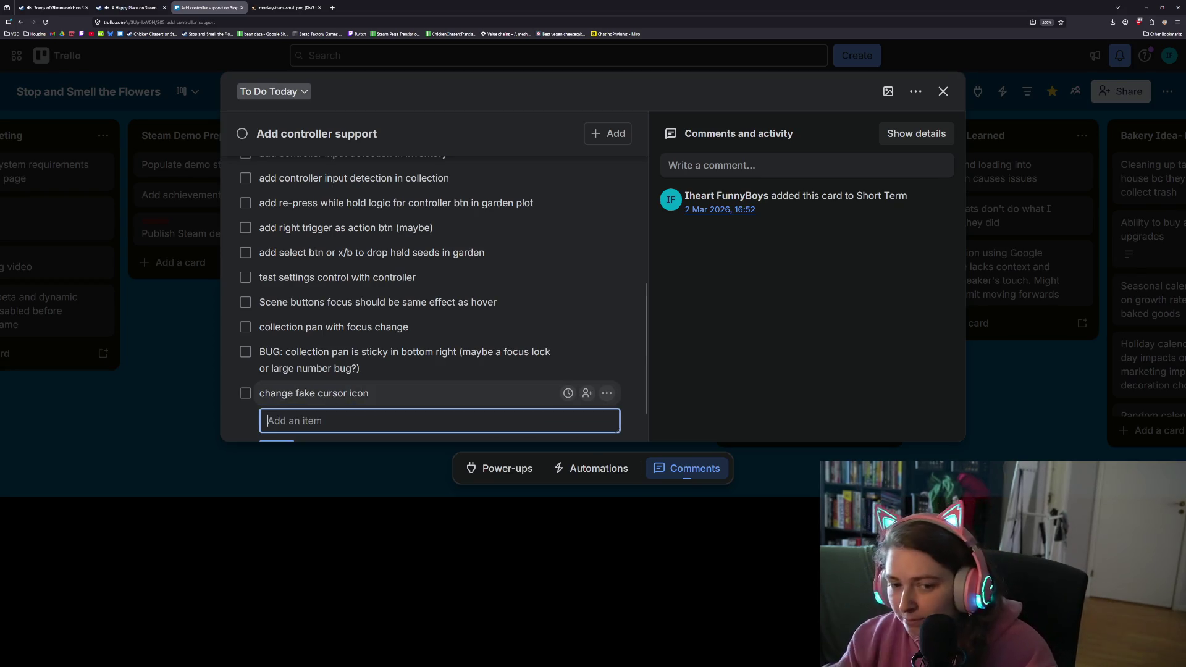
mouse_move(314, 393)
mouse_down()
mouse_move(314, 305)
mouse_move(315, 329)
mouse_up()
click(722, 352)
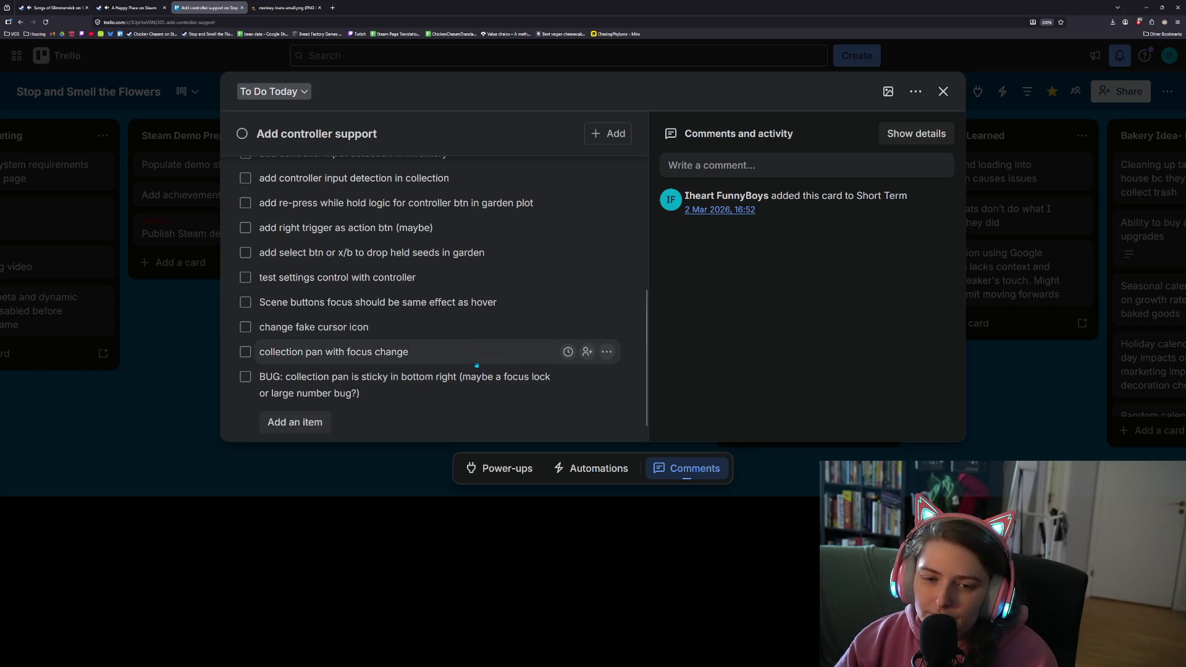
scroll(476, 365, up, 3)
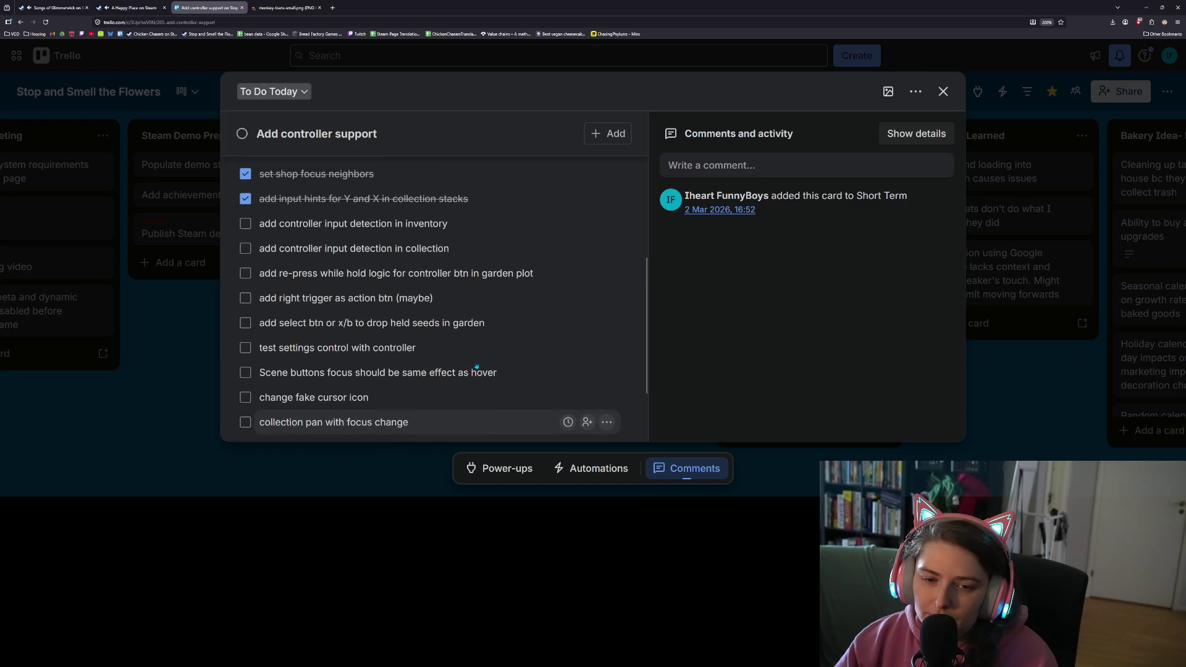
drag(450, 371, 455, 227)
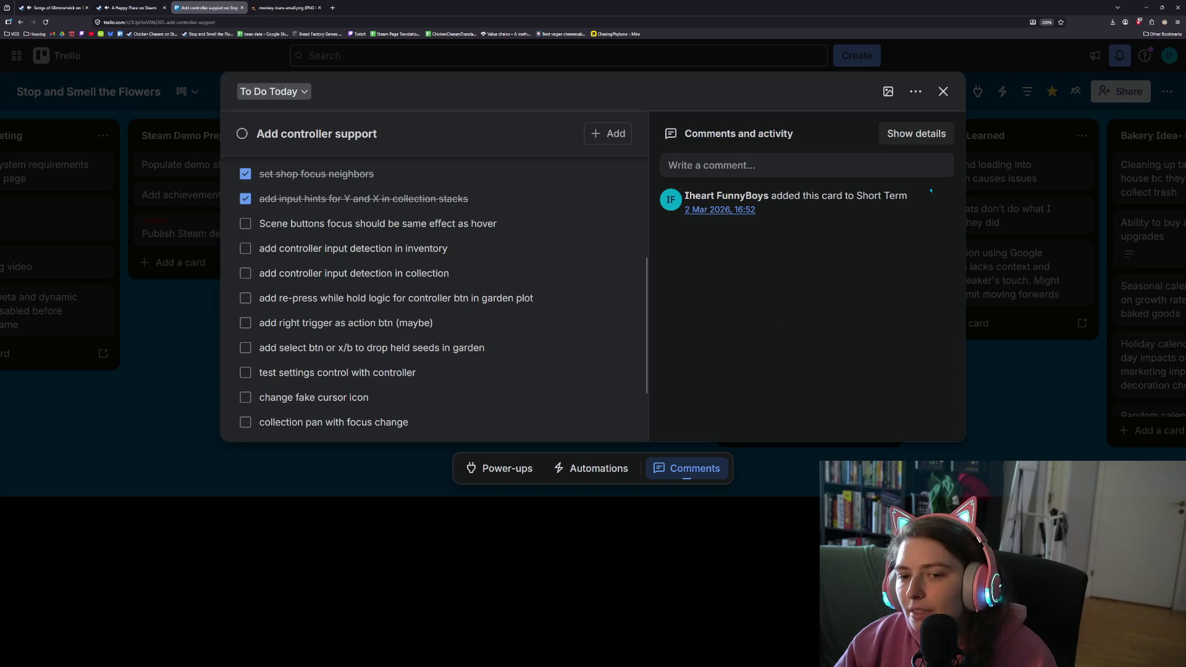
click(1145, 8)
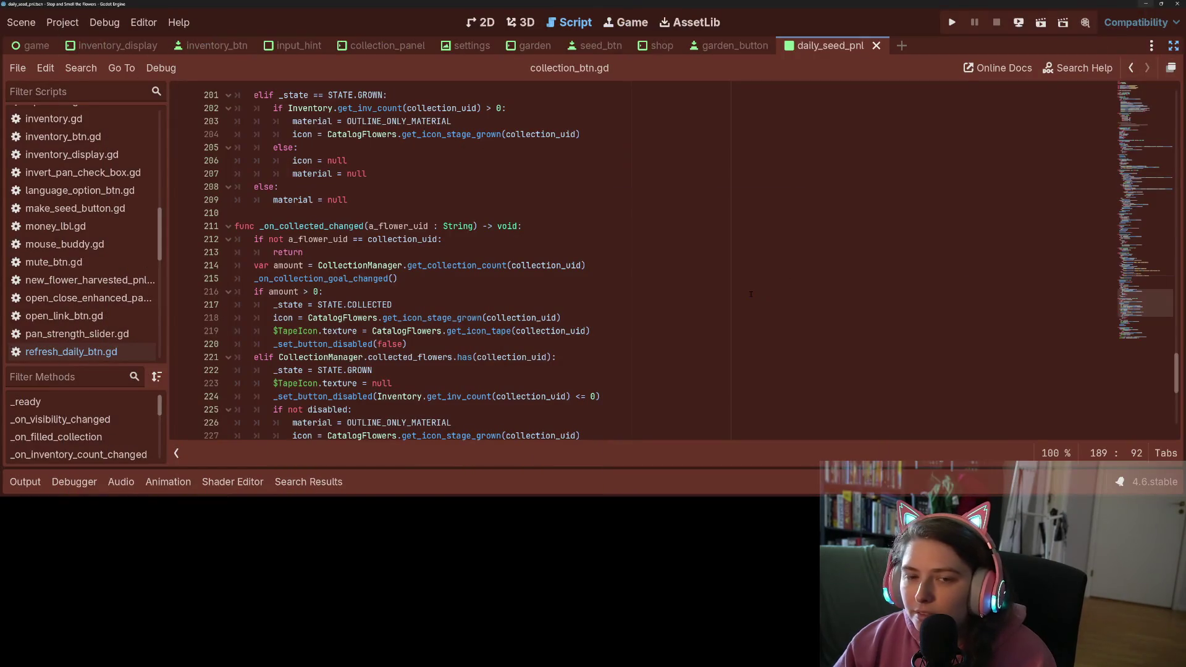
Step: From the game scene, open scene_selector_btn and select its SceneSelectorBtn root node
mouse_move(19, 51)
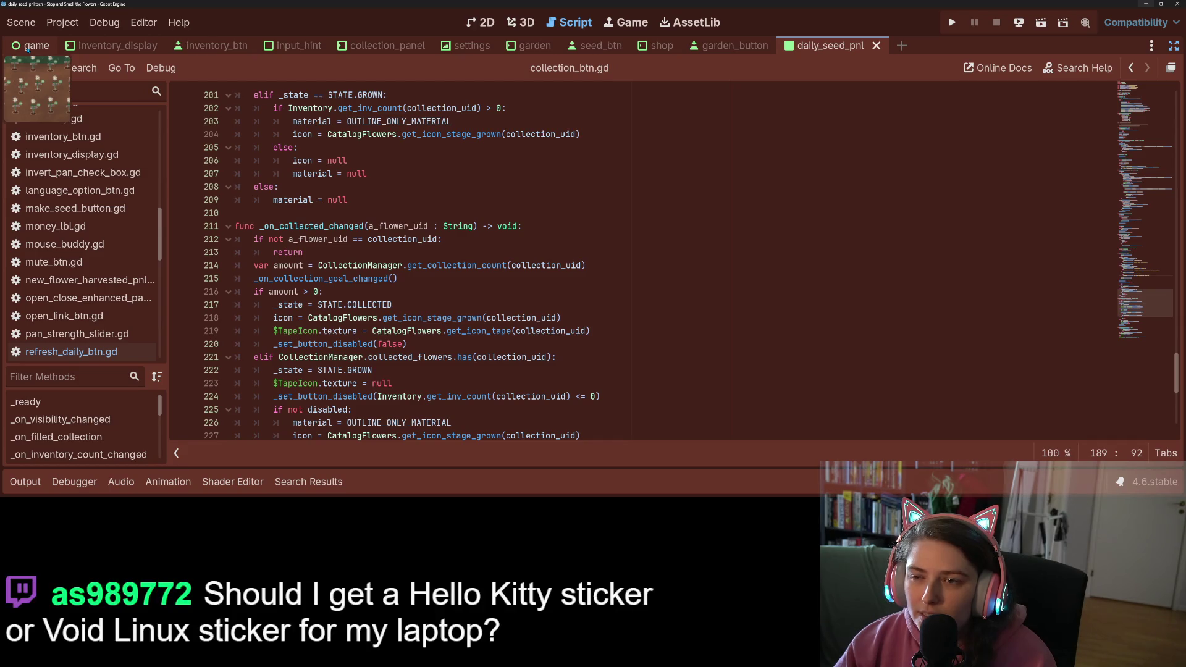
click(27, 48)
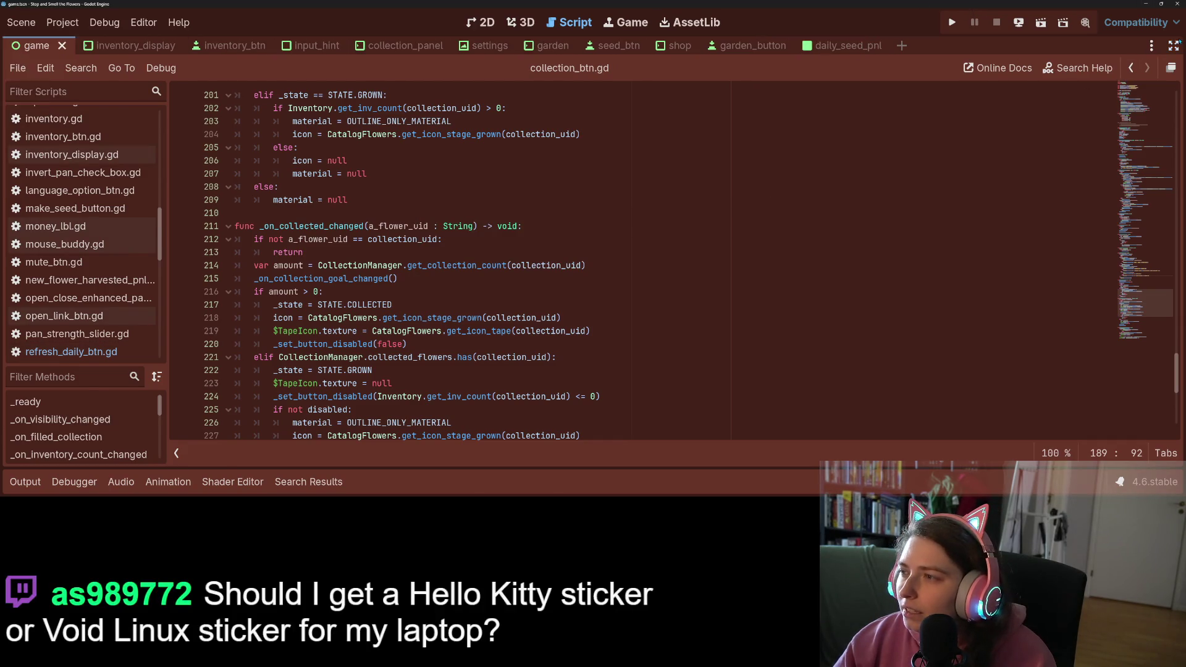
scroll(120, 228, down, 3)
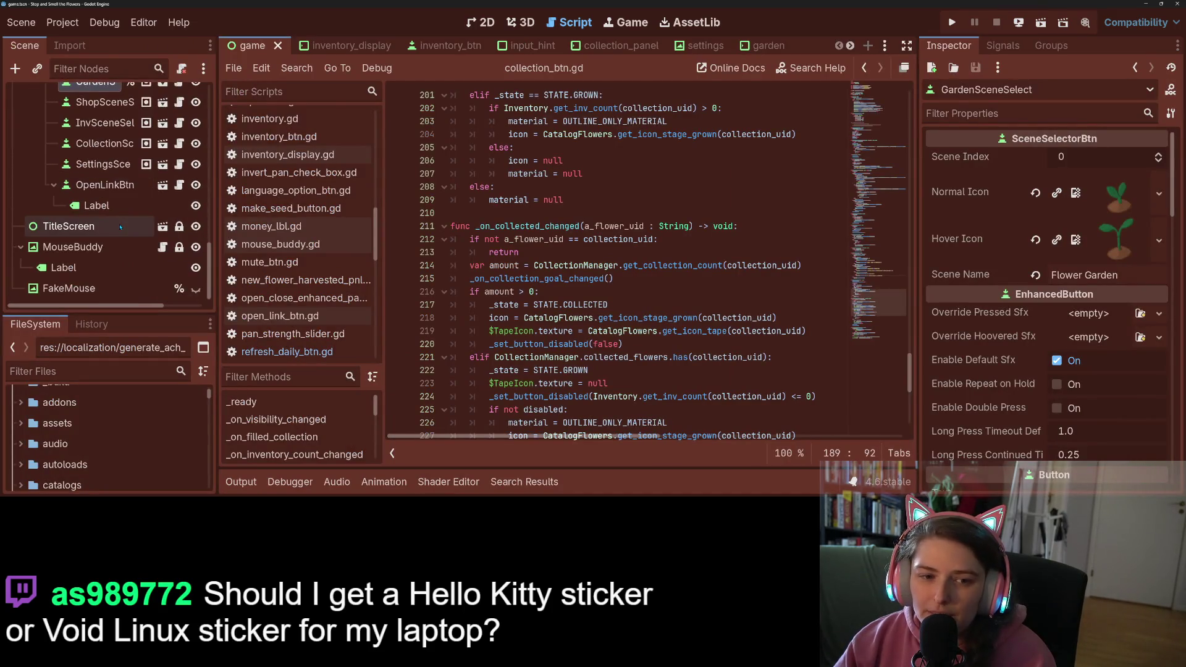
click(162, 164)
click(75, 96)
scroll(1066, 398, down, 10)
scroll(1065, 398, down, 15)
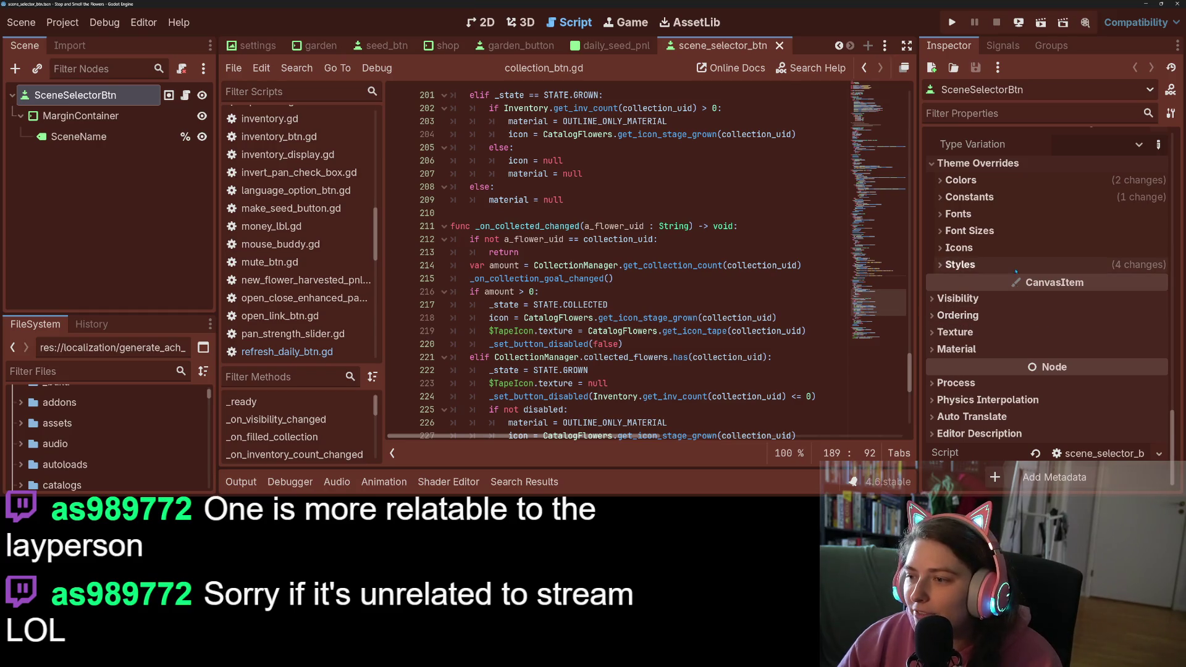
Step: Expand SceneSelectorBtn's Theme Overrides > Styles to view the Normal, Pressed, Hover and Focus entries
click(960, 264)
scroll(968, 300, down, 2)
scroll(967, 301, down, 1)
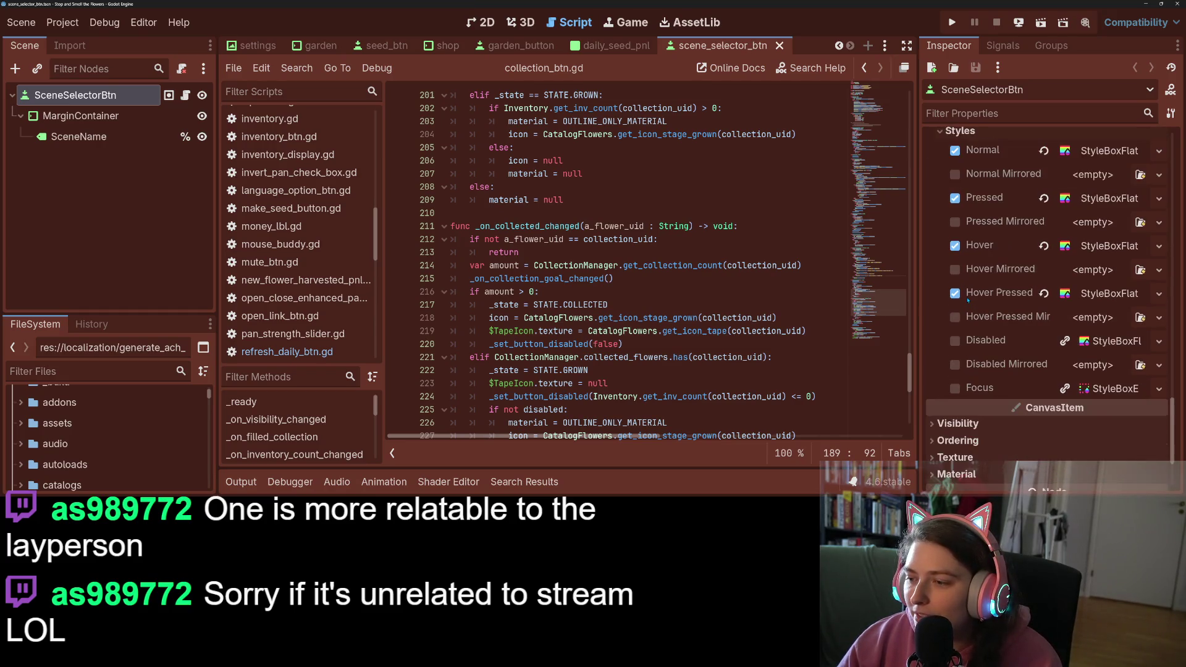
mouse_move(1007, 388)
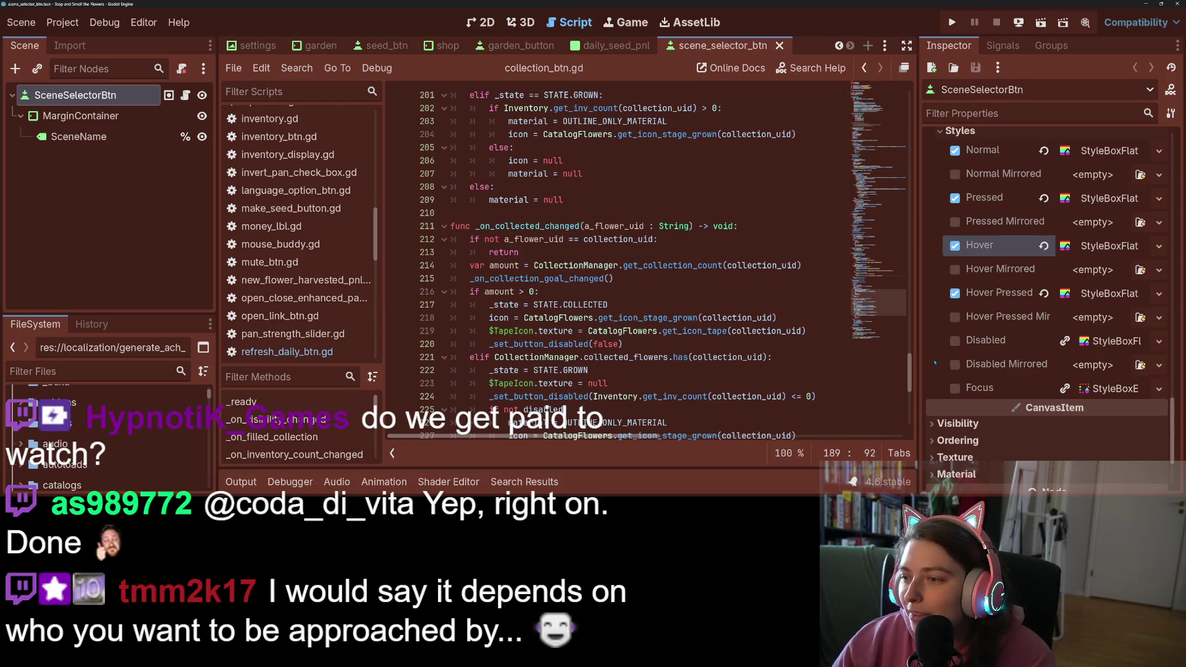
scroll(939, 363, up, 2)
scroll(941, 360, down, 2)
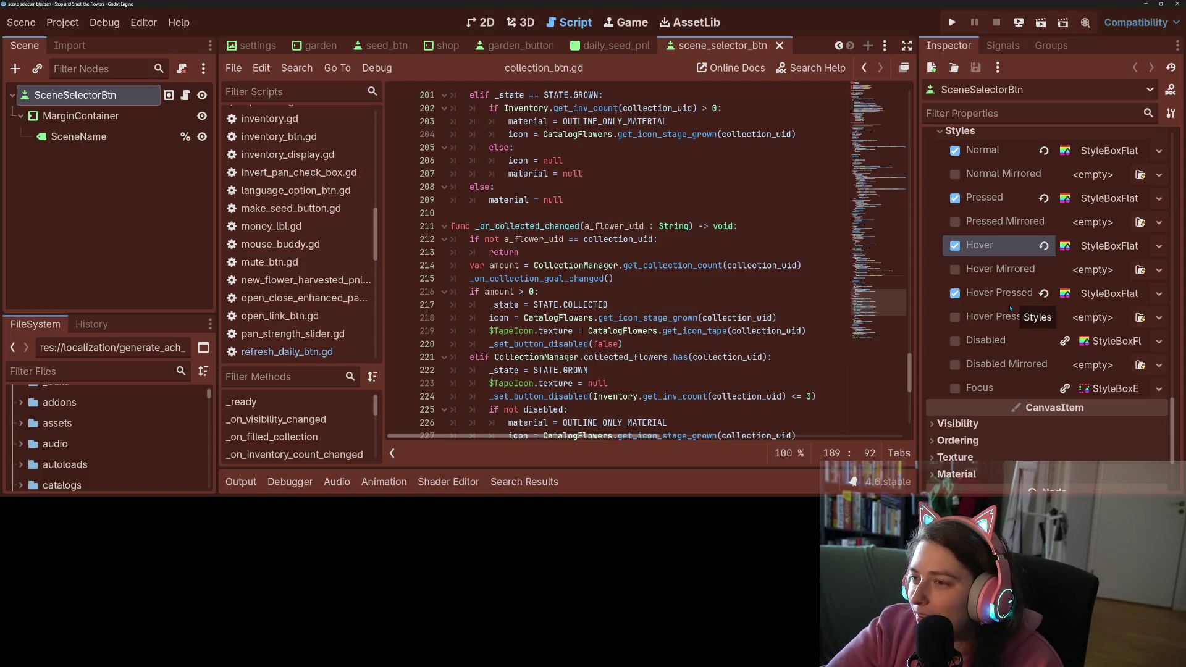
Step: Copy the Hover StyleBoxFlat into the Focus style, then run the project to test it
right_click(979, 260)
click(1001, 260)
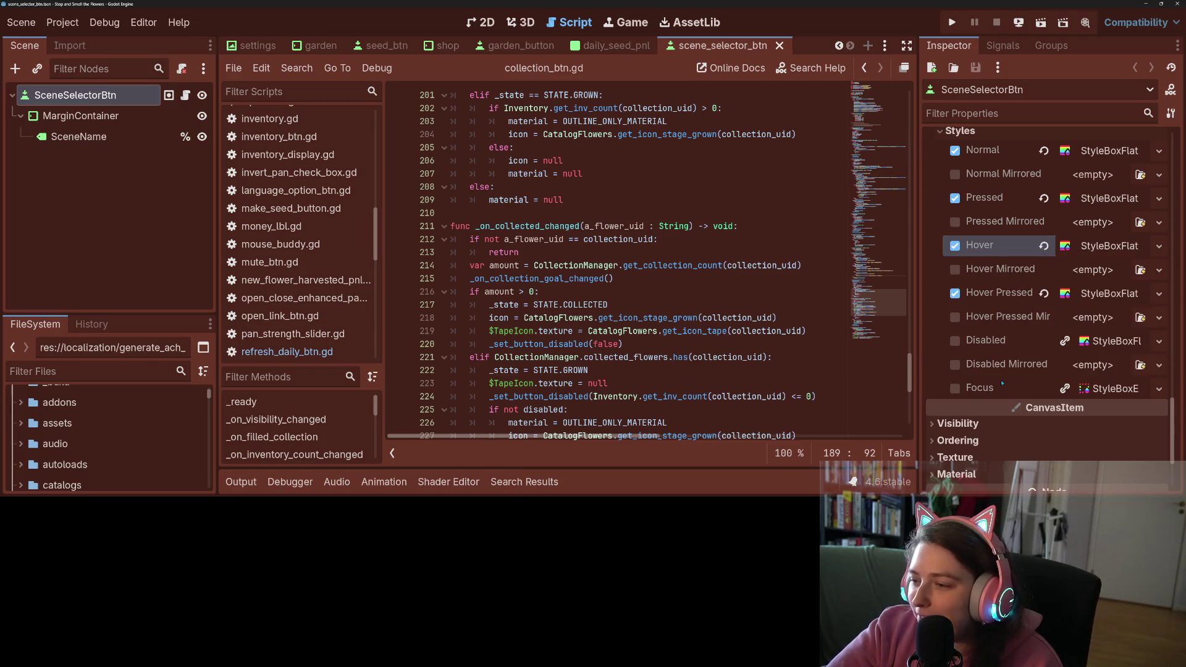
right_click(1064, 388)
click(1093, 410)
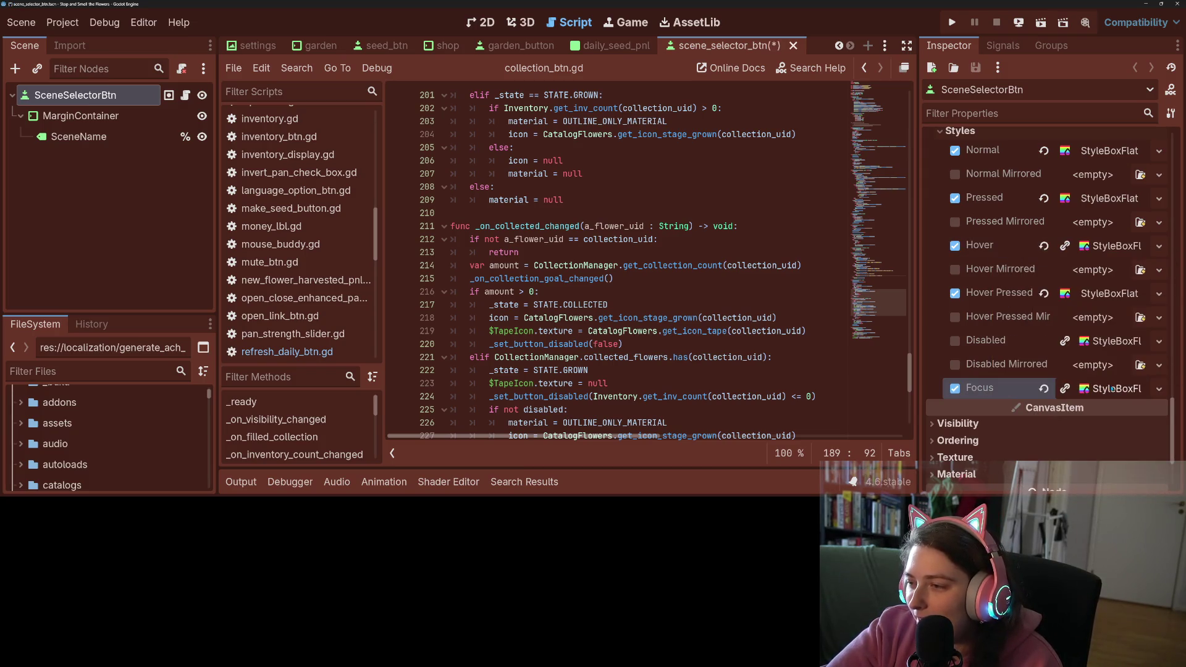
click(951, 23)
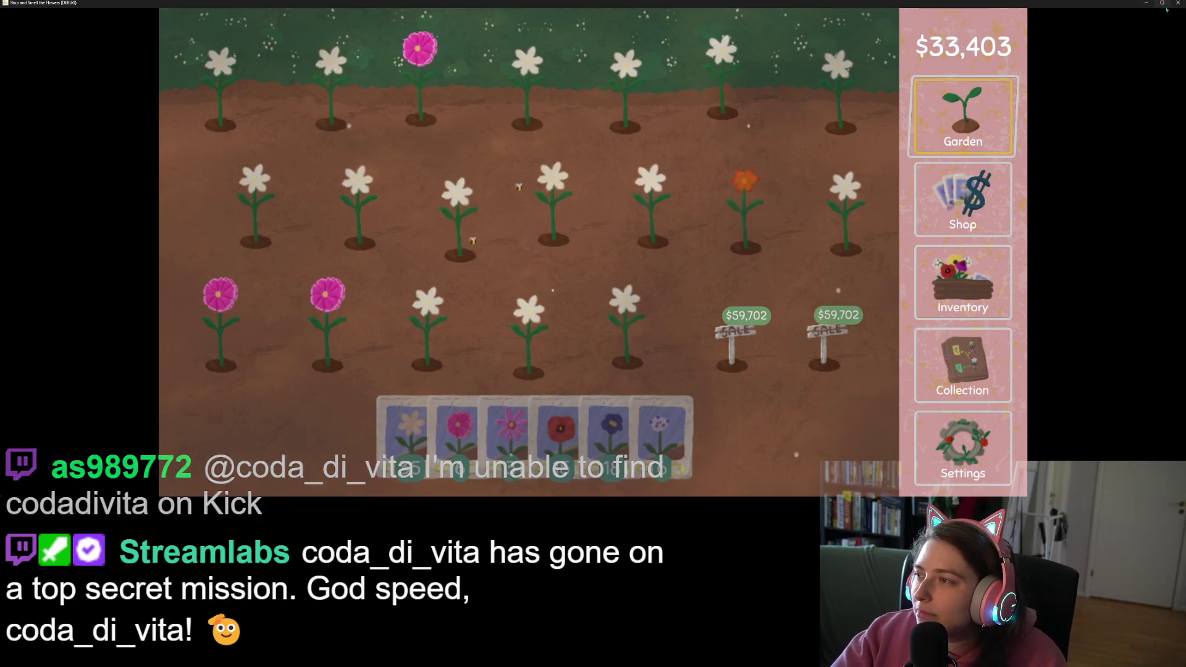
Step: Quit the running flower game with Escape, without saving
key(Escape)
click(602, 300)
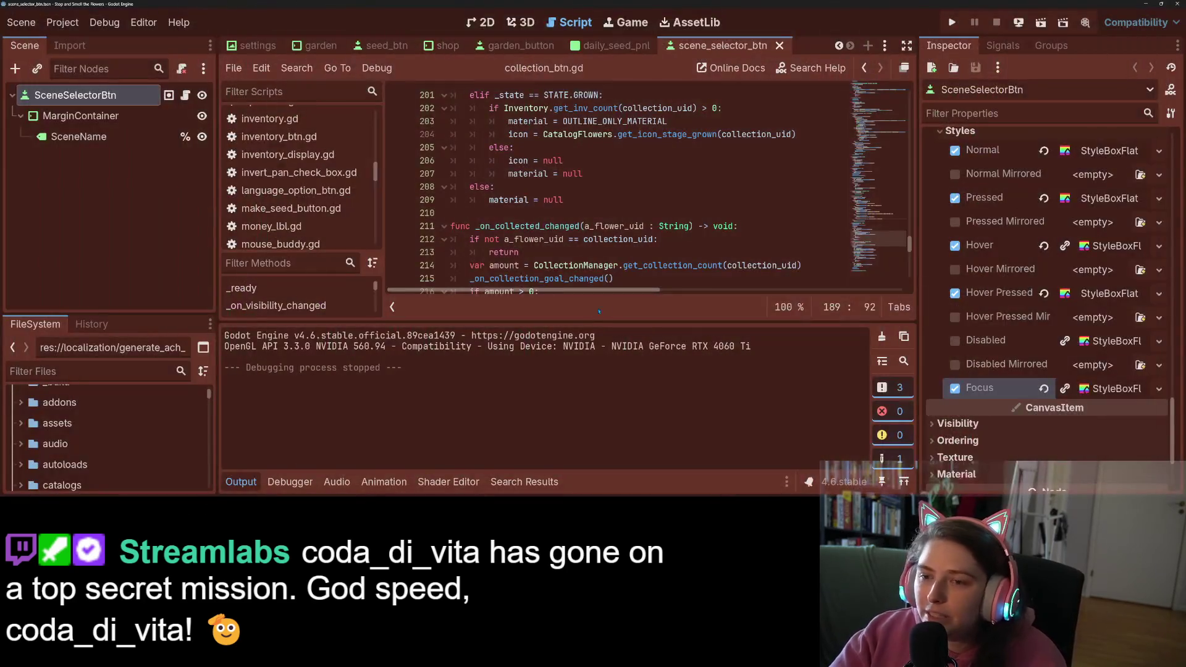
Step: Revert the Styles > Focus override, save the scene, and open scene_selector_btn.gd
click(254, 481)
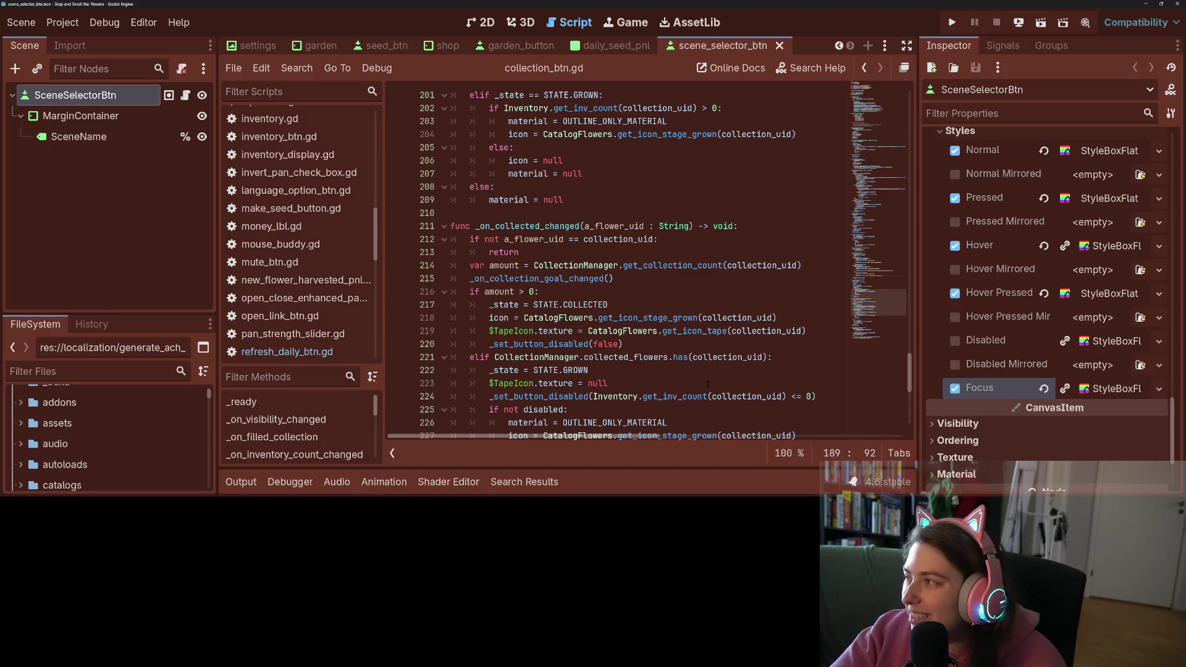
scroll(677, 369, up, 15)
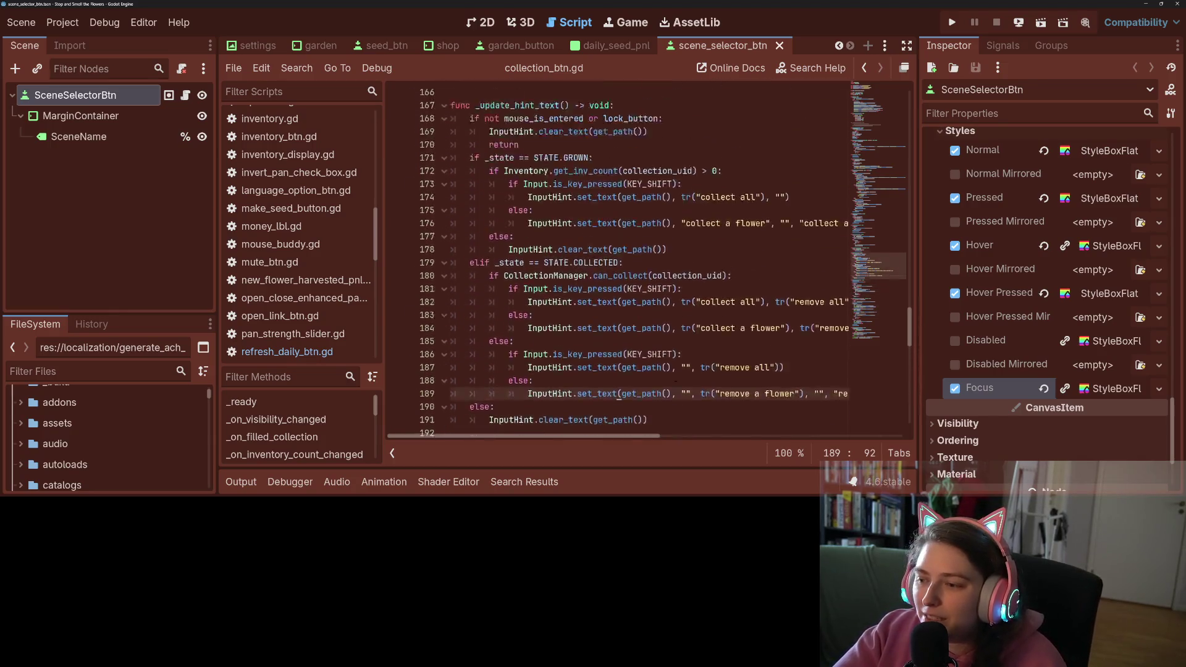
click(1043, 389)
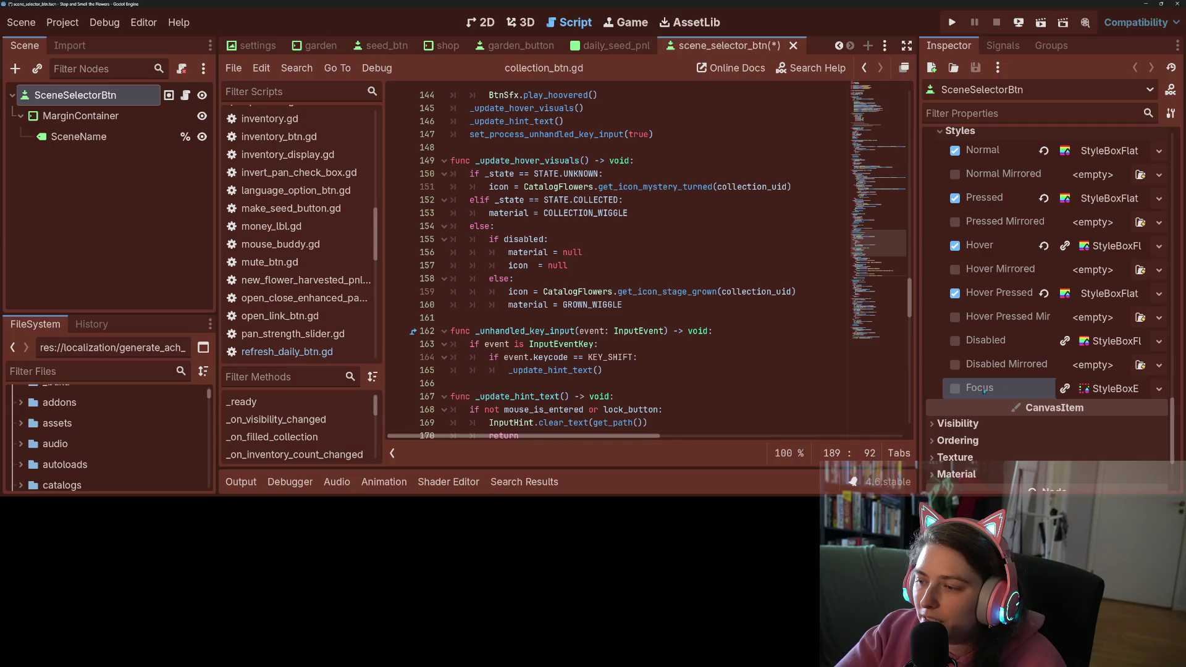
key(ctrl+s)
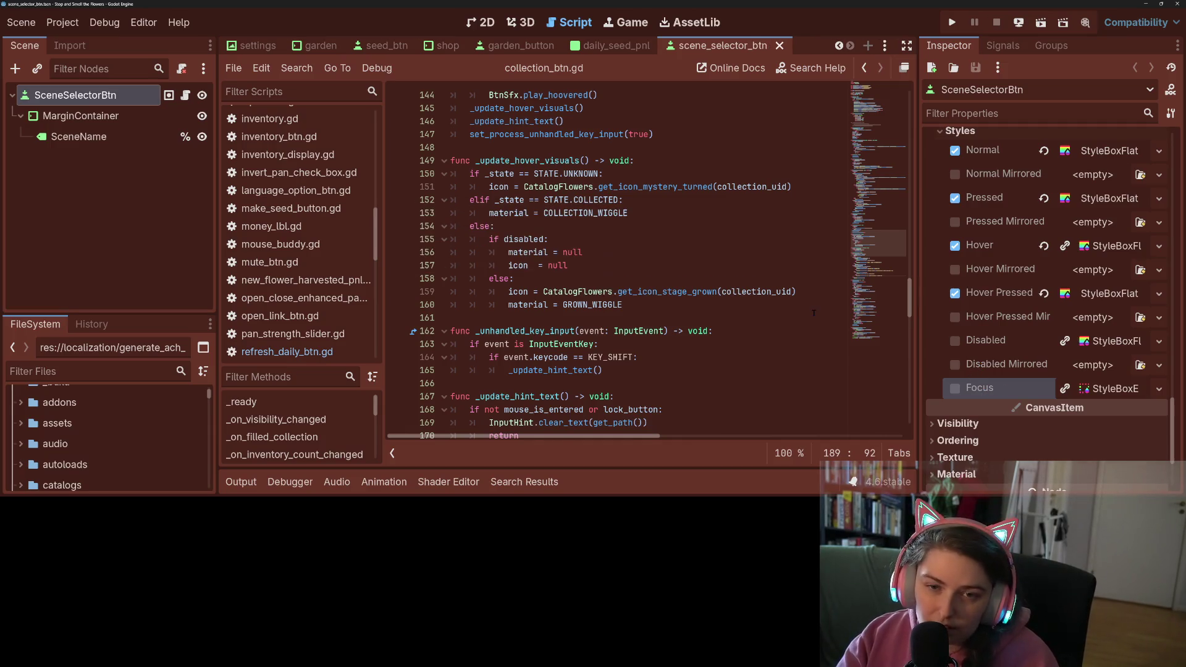
click(185, 95)
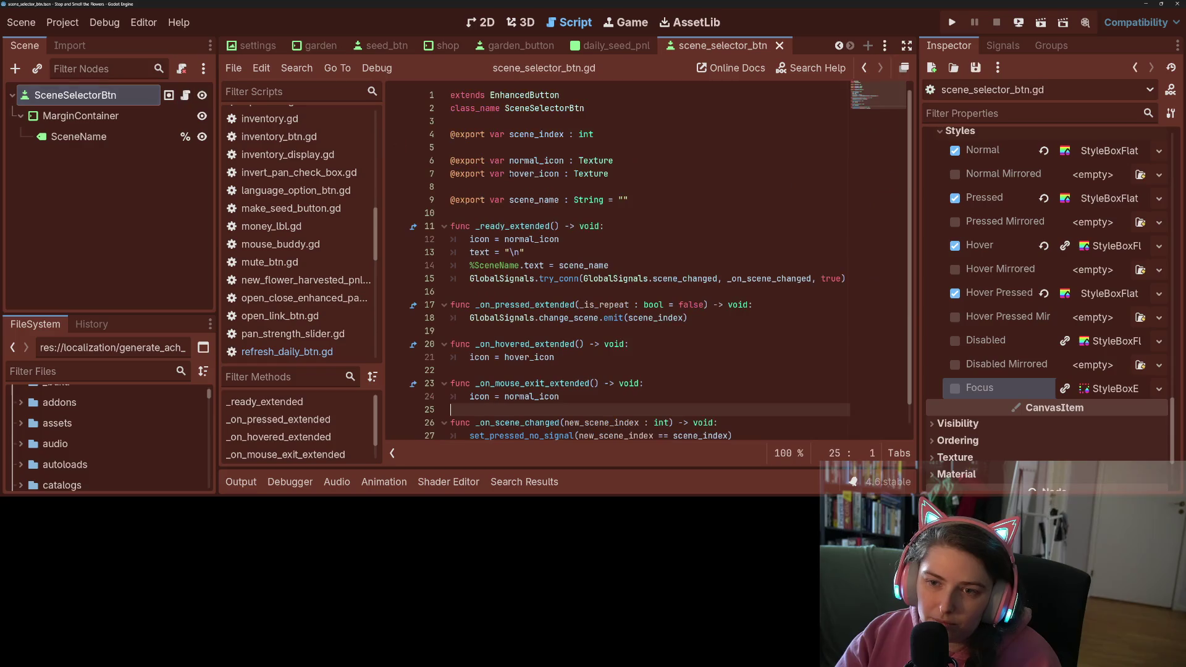
click(622, 213)
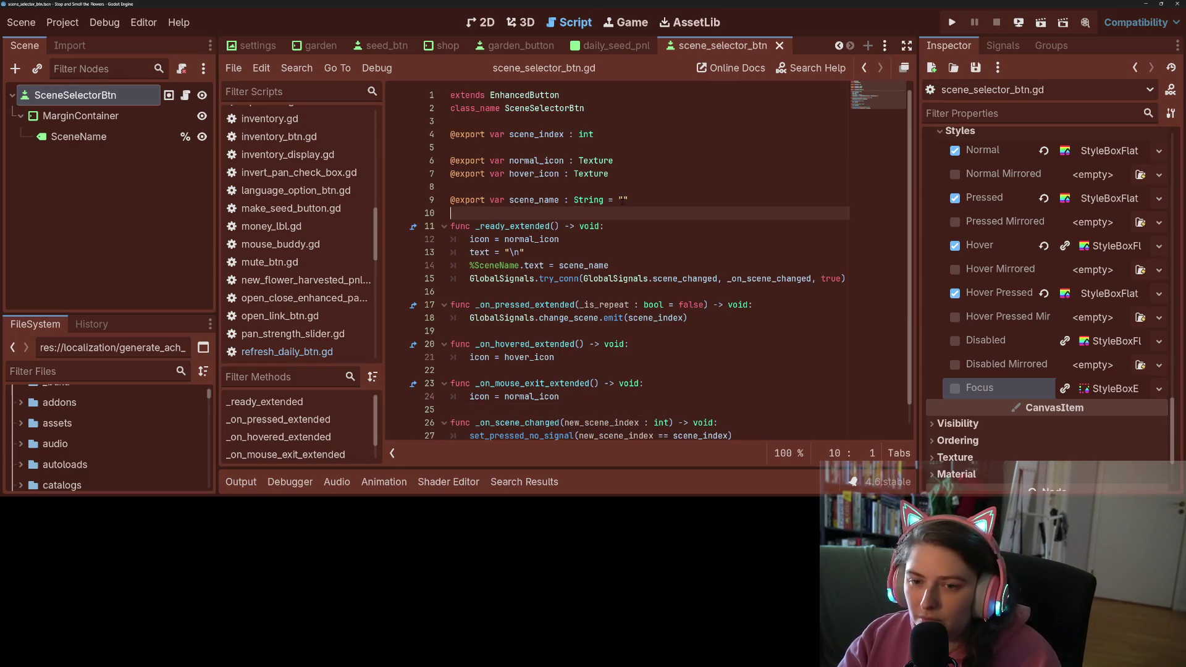
key(Return)
key(Return)
key(Up)
text(@export var f)
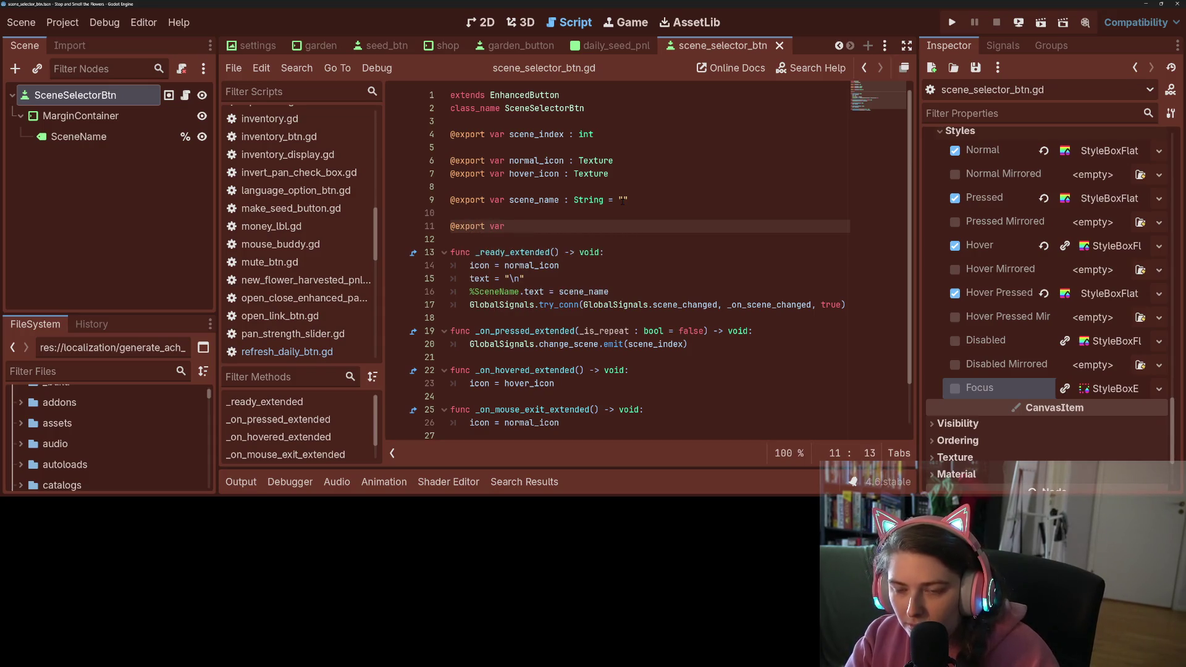
text(ocus_theme:)
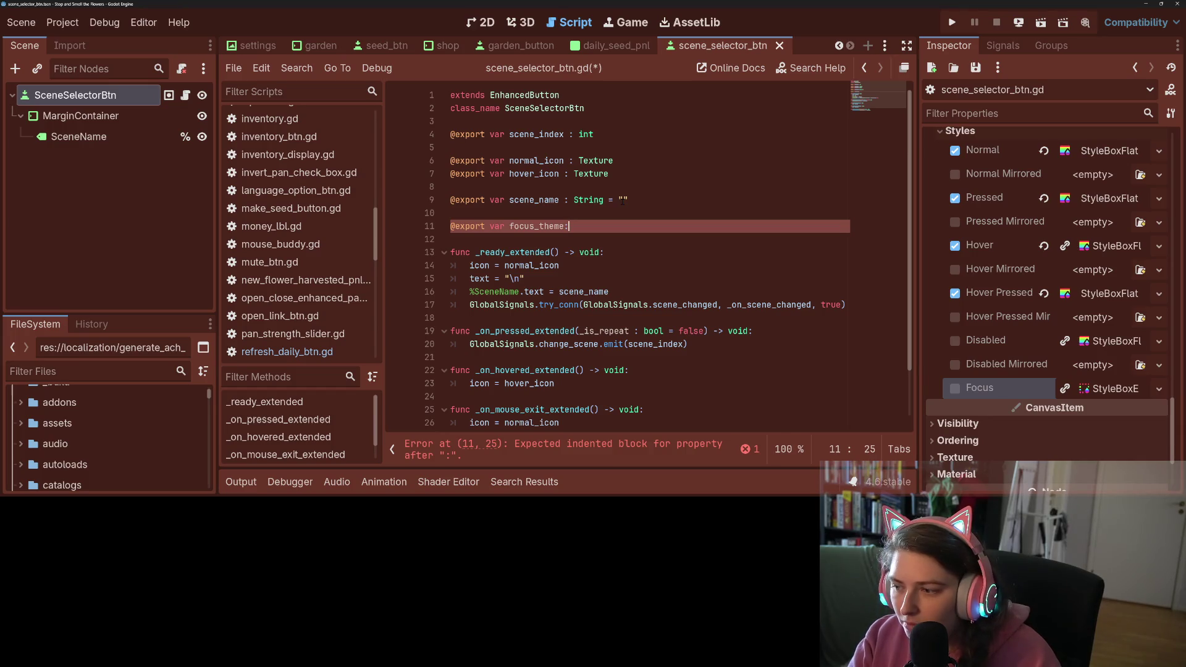
text(S)
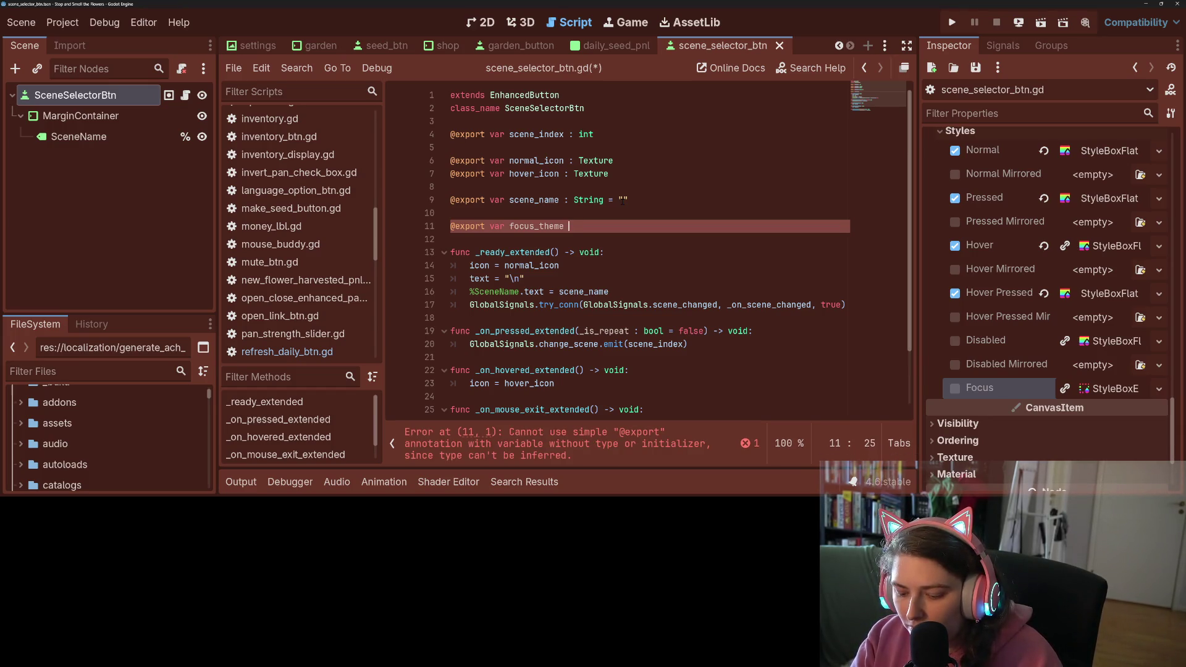
text(tyle)
key(Return)
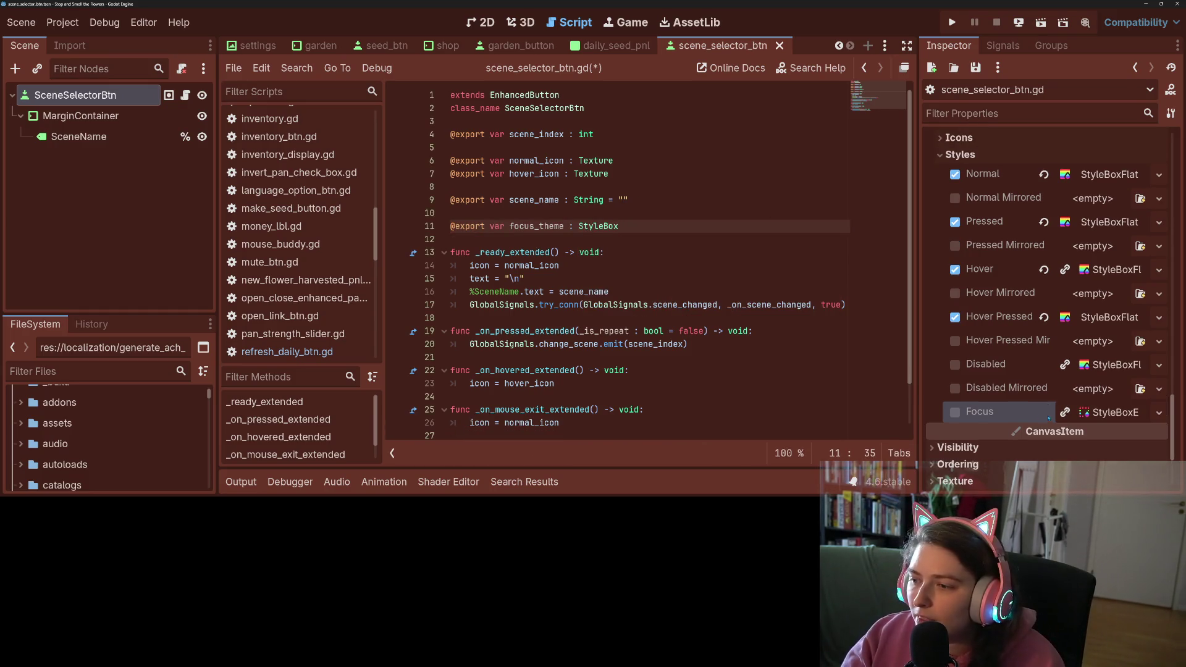
Step: Paste the Hover StyleBoxFlat into the new Focus Theme property and save the scene
right_click(991, 270)
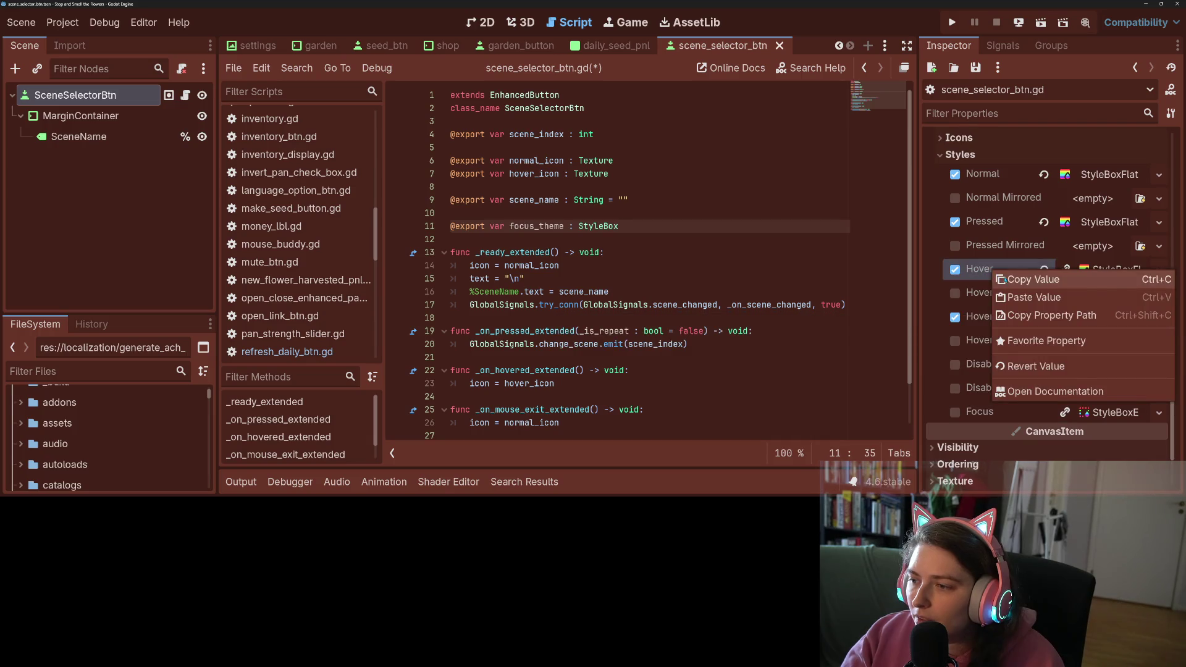
scroll(1001, 305, up, 4)
scroll(1000, 305, up, 15)
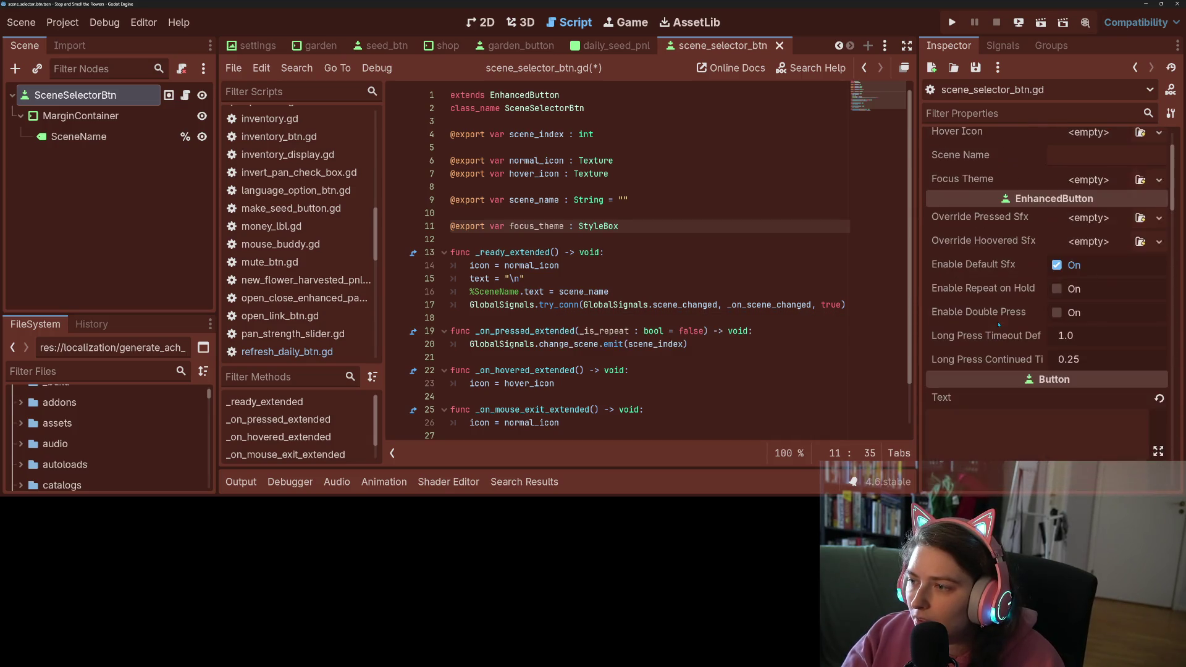
right_click(995, 251)
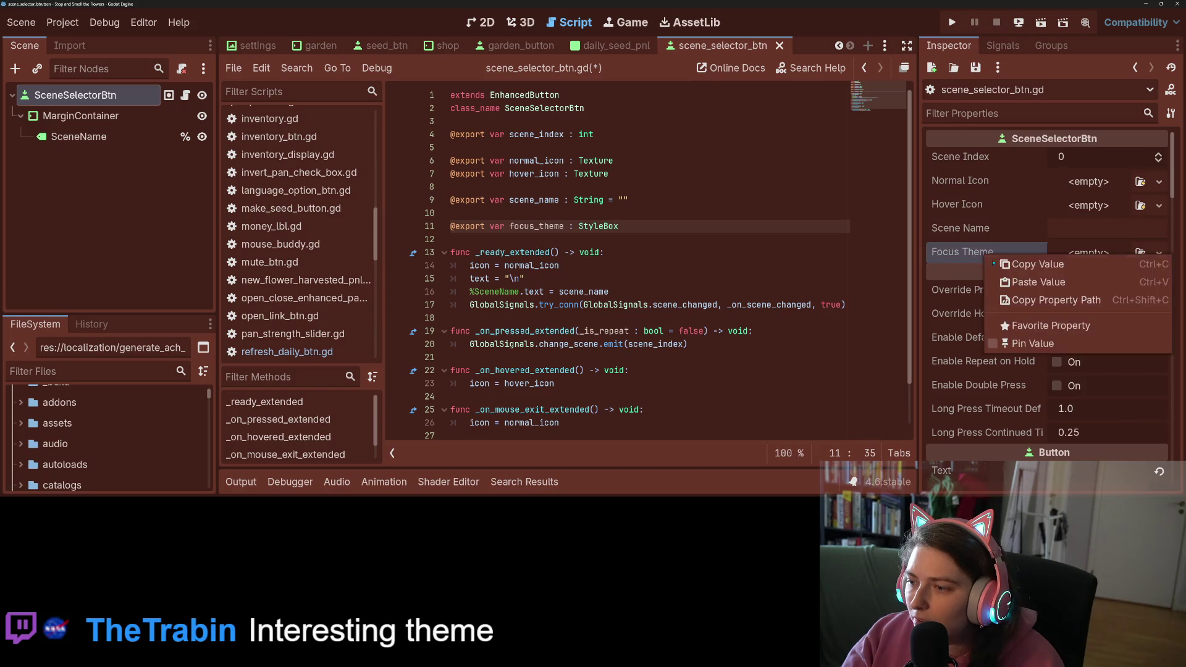
click(1044, 280)
key(ctrl+s)
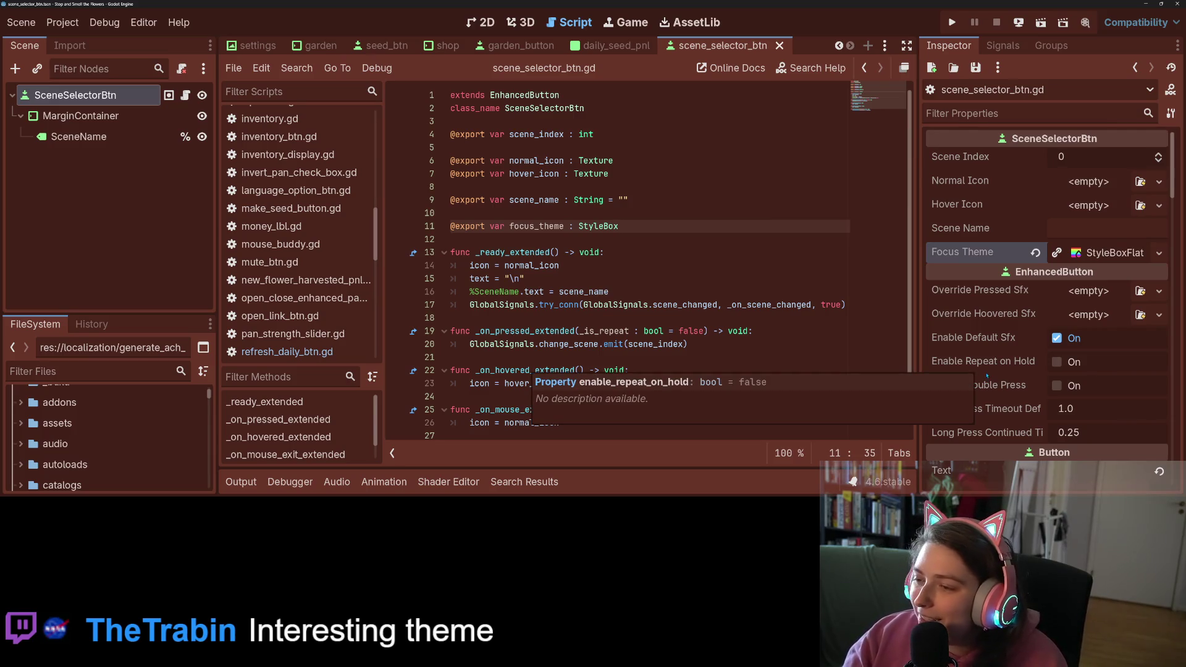
Step: Return to the script editor and scroll through the code
click(801, 257)
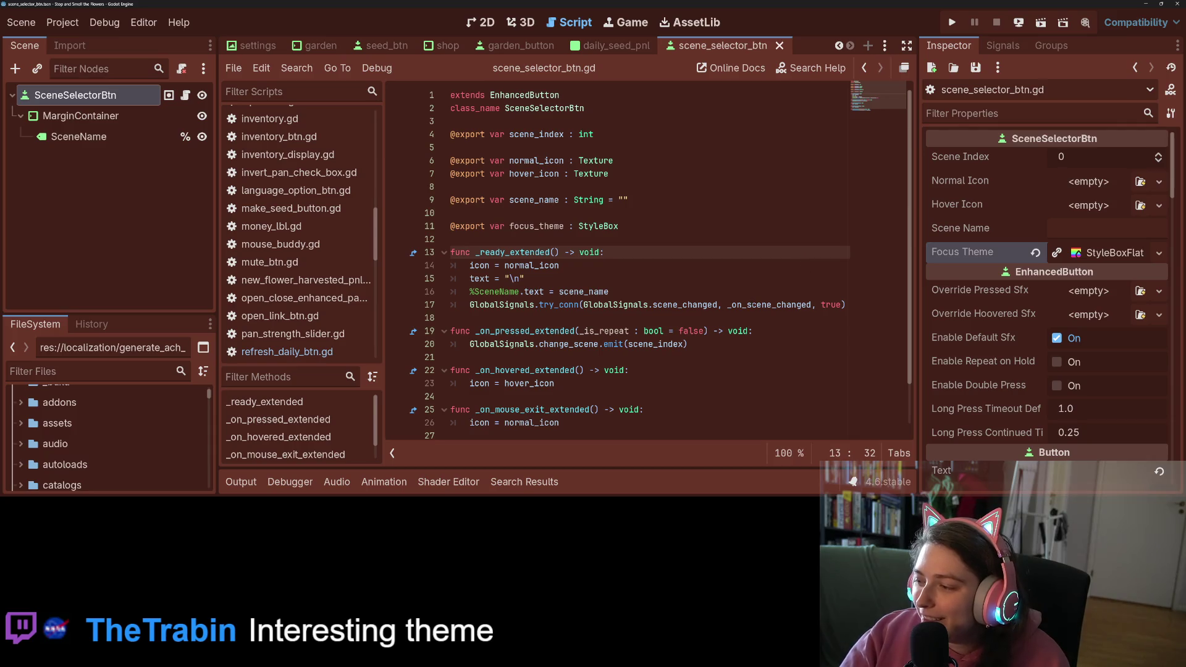
scroll(730, 327, down, 1)
scroll(730, 327, up, 1)
scroll(730, 328, down, 2)
scroll(730, 327, up, 2)
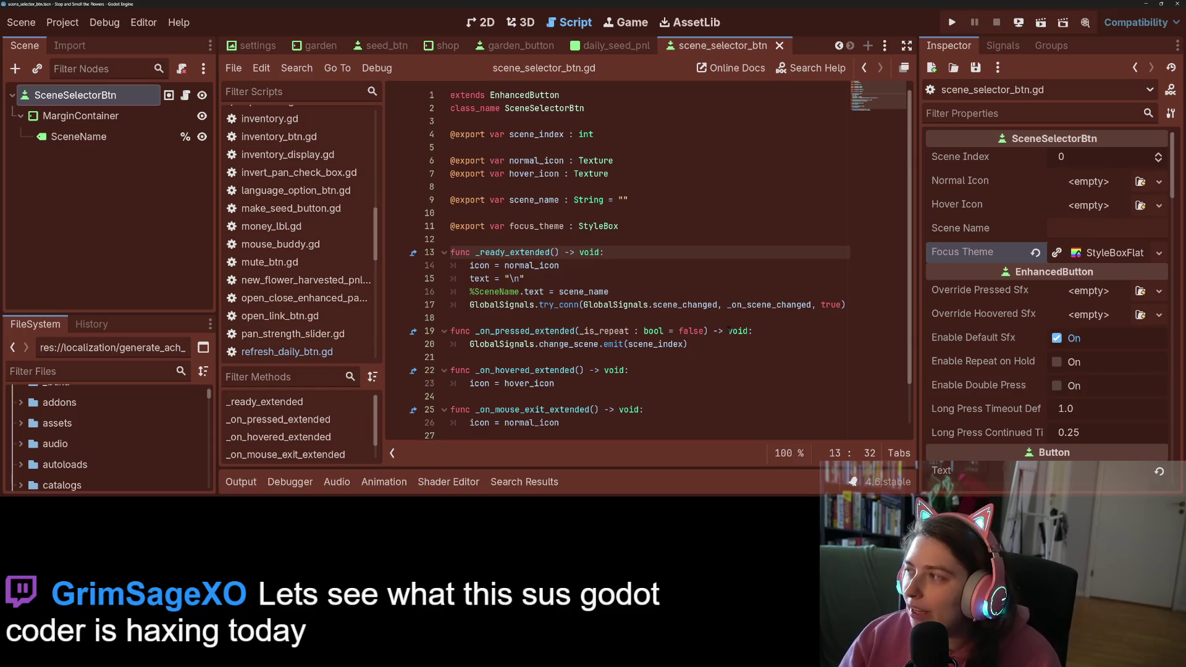
click(696, 320)
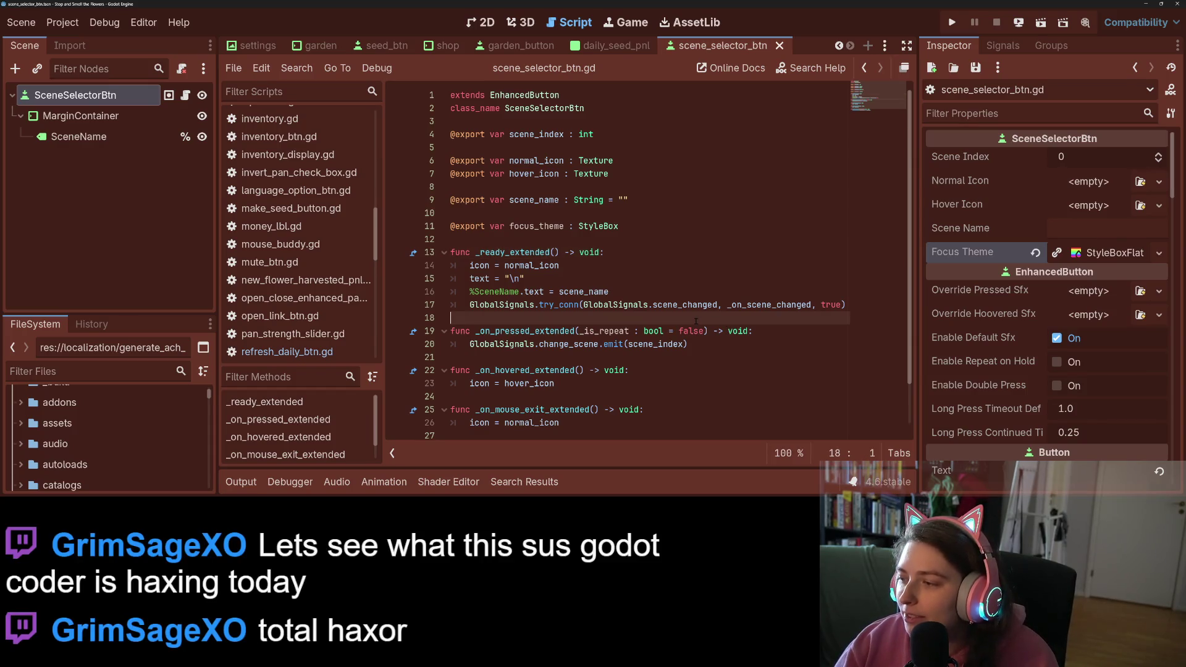
click(690, 331)
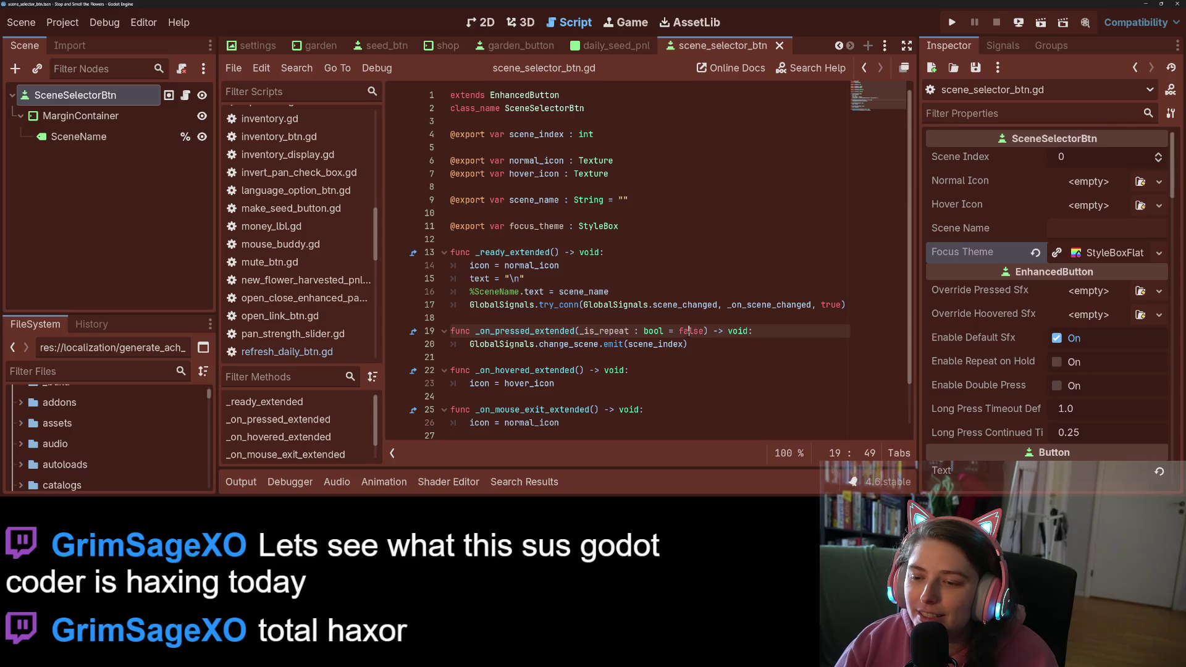
click(667, 313)
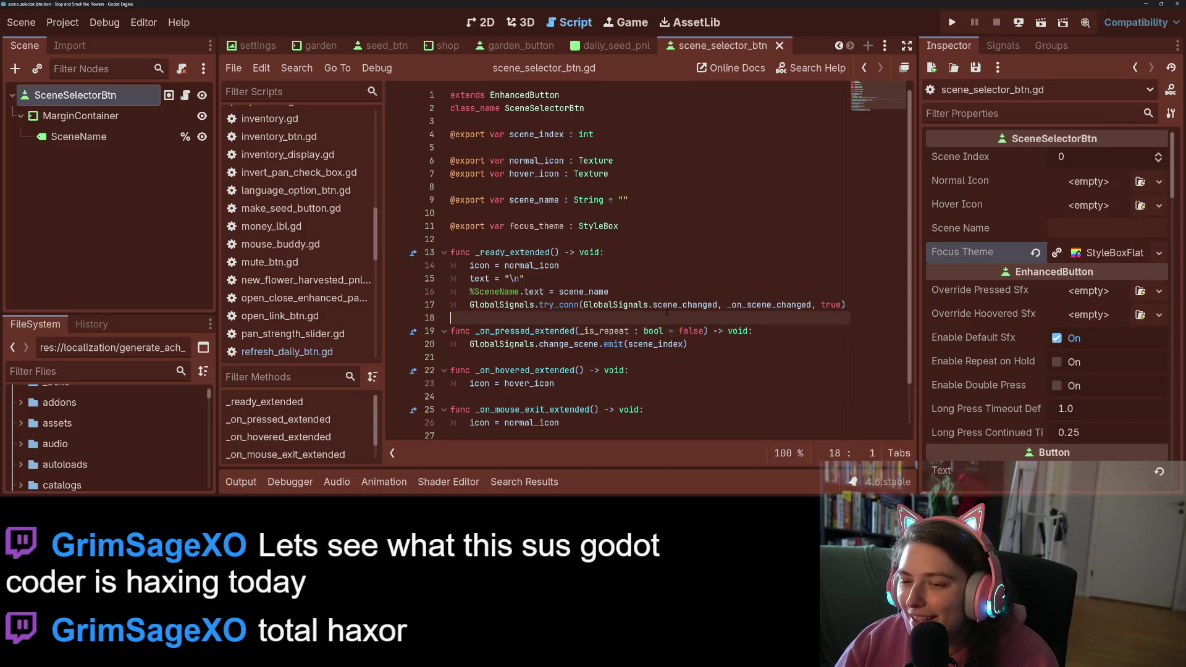
click(605, 290)
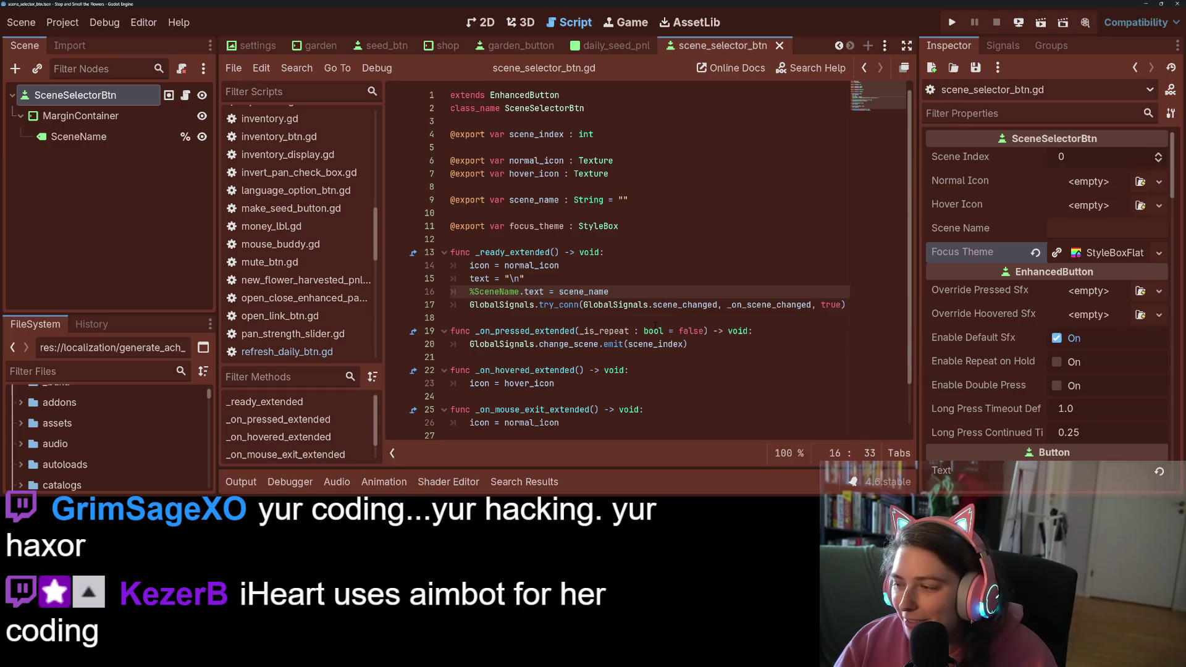
click(622, 305)
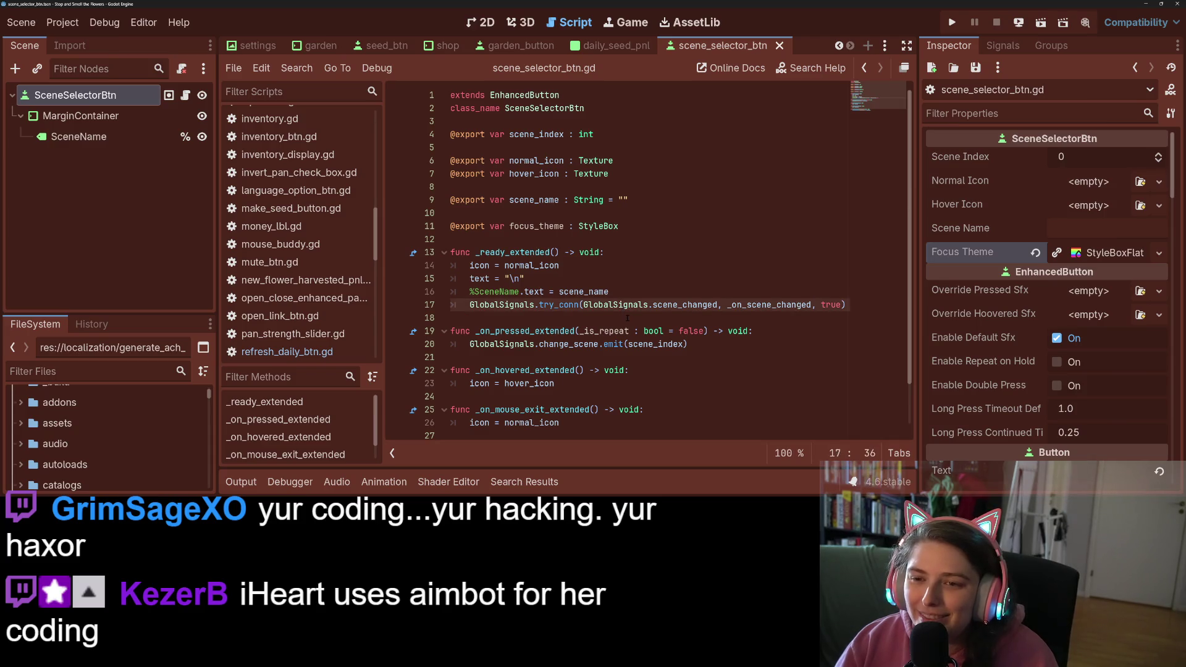
double_click(536, 226)
scroll(590, 316, down, 2)
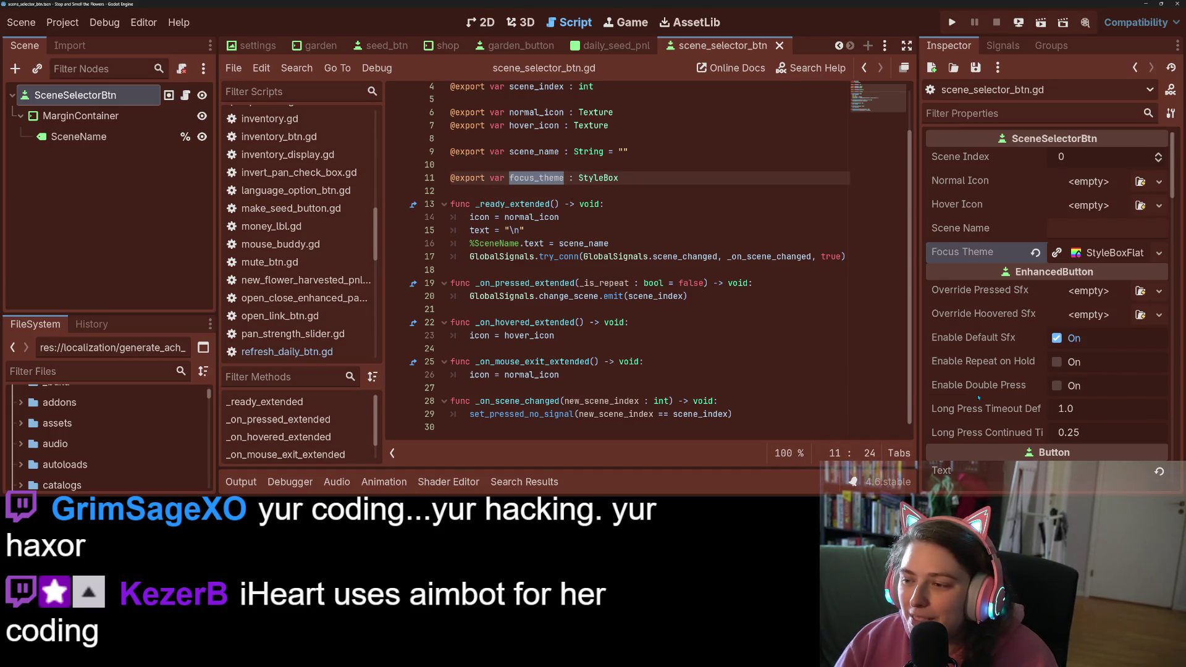
scroll(937, 388, down, 2)
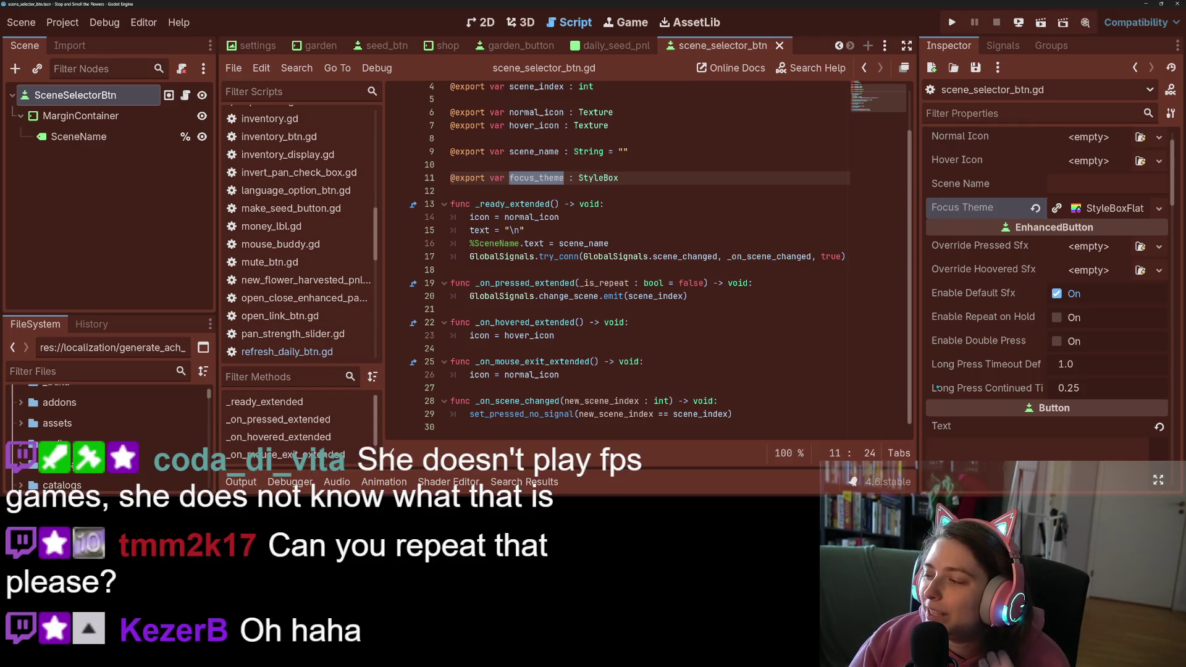
scroll(963, 334, down, 3)
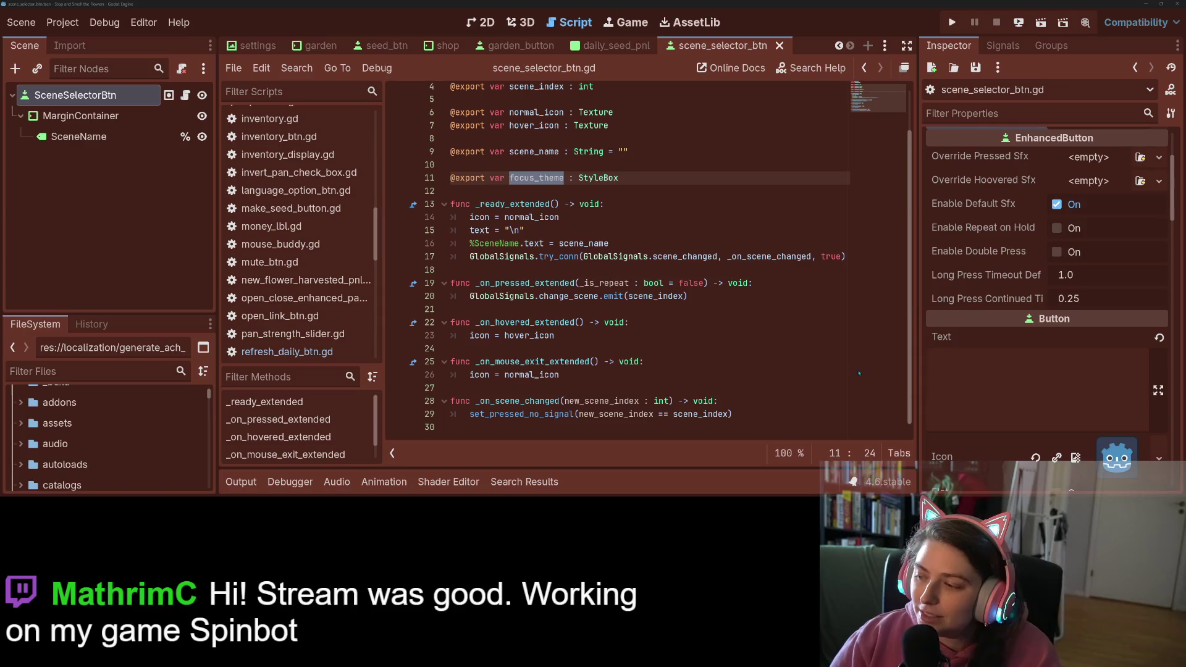
click(779, 361)
click(834, 309)
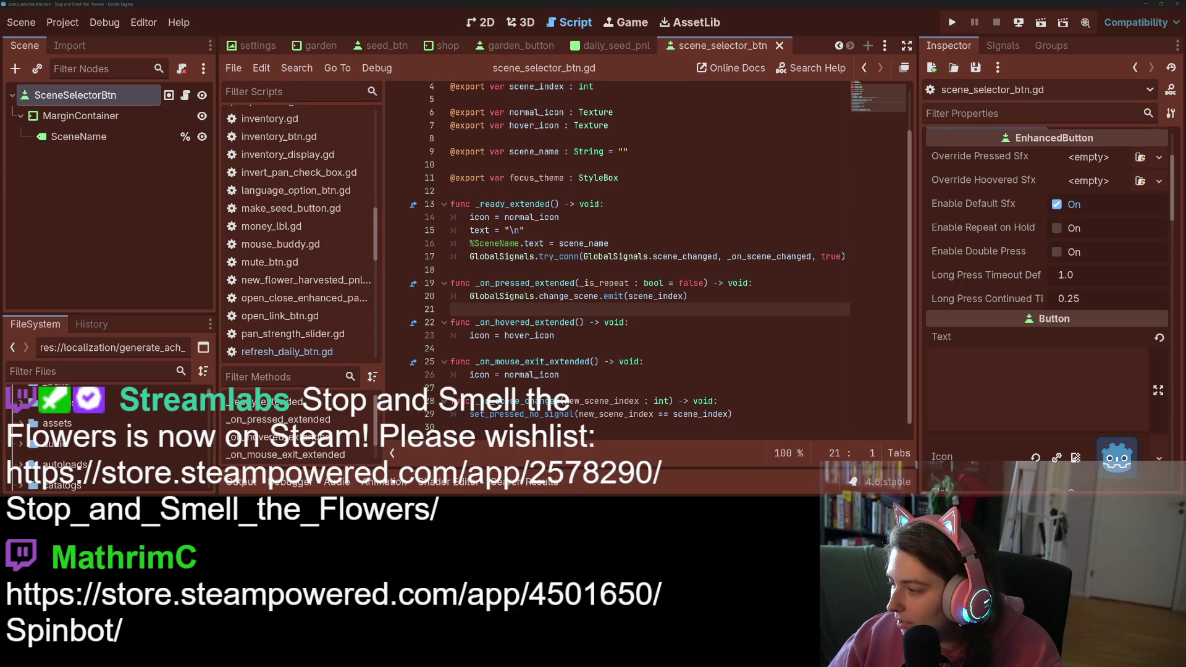
Step: Load the Spinbot Steam store page in a new Firefox tab from the copied URL
key(alt+Tab)
key(ctrl+t)
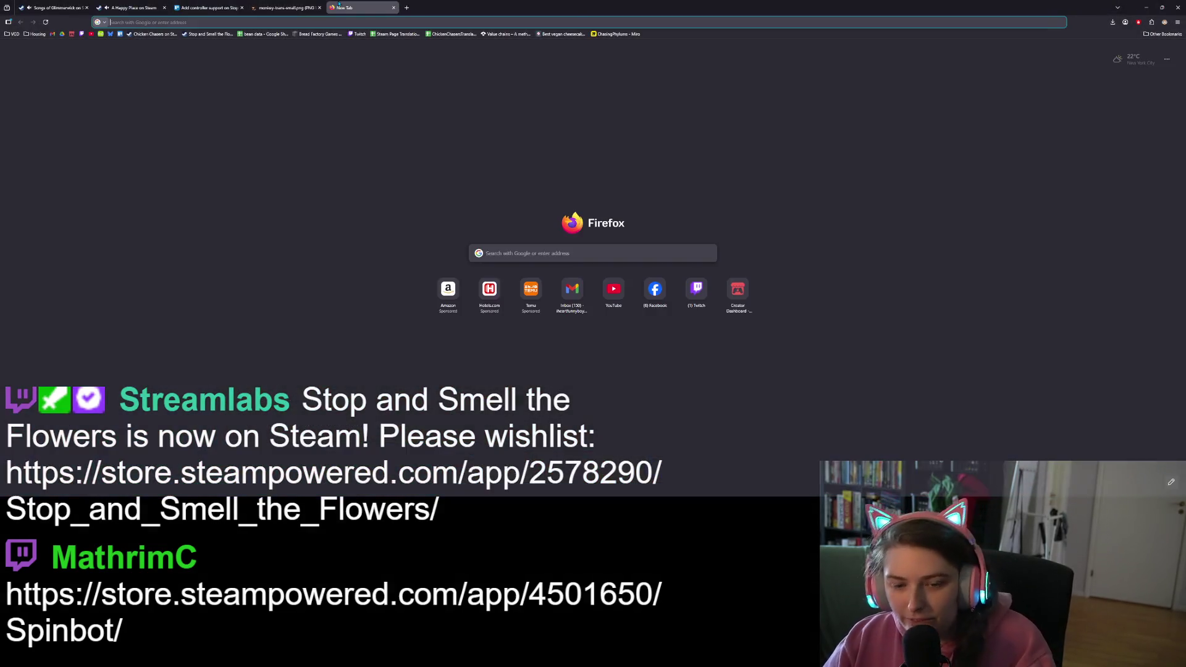
key(ctrl+v)
key(Return)
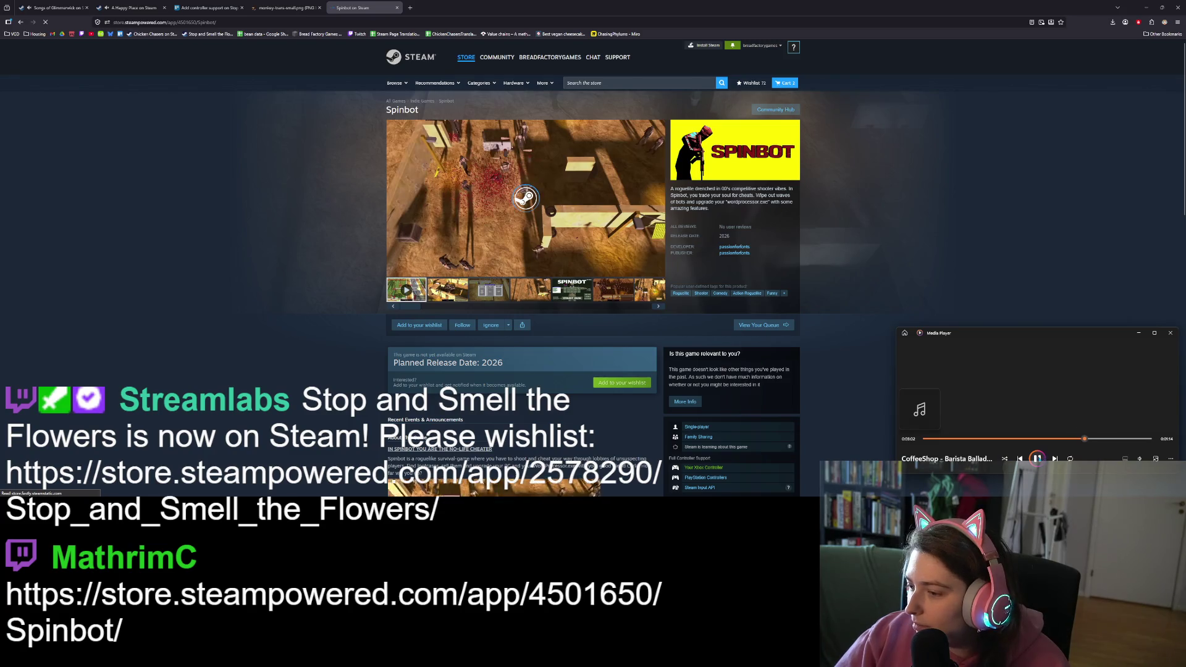
click(710, 318)
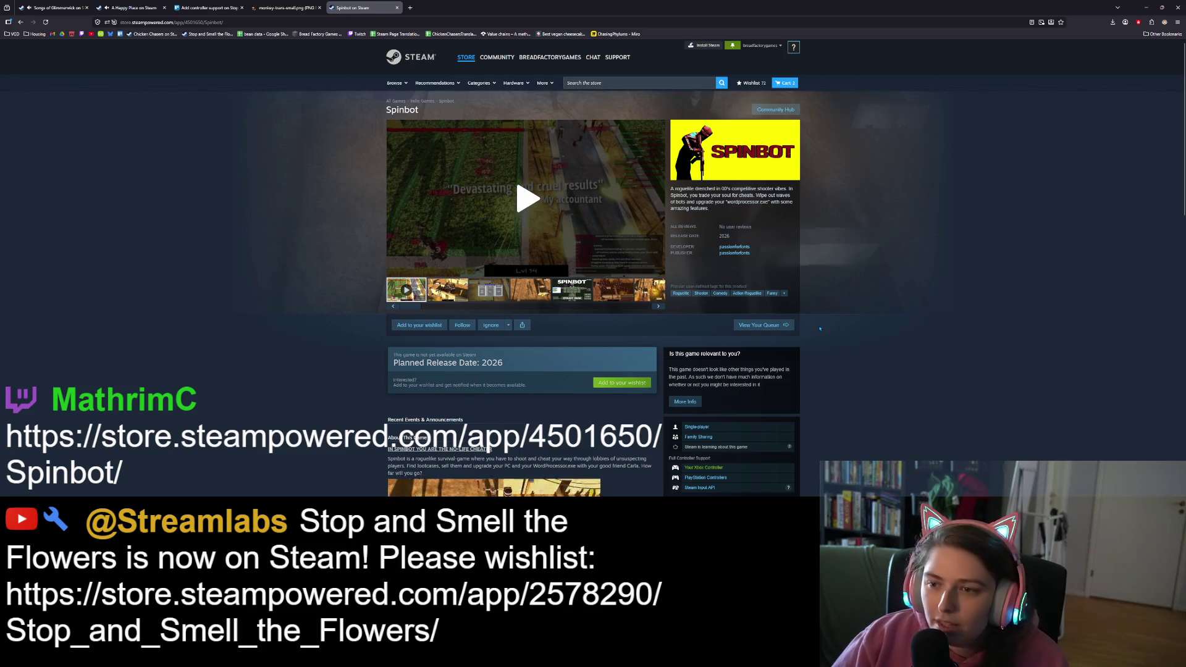
Step: Zoom the Spinbot store page in one level for easier reading
key(ctrl+plus)
key(ctrl+plus)
key(ctrl+plus)
key(ctrl+minus)
key(ctrl+plus)
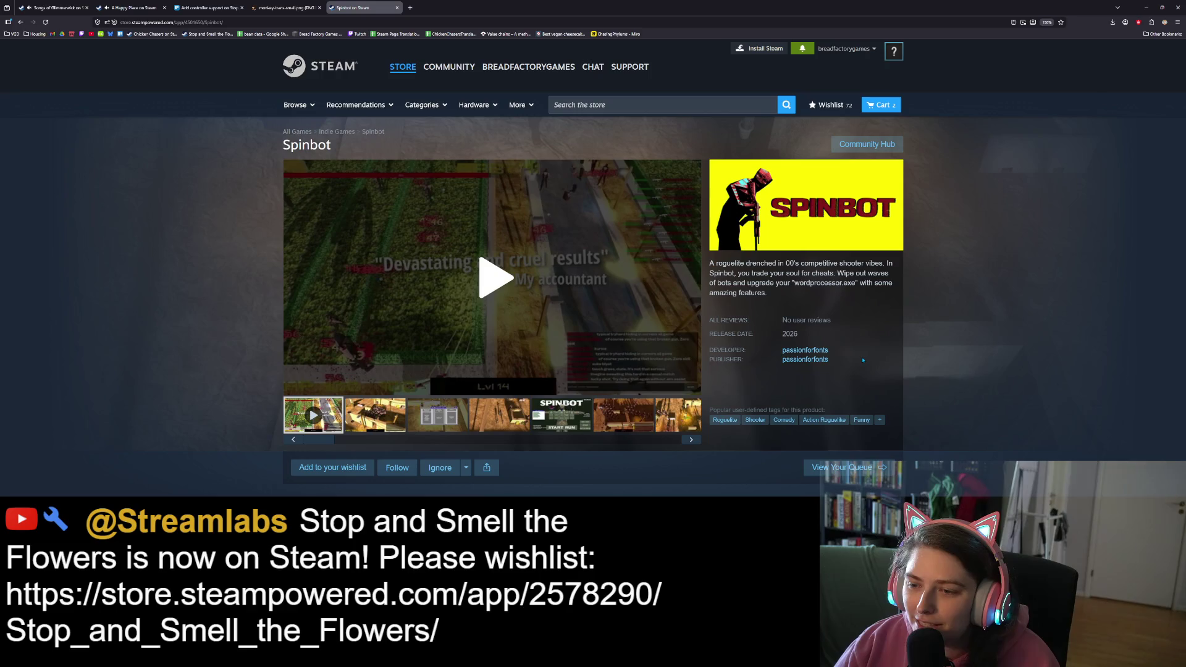
Step: Scroll down to Spinbot's About This Game section and pause the first gameplay GIF
scroll(863, 360, down, 1)
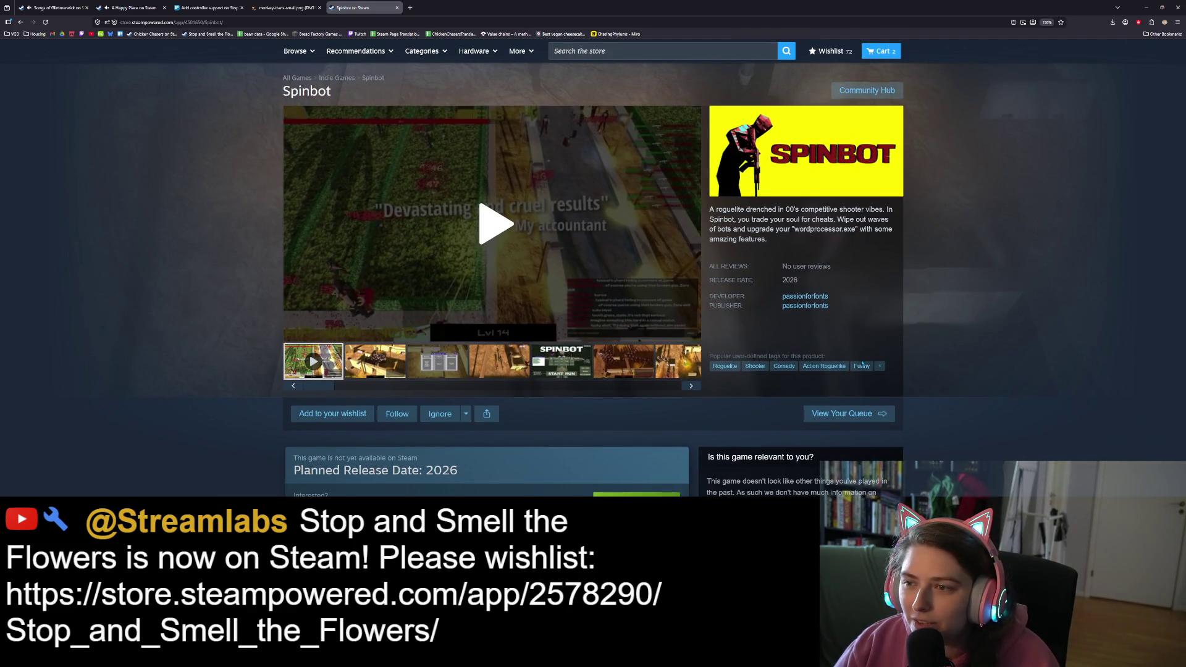
scroll(972, 415, down, 5)
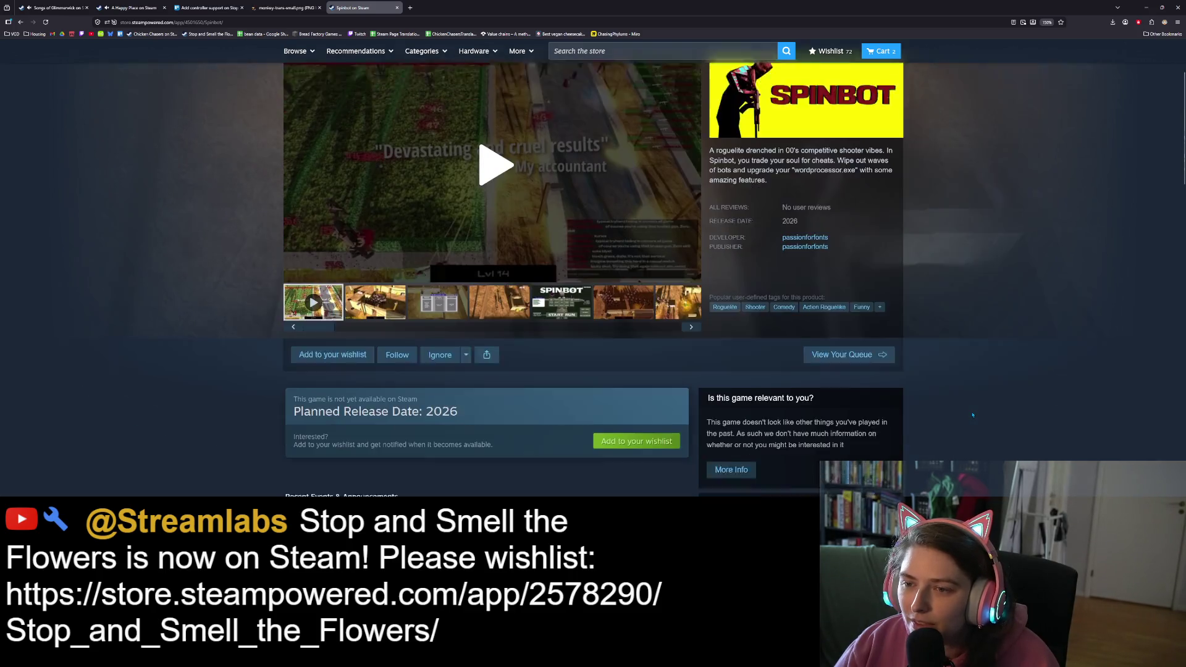
scroll(972, 415, down, 1)
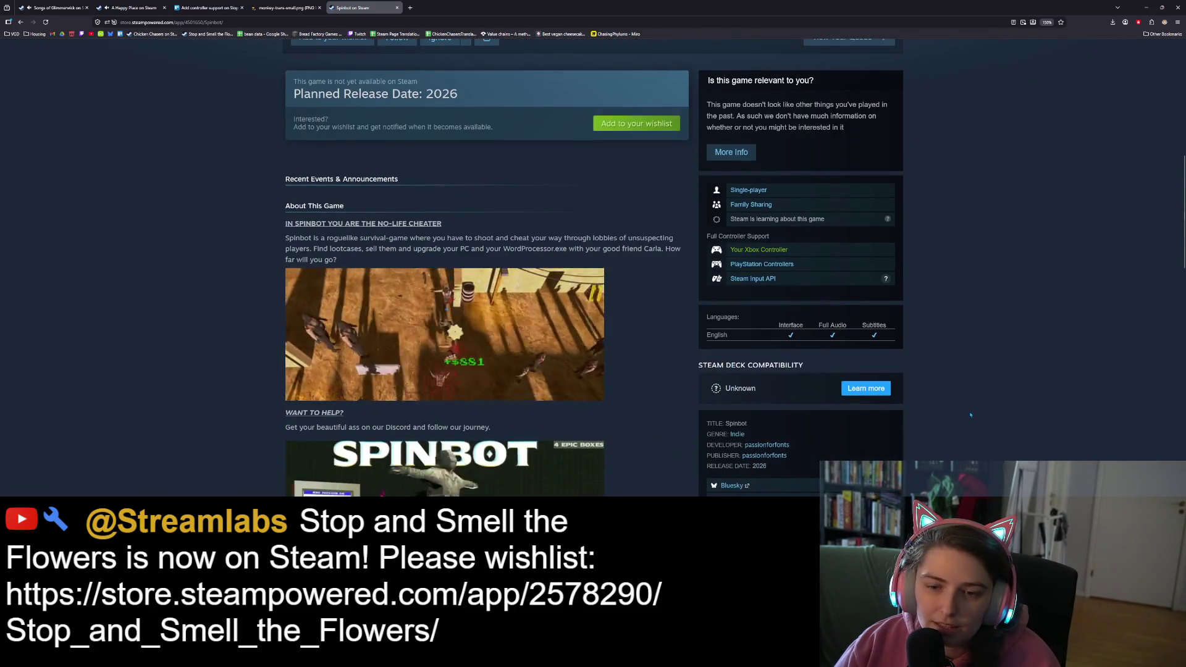
scroll(750, 346, down, 1)
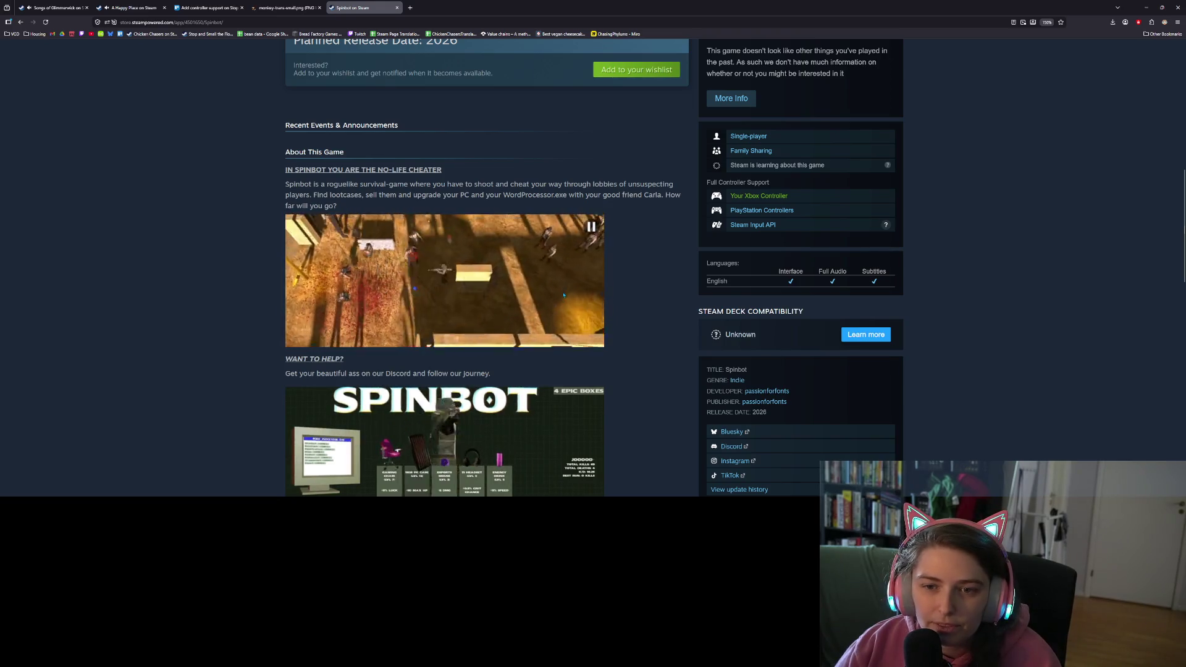
drag(346, 169, 458, 170)
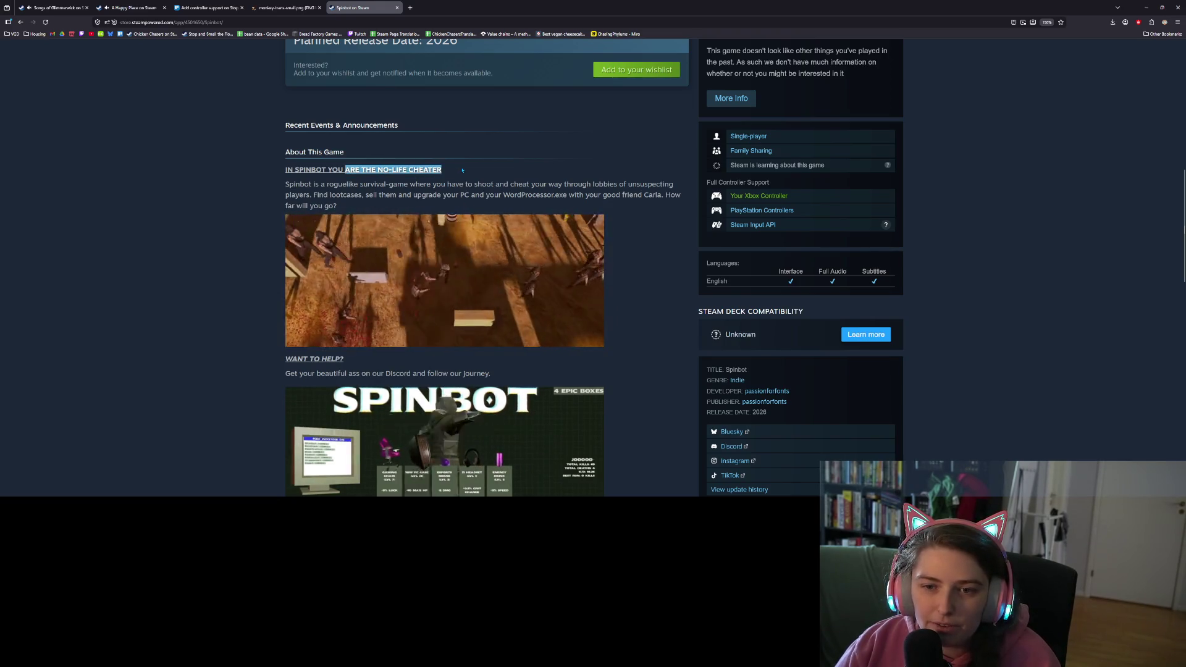
click(460, 173)
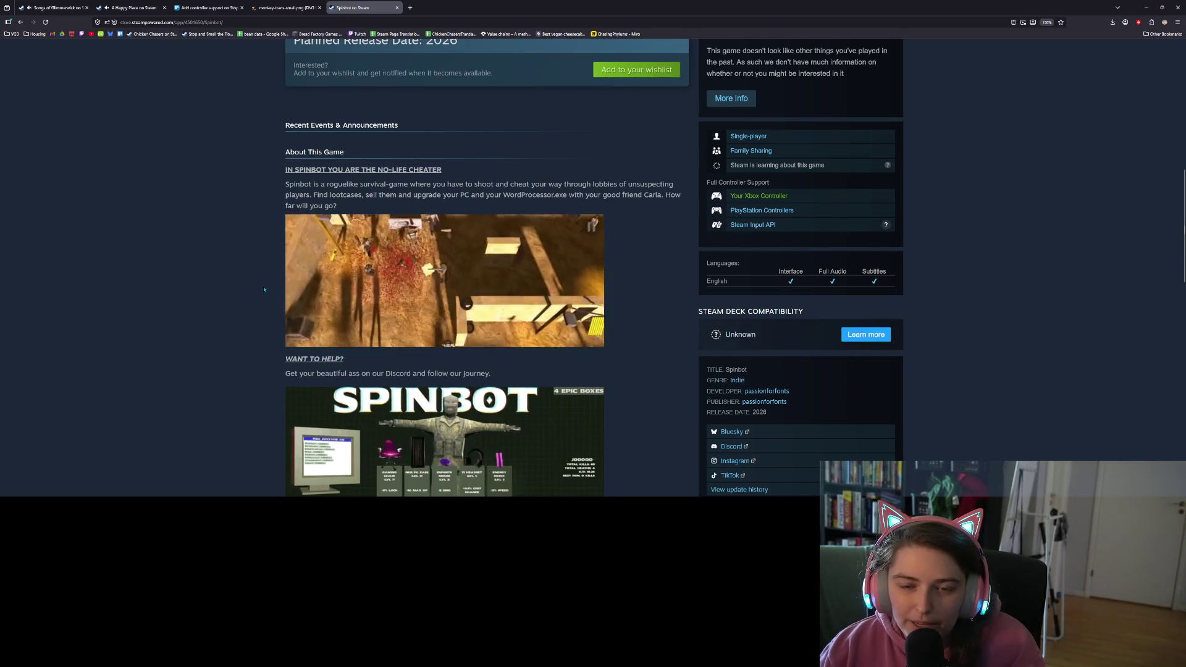
click(591, 226)
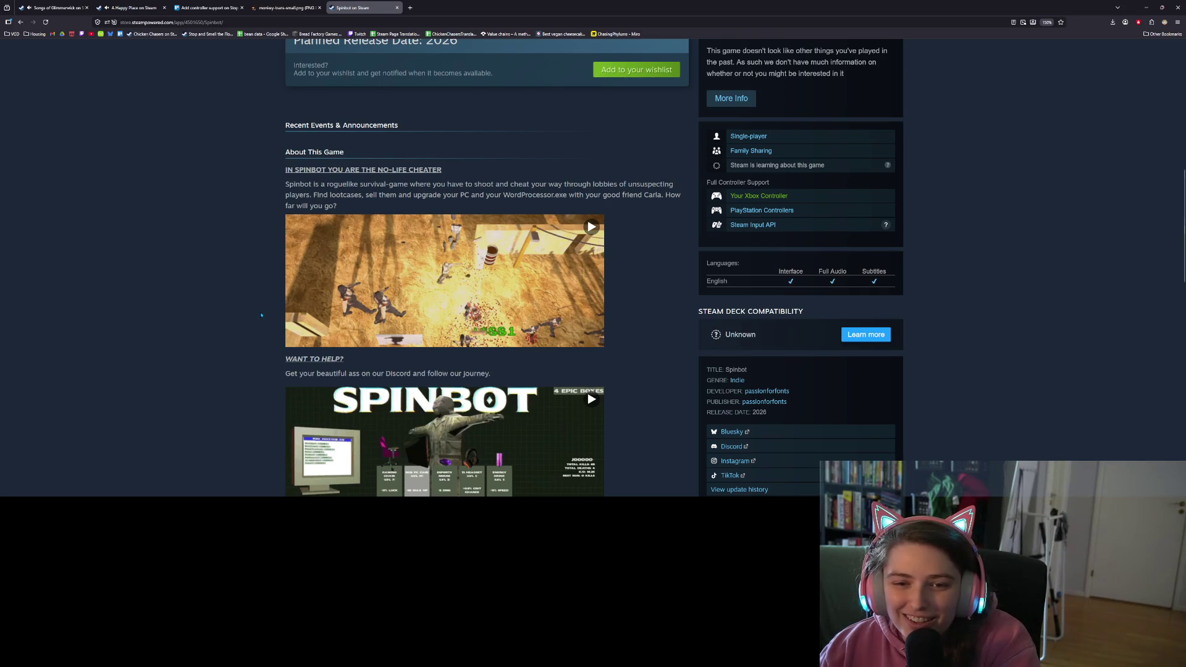
Step: Expand the full Spinbot description, read the mature content notes, and scroll back up
scroll(262, 315, down, 3)
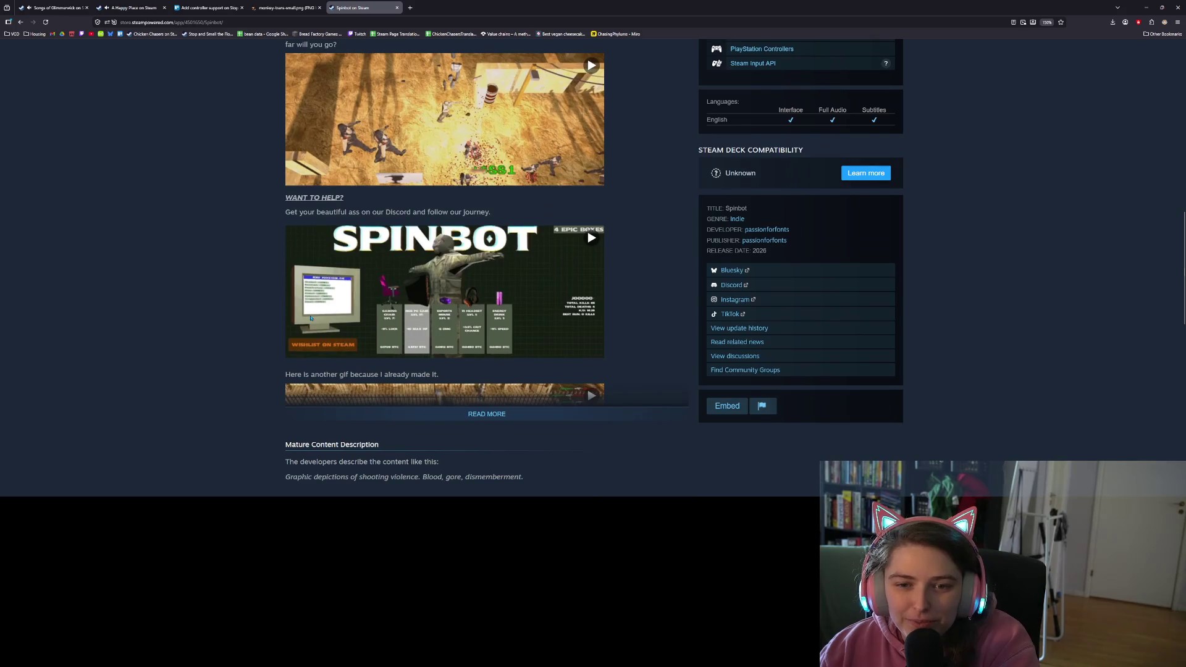
click(485, 415)
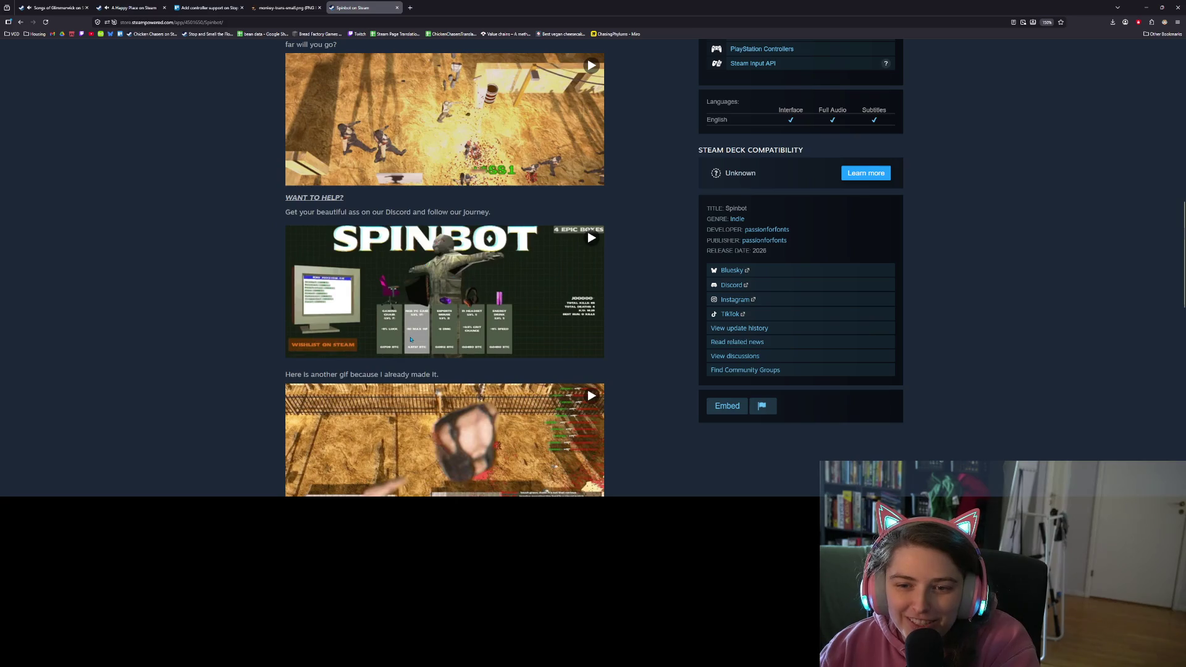
scroll(242, 337, down, 3)
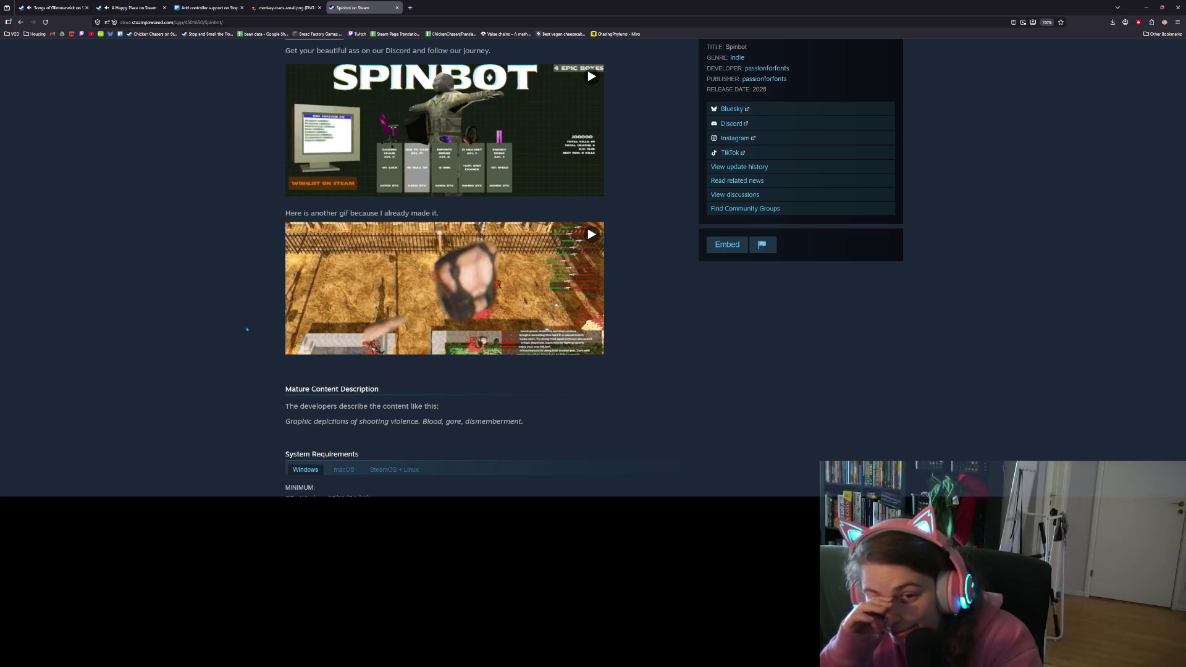
click(582, 274)
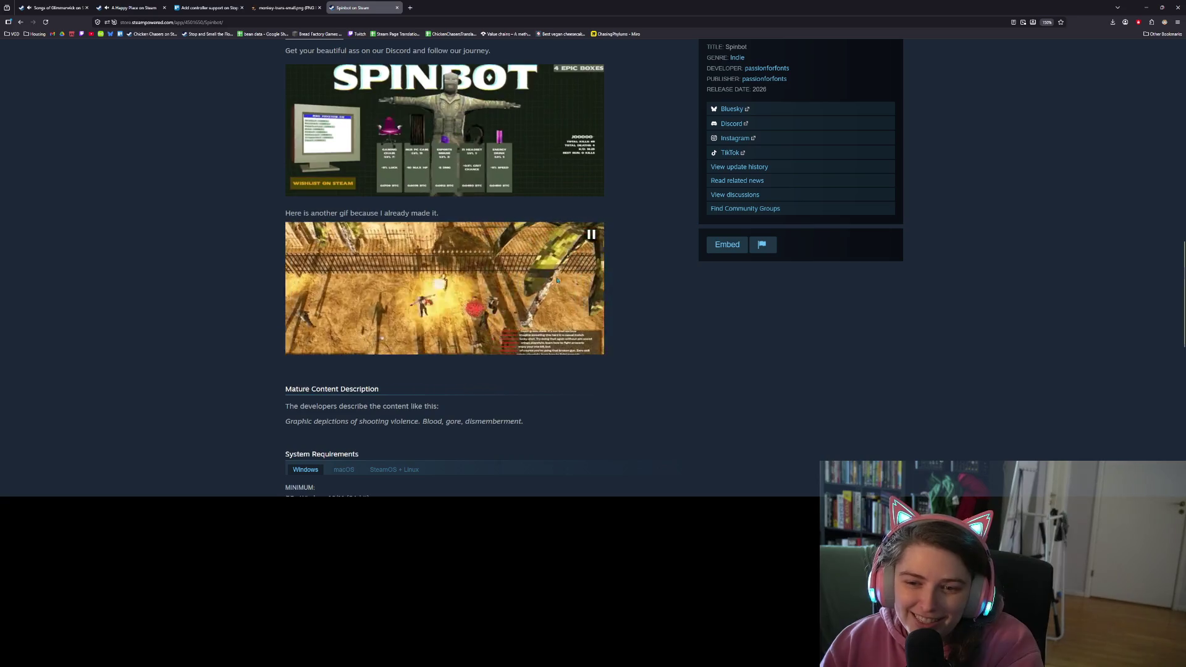
click(591, 234)
scroll(699, 408, down, 3)
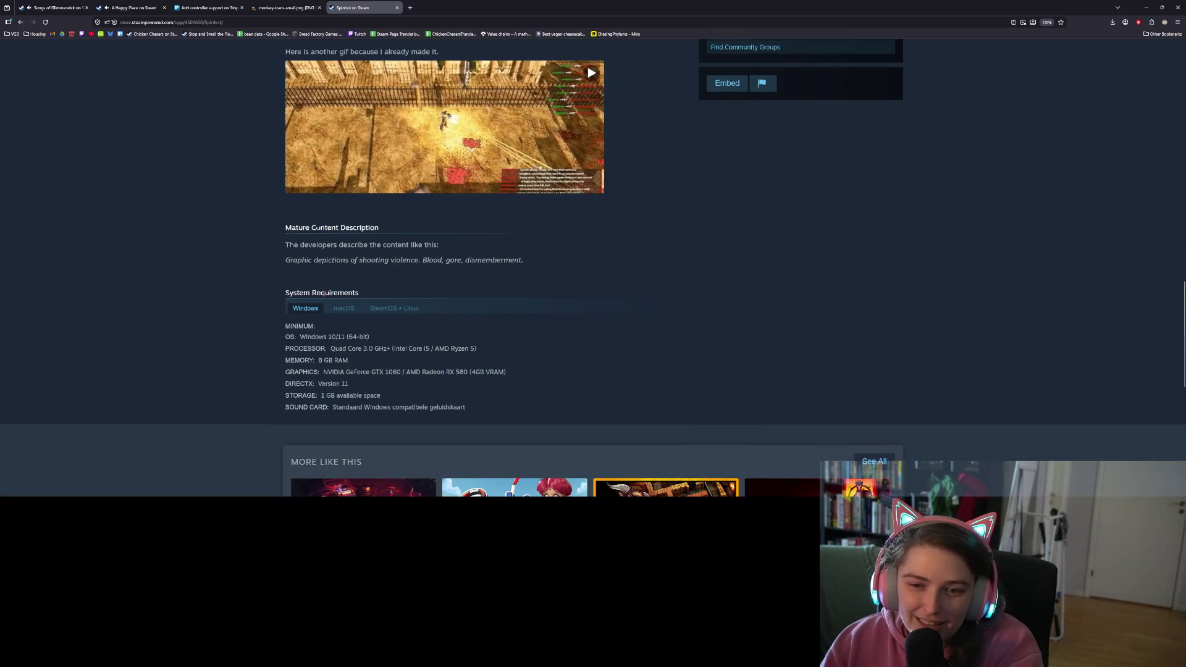
drag(316, 245, 374, 260)
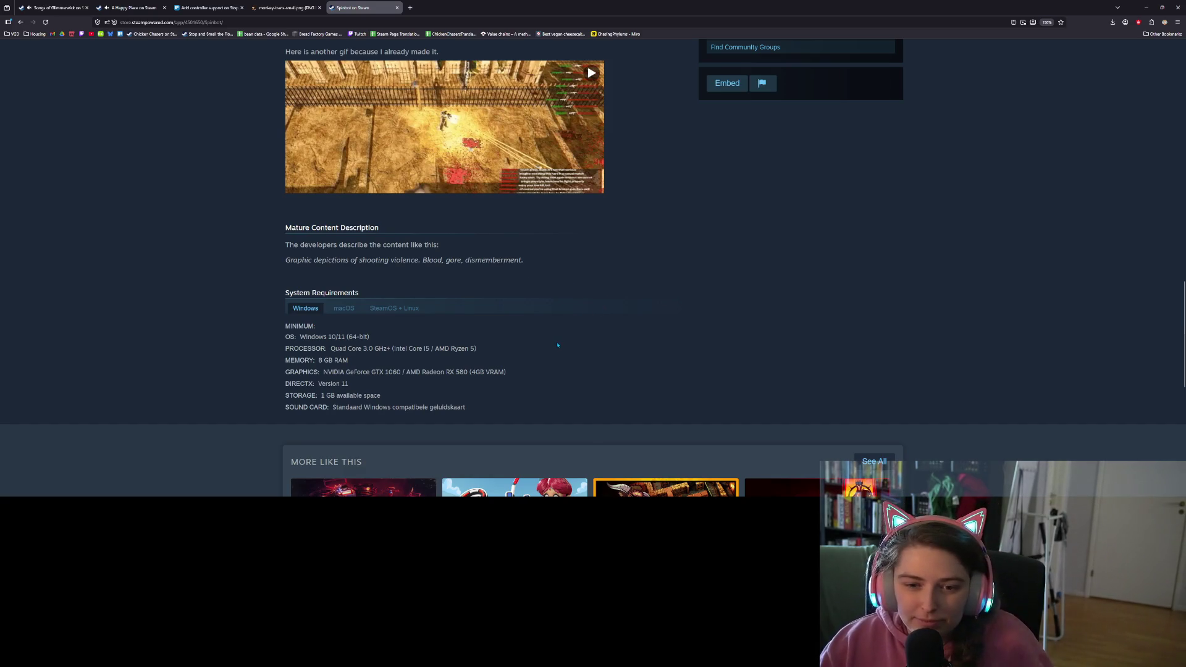
scroll(557, 345, up, 20)
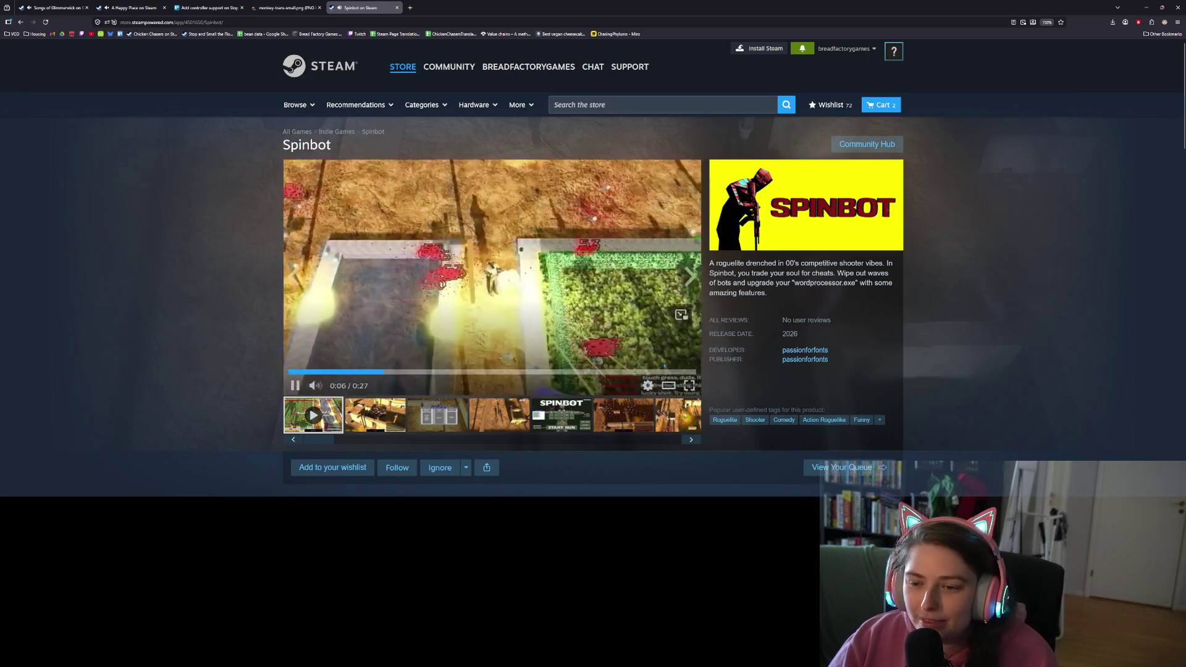
click(691, 388)
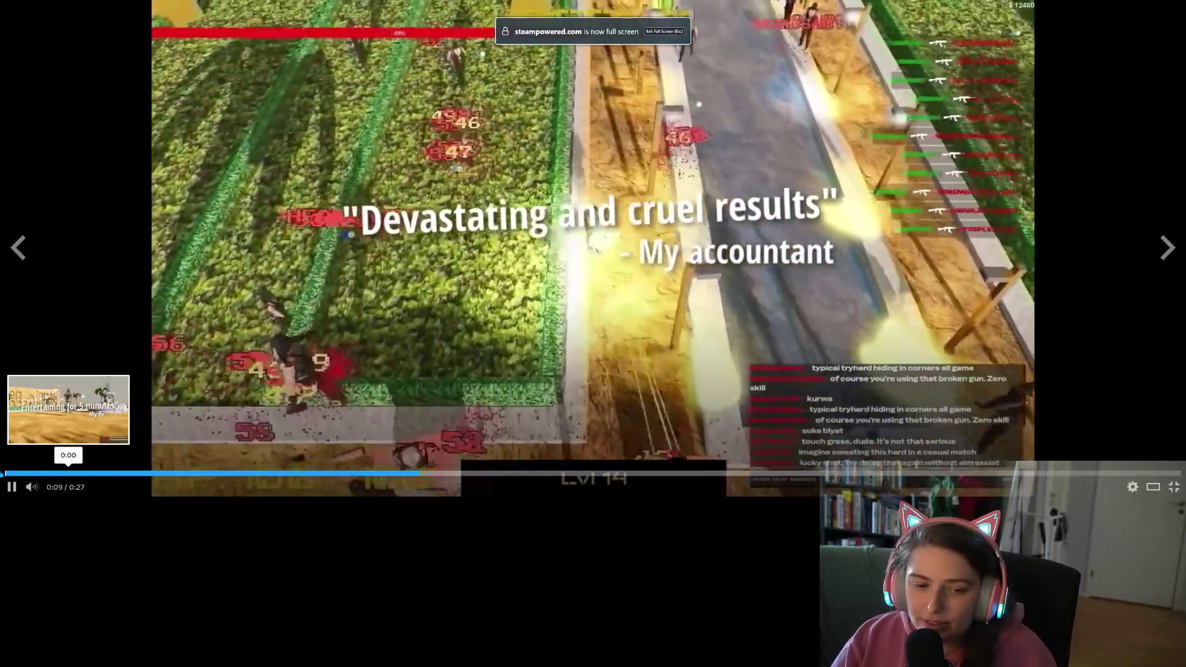
click(62, 473)
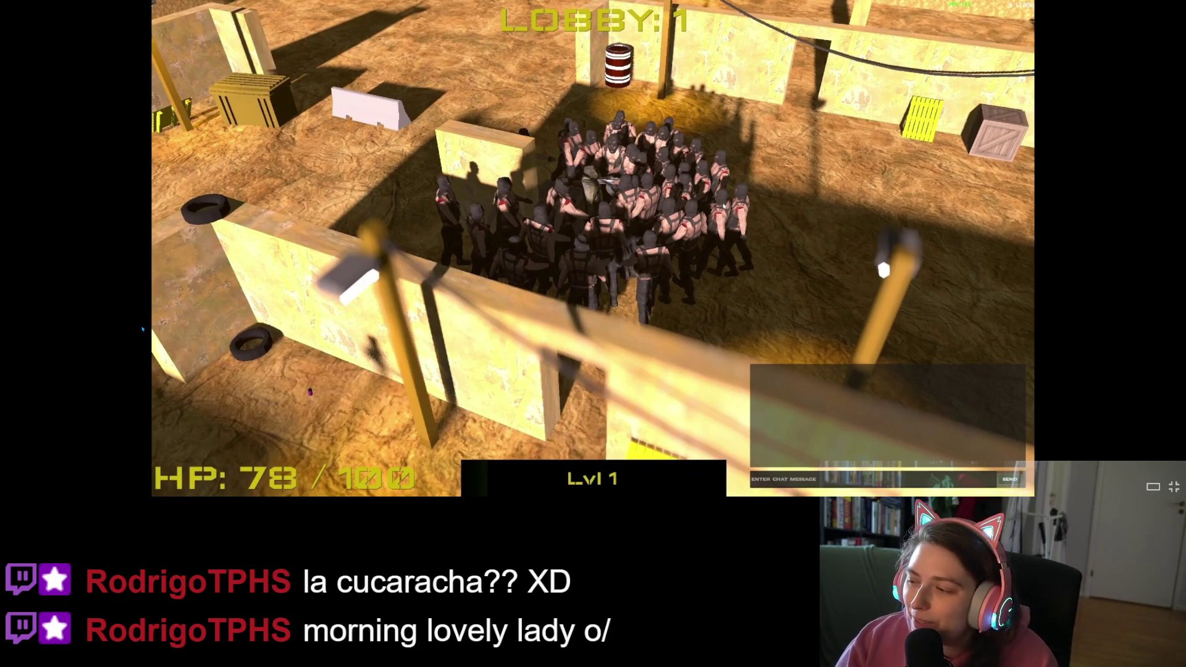
mouse_move(166, 340)
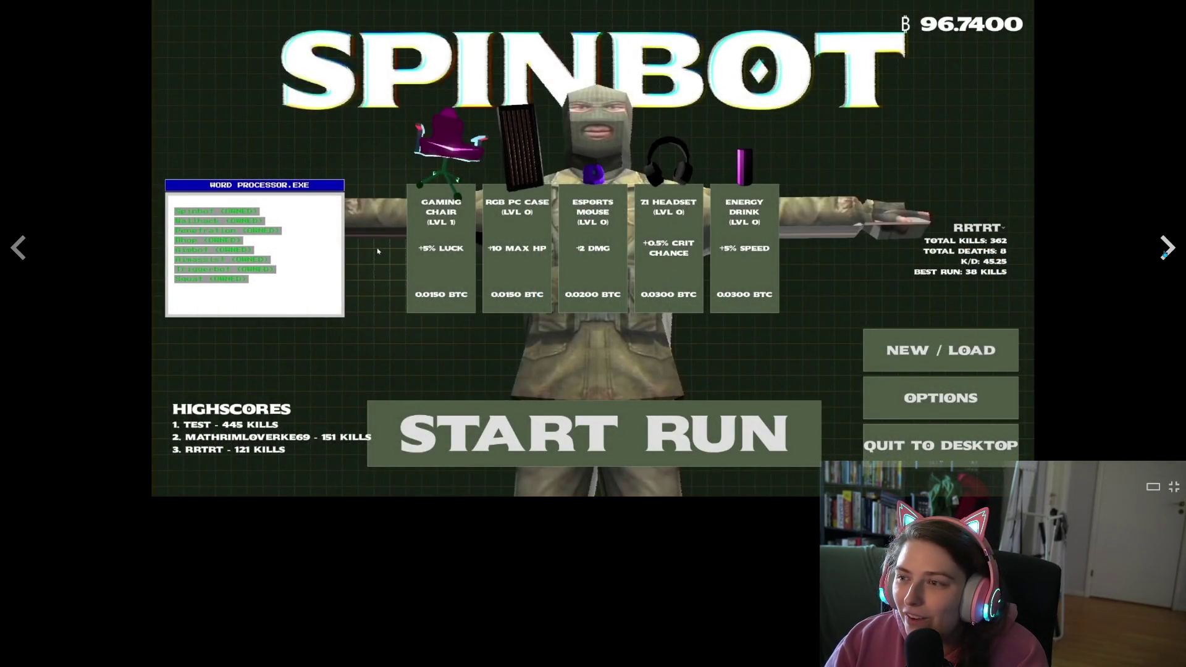
click(1165, 249)
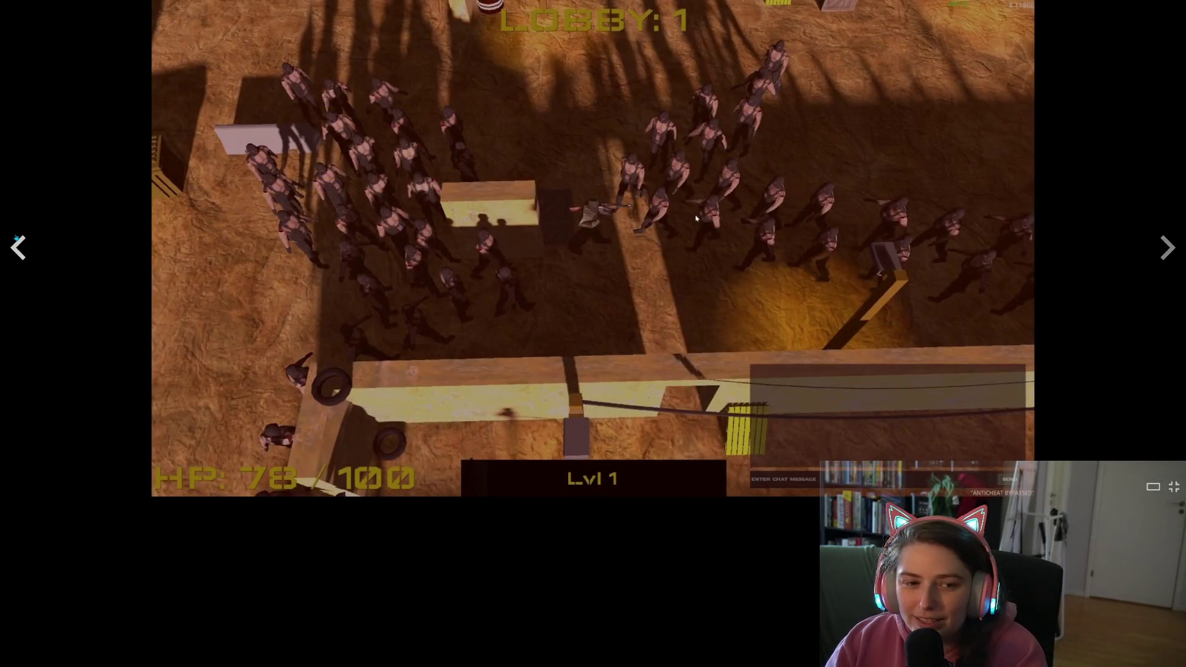
click(18, 242)
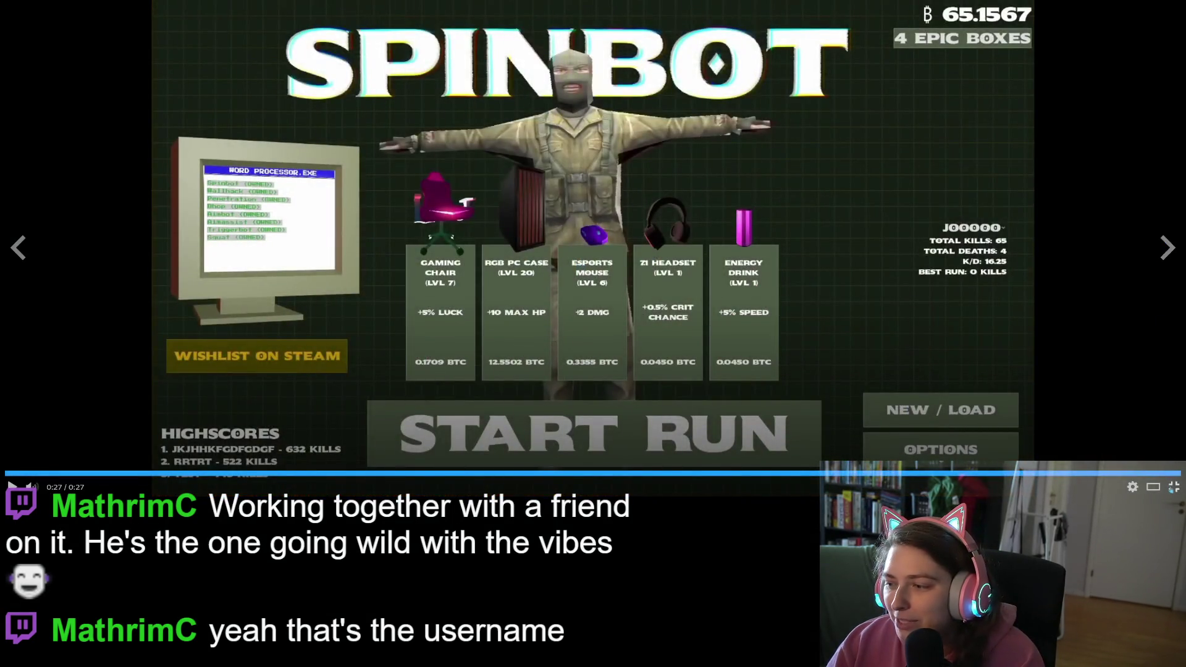
click(1173, 487)
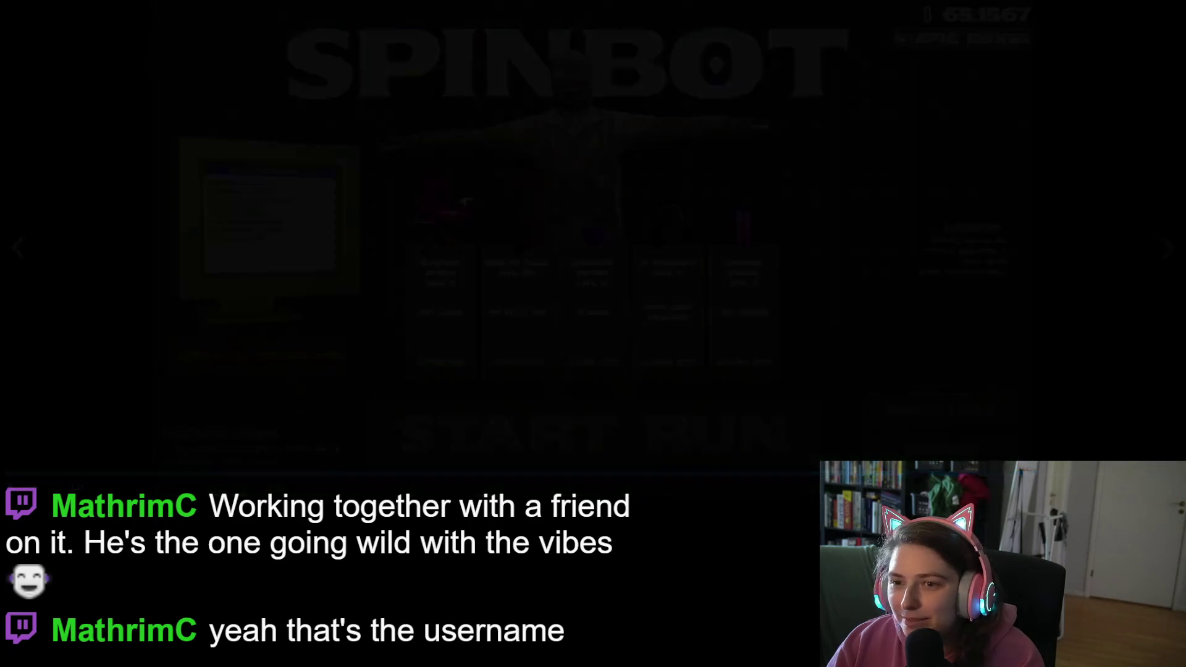
Step: Switch to the music player and start the background music track
scroll(975, 371, down, 3)
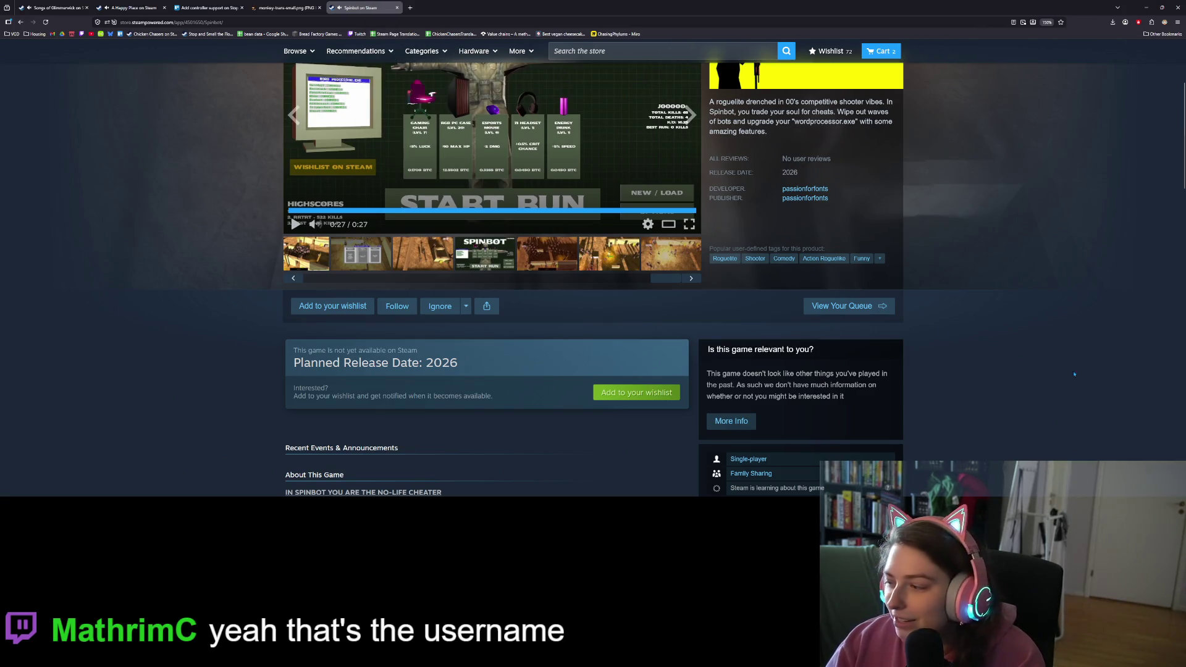
key(alt+Tab)
key(space)
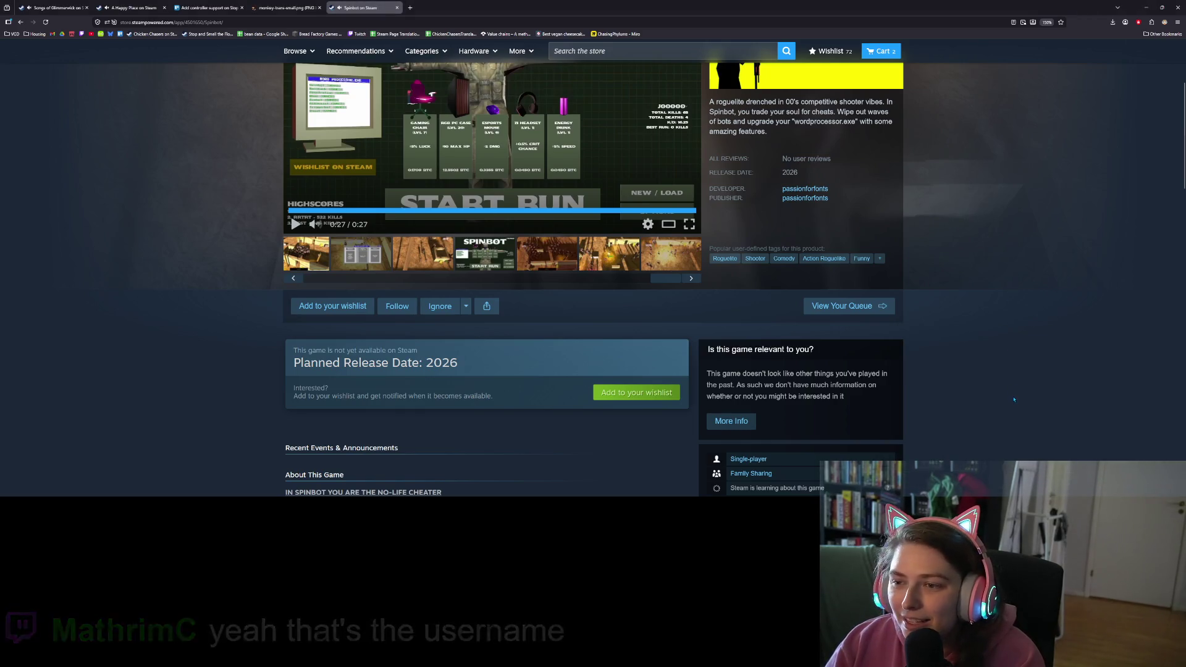
Step: Follow the Spinbot developer's curator page in a new tab, then close that tab
scroll(1011, 339, up, 2)
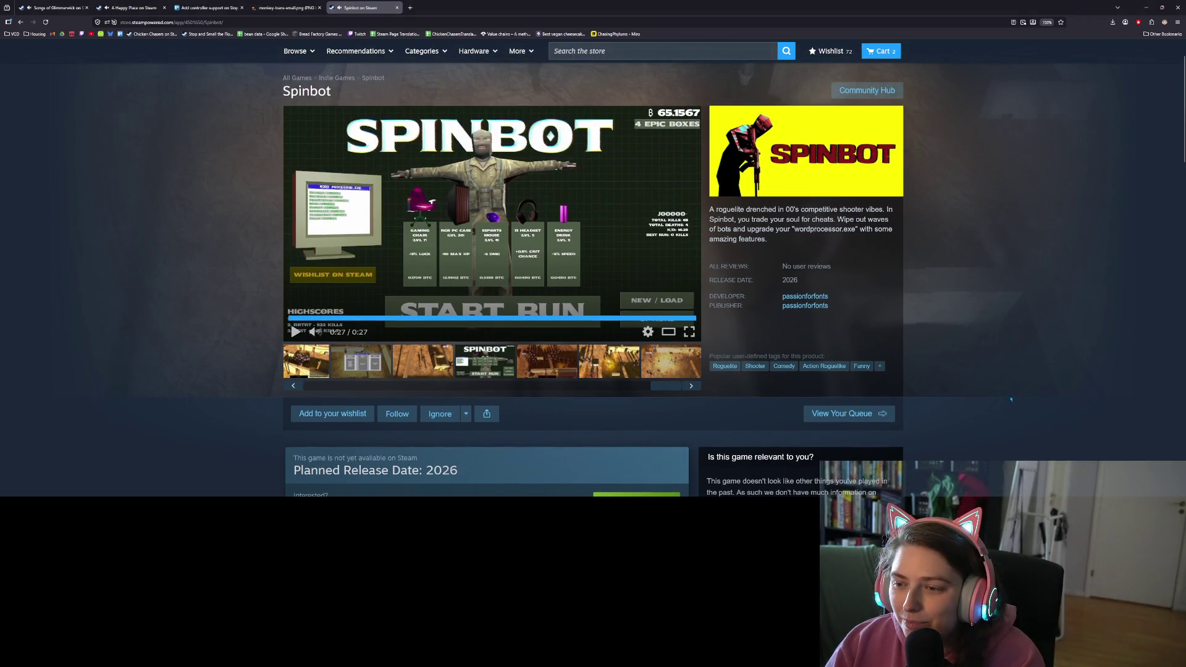
middle_click(804, 297)
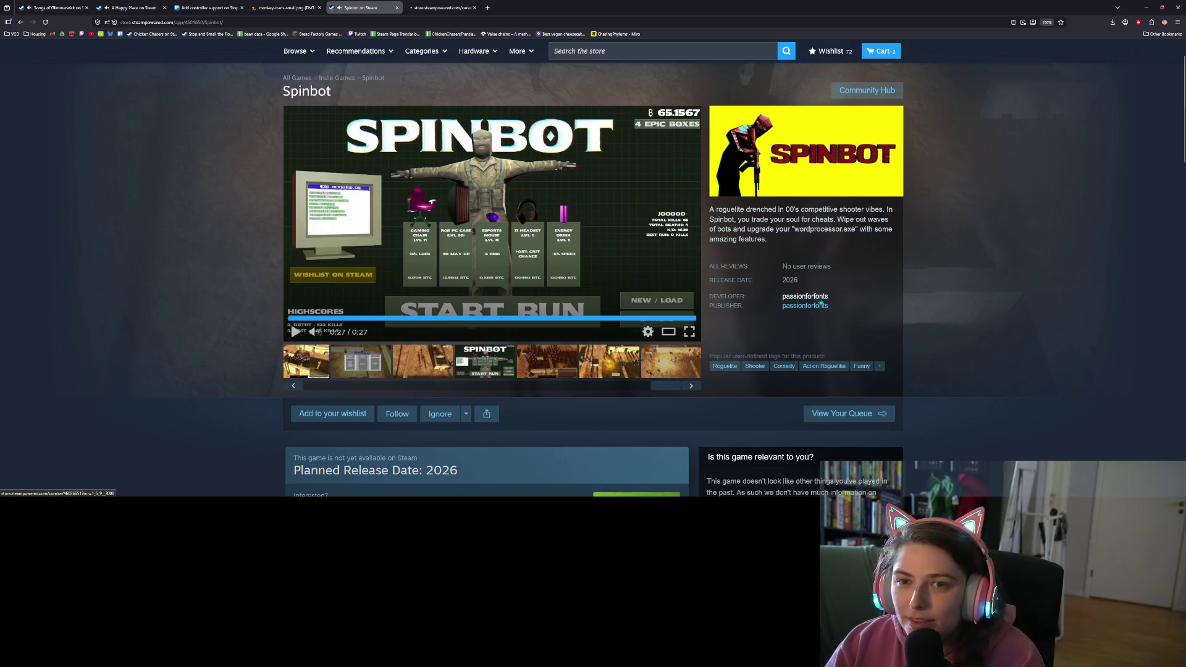
click(440, 8)
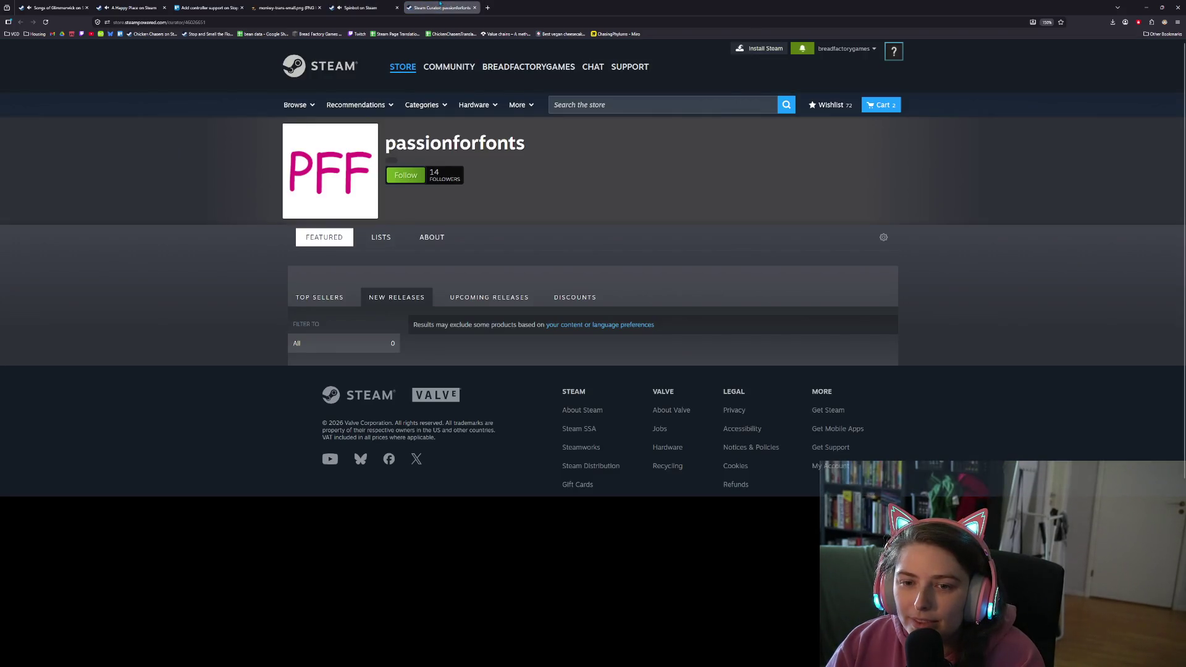
click(406, 175)
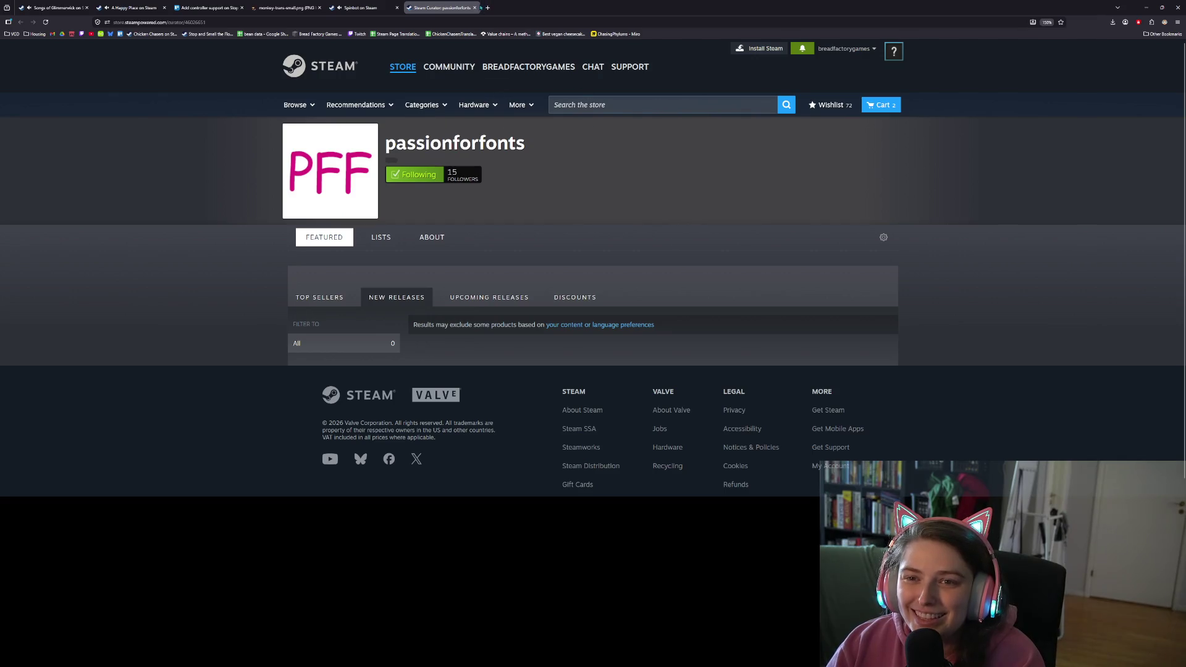
click(474, 7)
scroll(900, 391, down, 1)
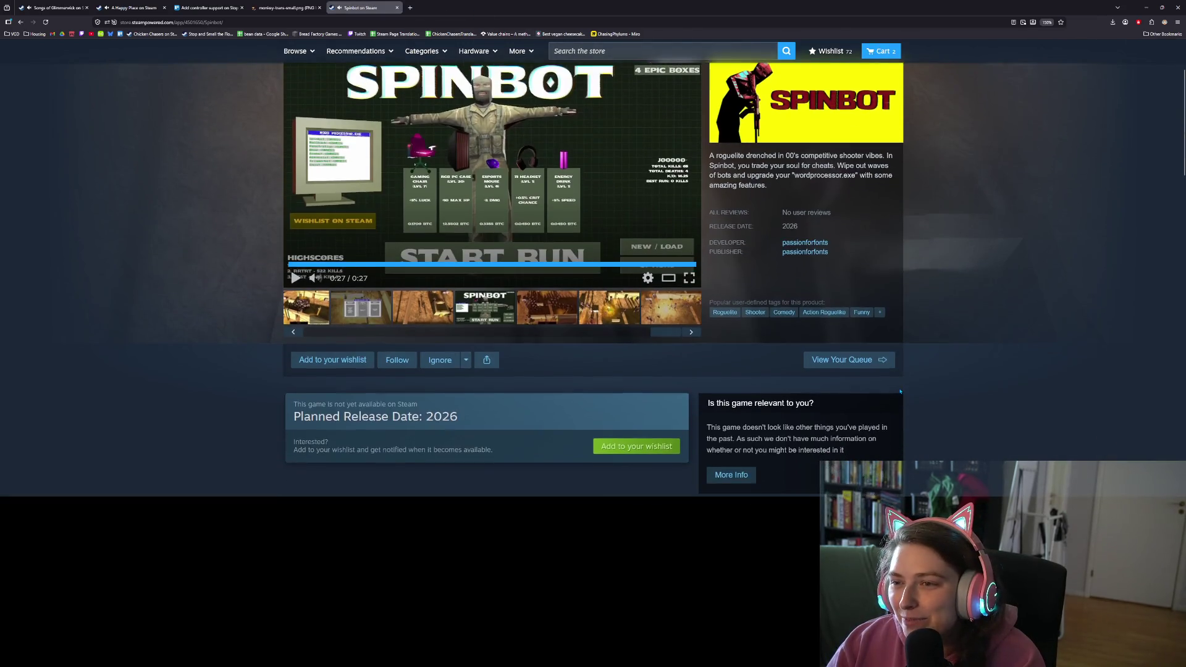
Step: Add Spinbot, planned for a 2026 release, to the Steam wishlist
scroll(901, 391, down, 5)
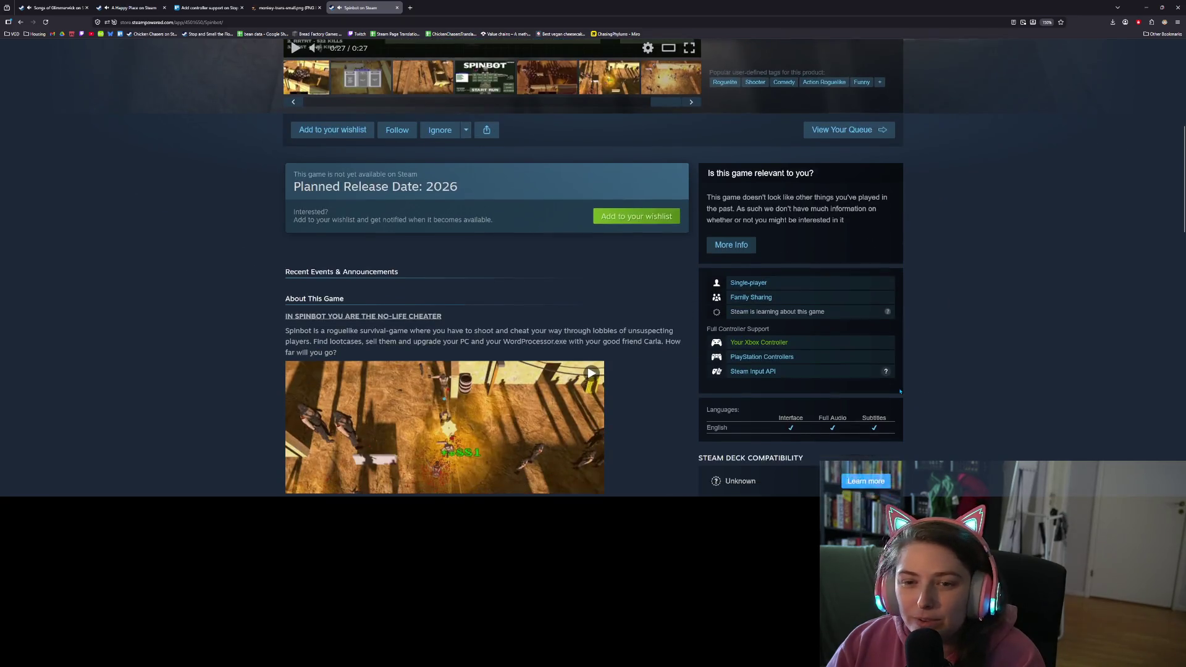
double_click(445, 146)
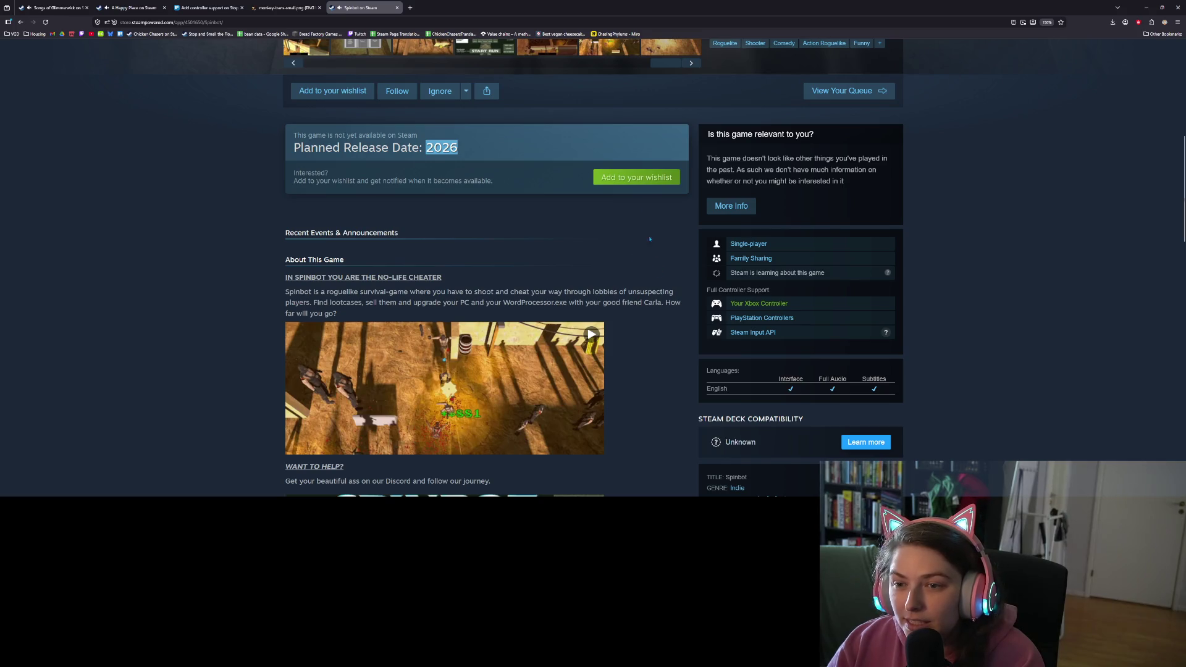
click(639, 178)
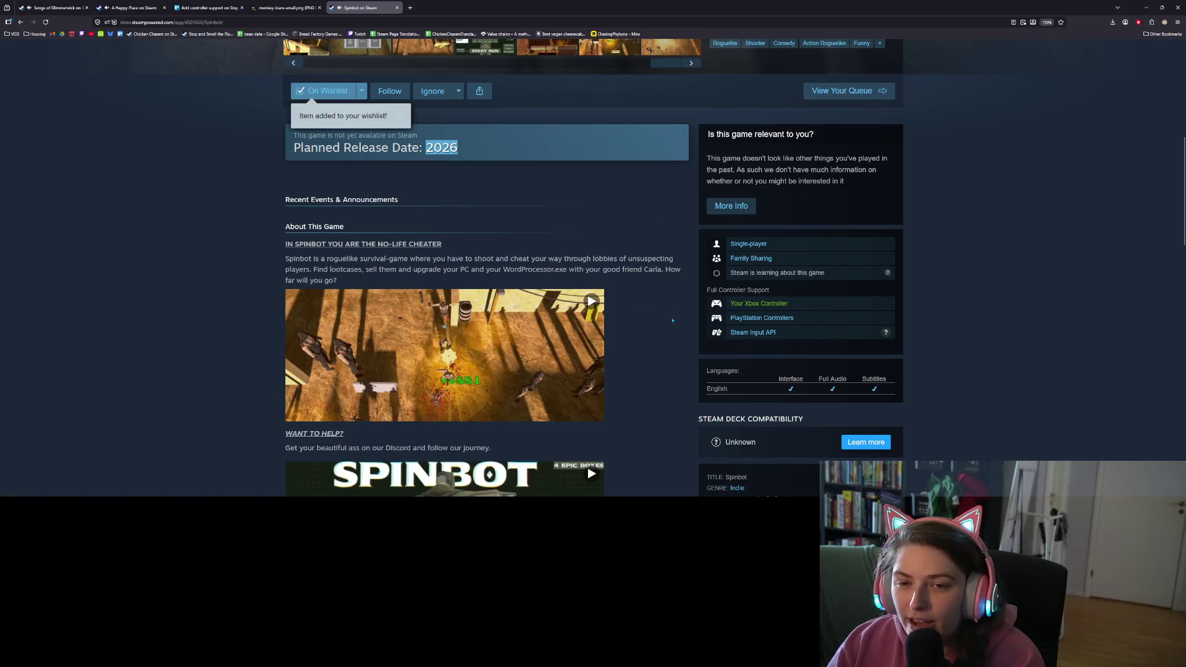
click(673, 320)
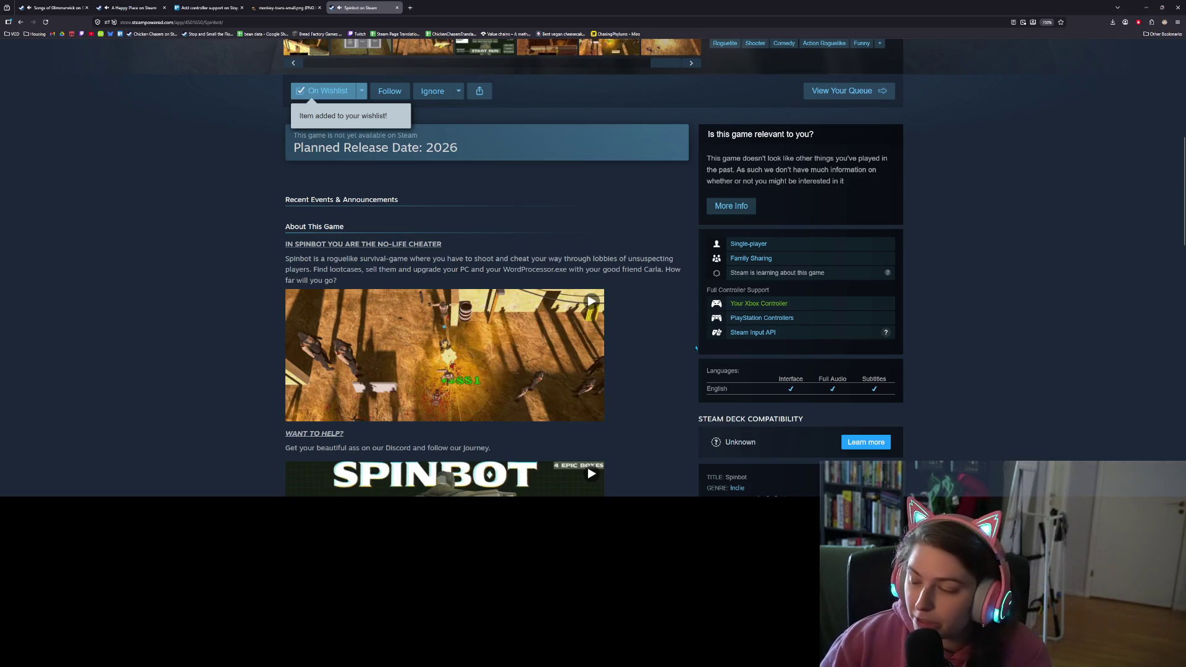
Step: Look over the Spinbot store page, then select its web address
scroll(671, 336, up, 1)
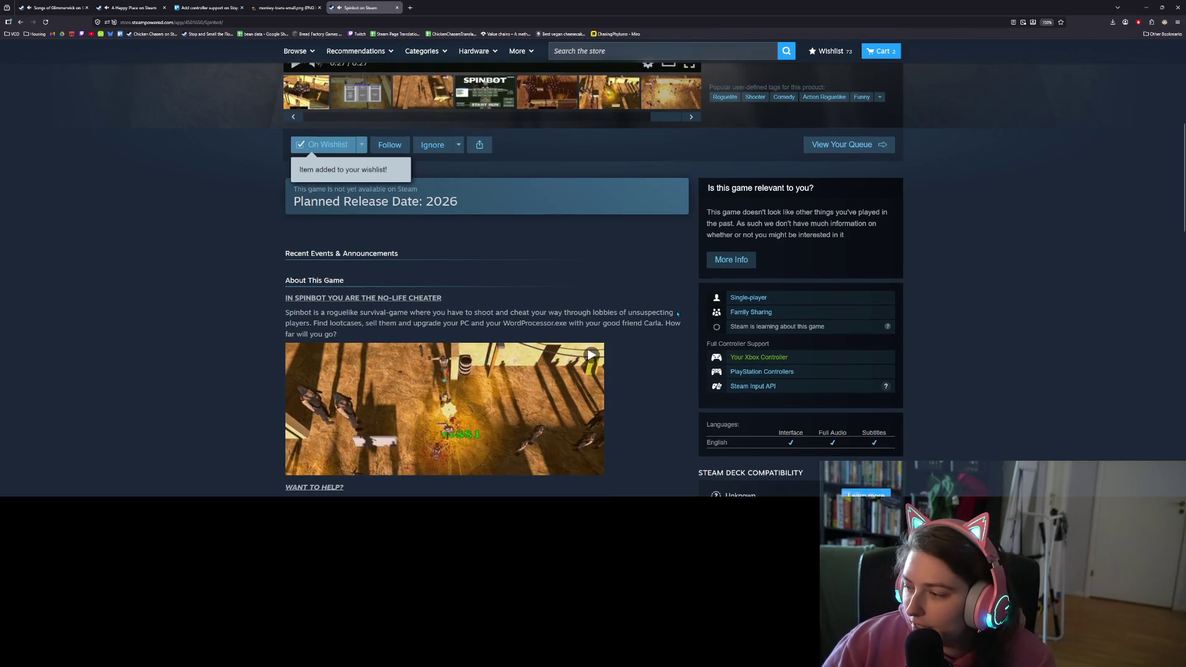
scroll(215, 270, down, 3)
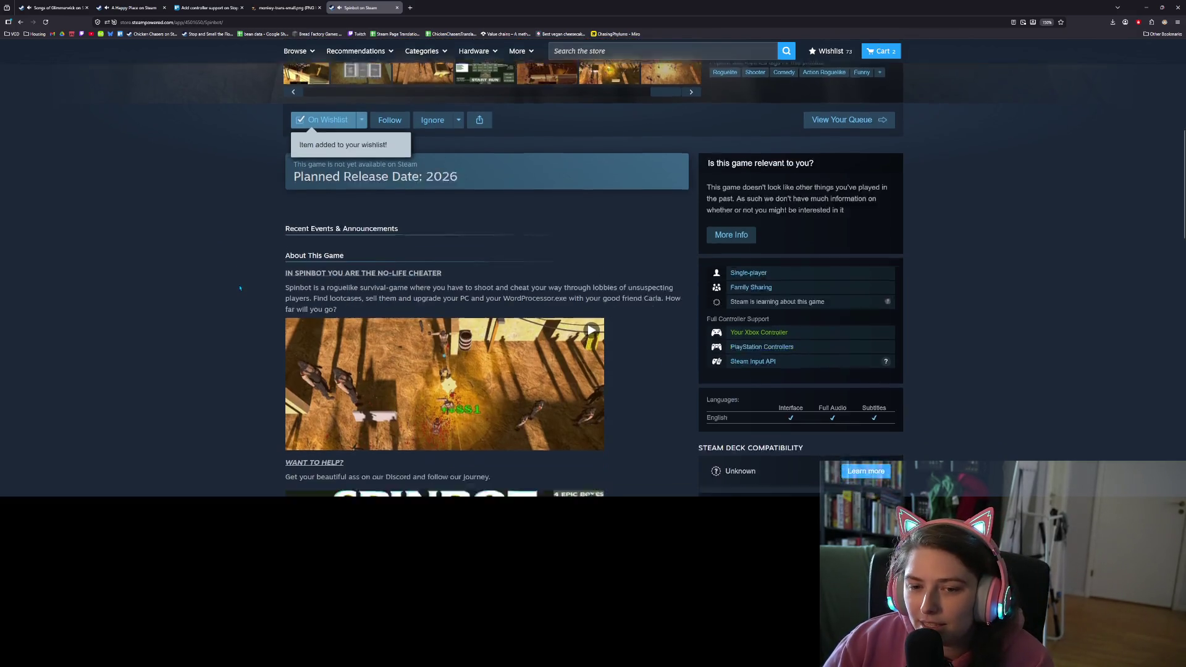
scroll(239, 281, down, 3)
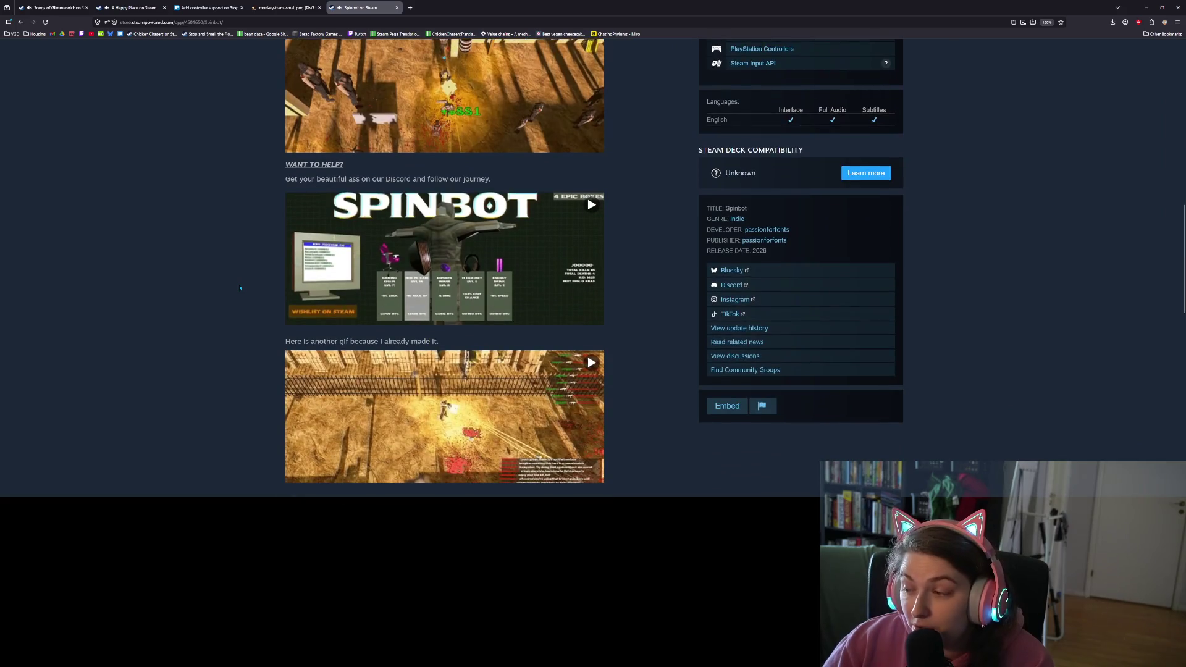
scroll(244, 291, up, 5)
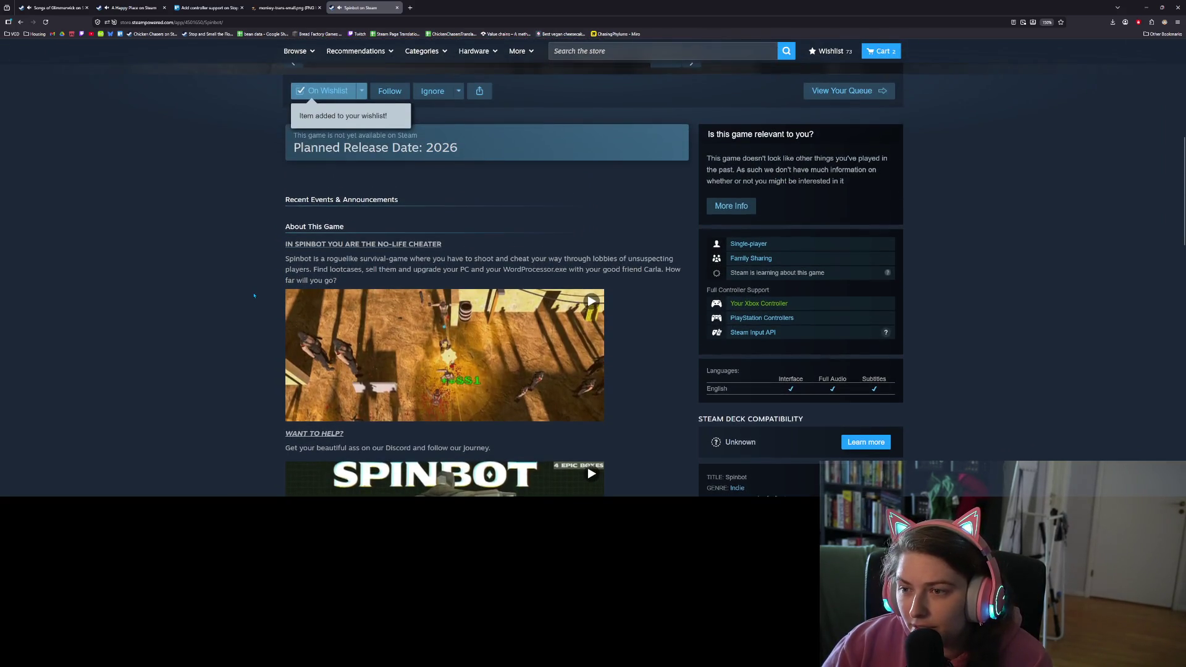
scroll(254, 296, up, 2)
scroll(254, 296, down, 1)
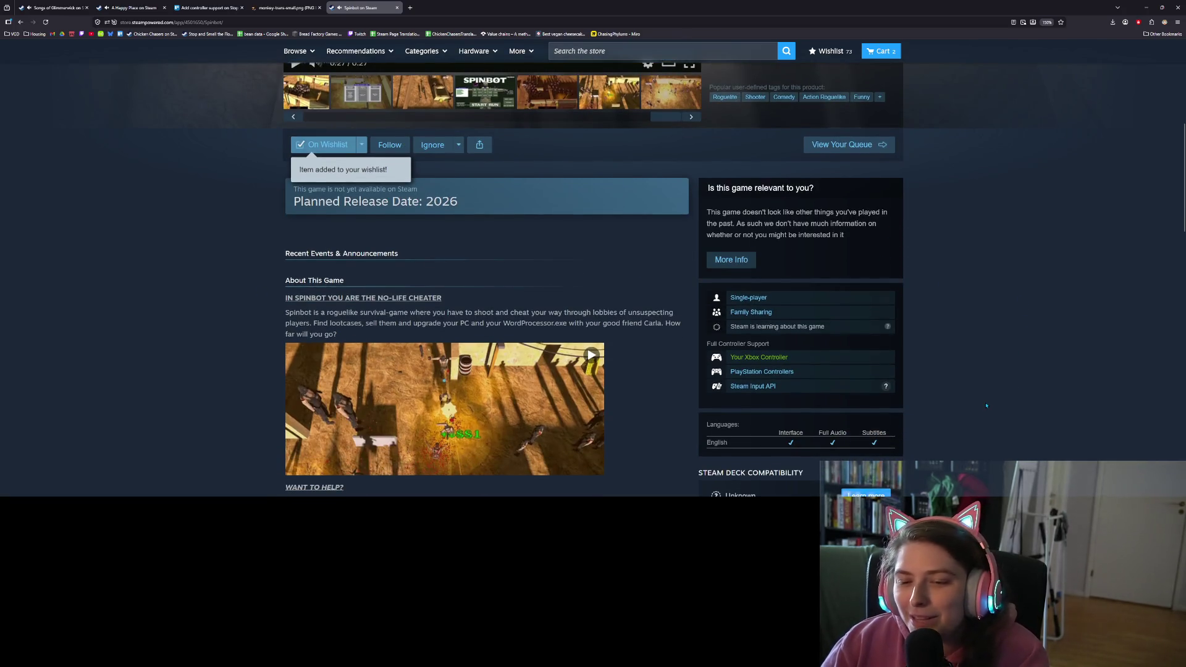
scroll(986, 406, down, 6)
scroll(954, 395, down, 3)
scroll(935, 395, down, 2)
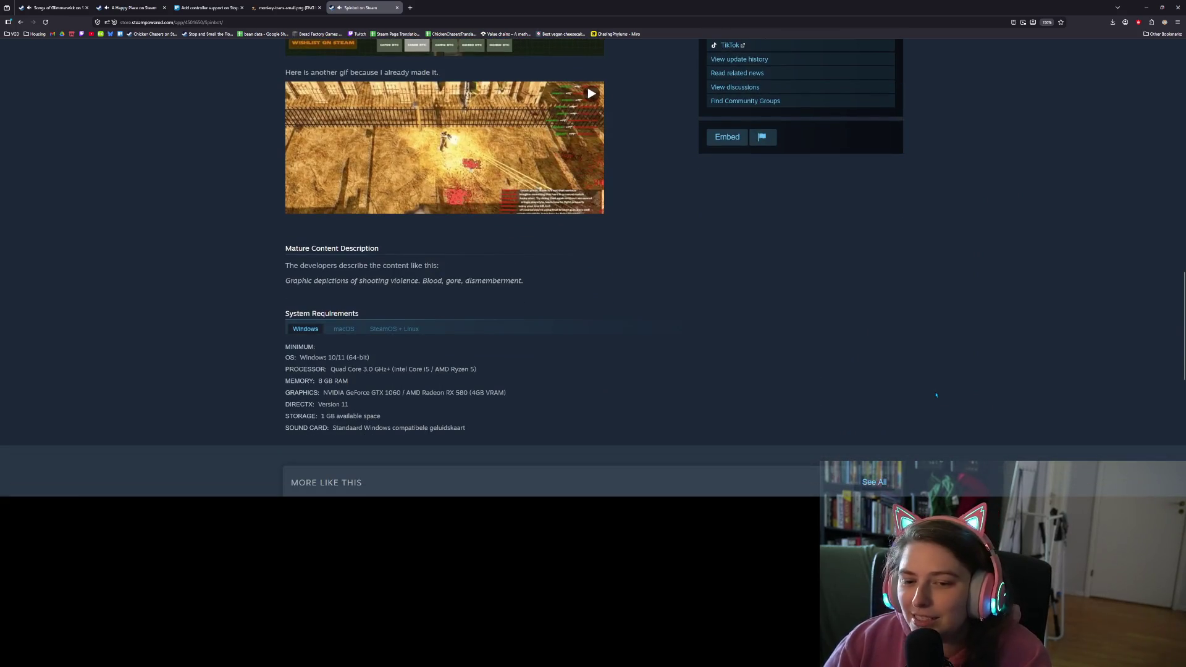
scroll(947, 396, up, 6)
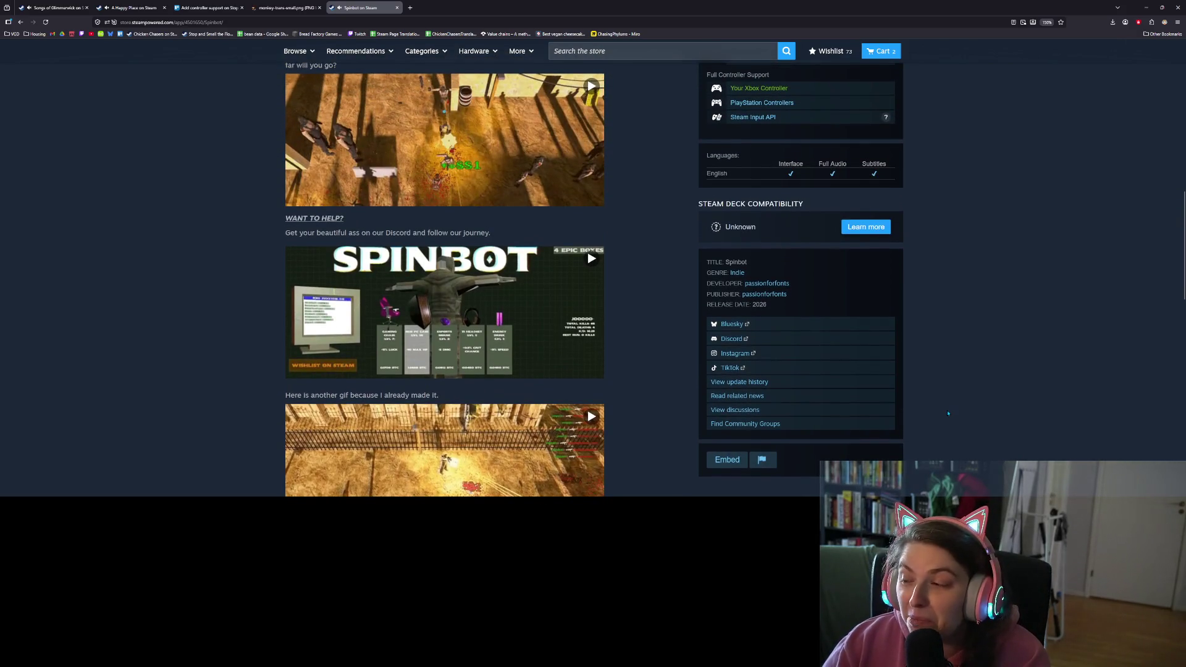
scroll(948, 414, up, 1)
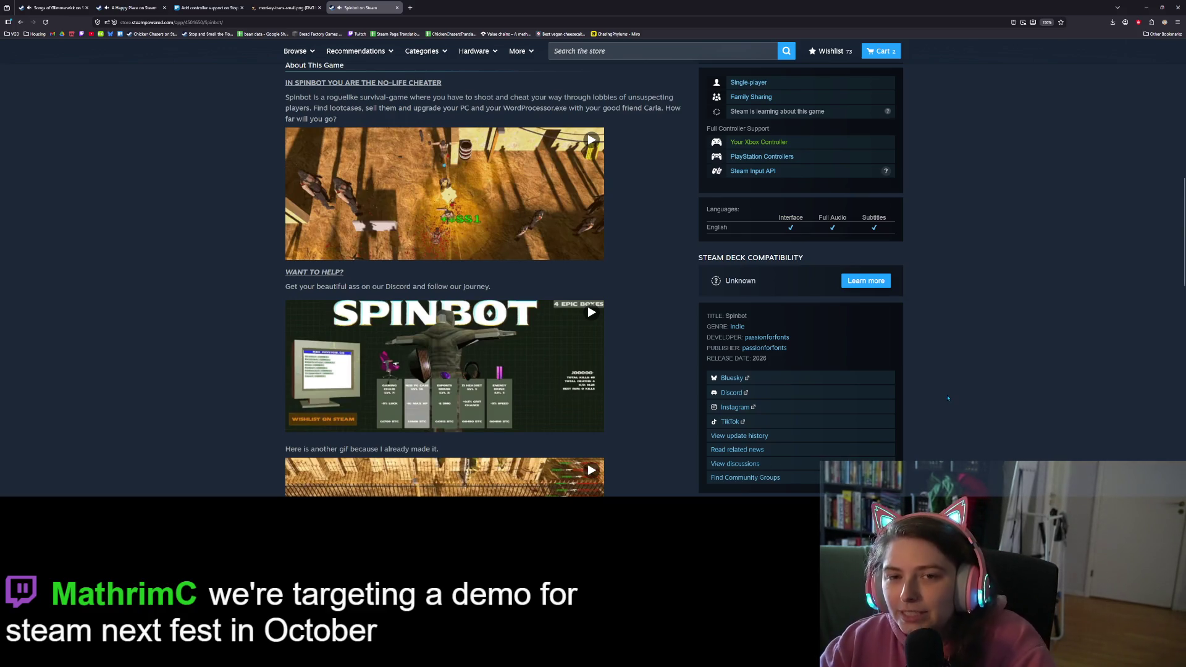
scroll(947, 399, up, 10)
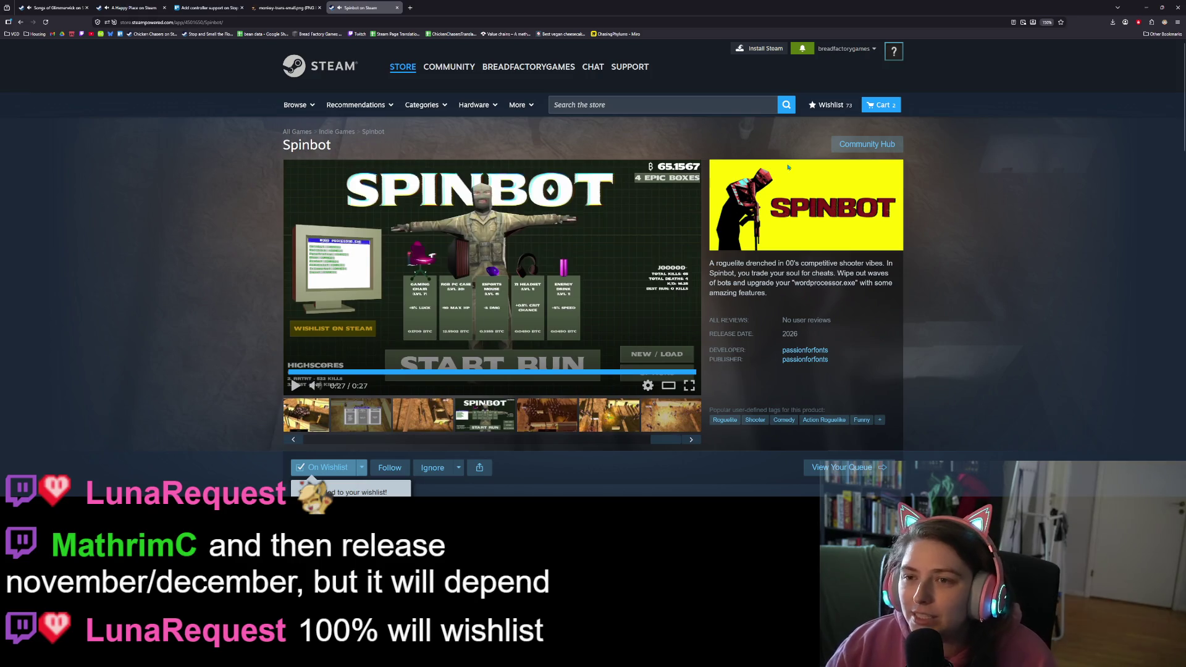
click(559, 21)
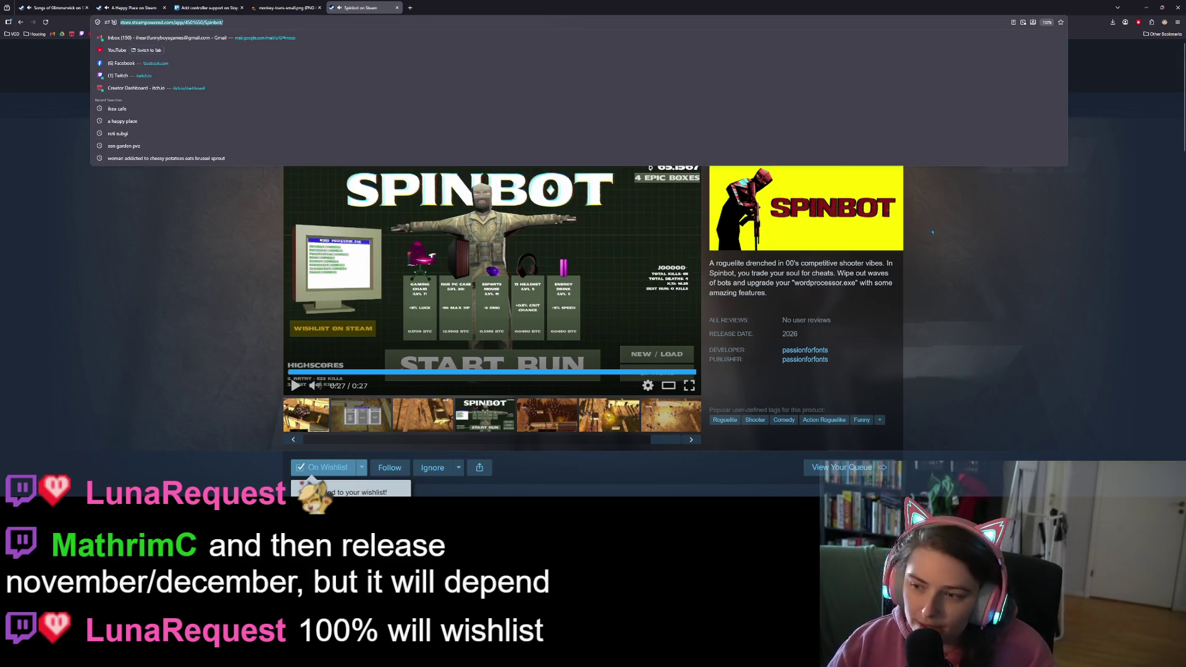
Step: Leave the Steam store for the Trello card 'Add controller support' and its checklist
click(1029, 302)
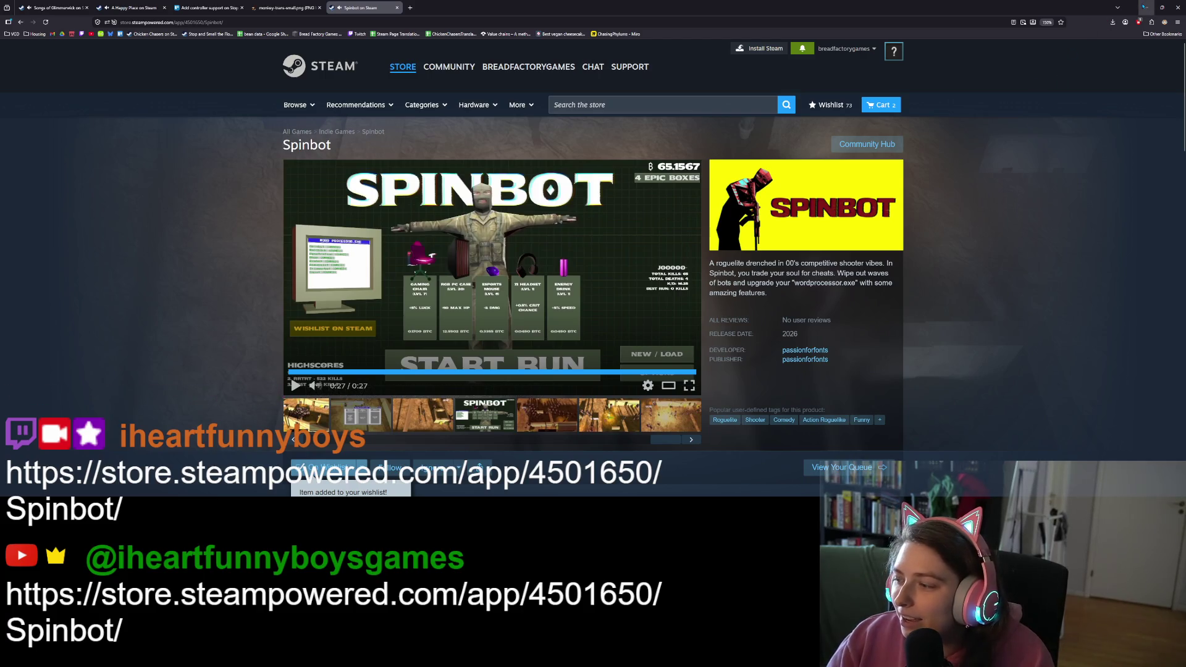
click(1143, 6)
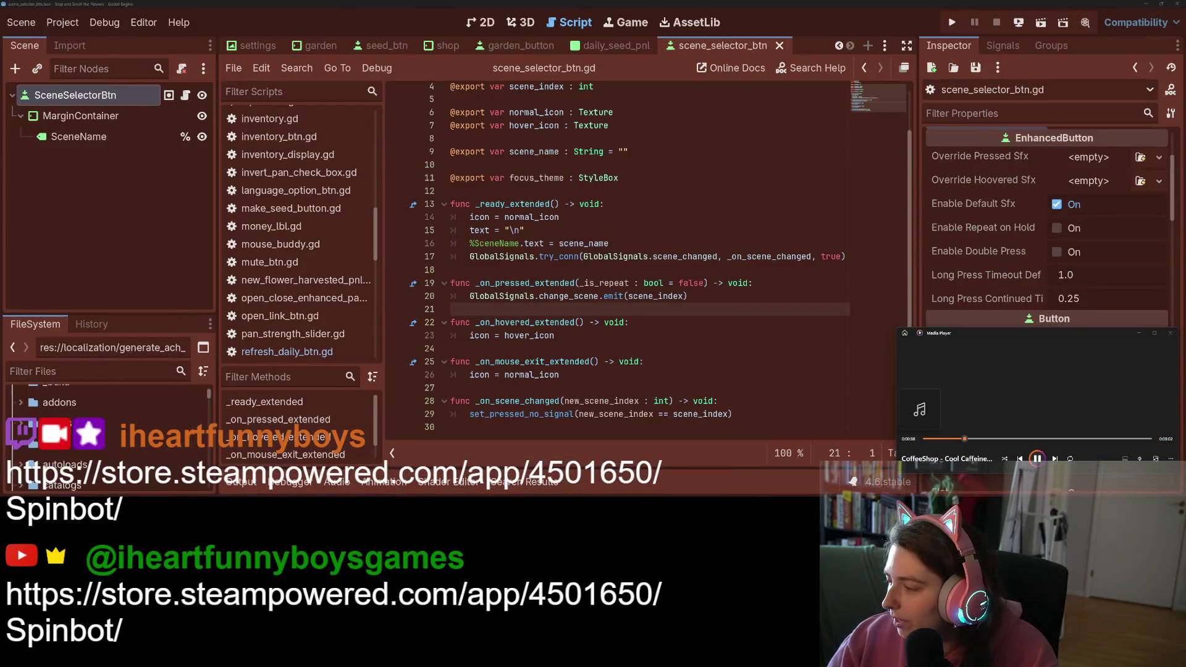
key(alt+Tab)
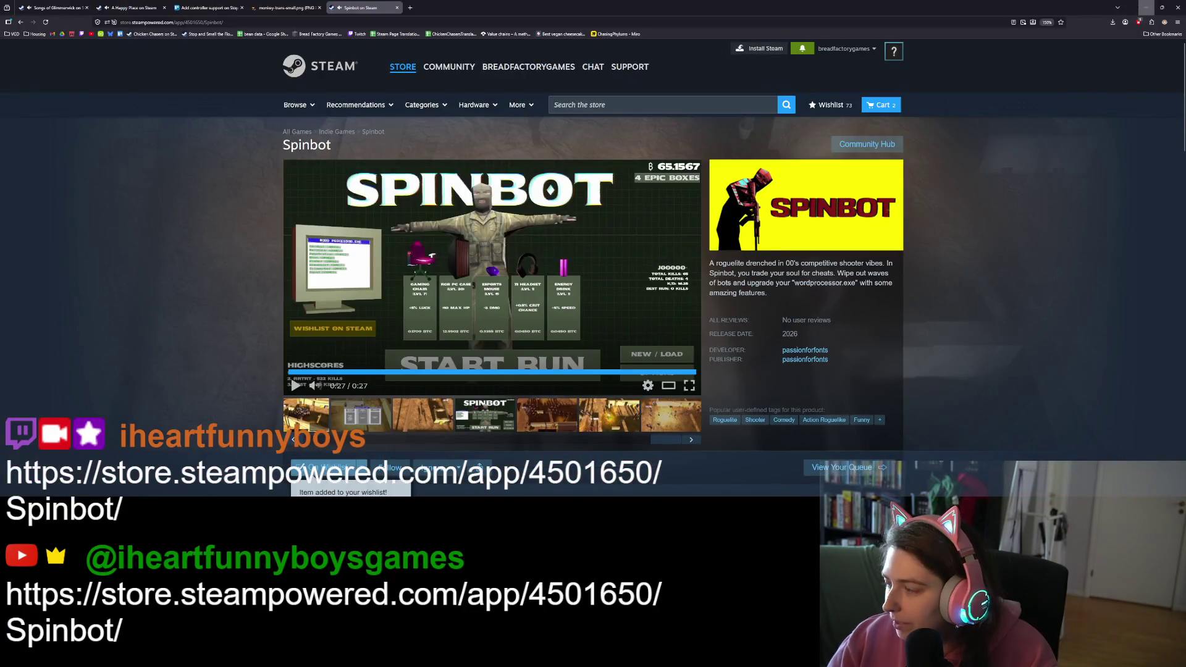
click(225, 7)
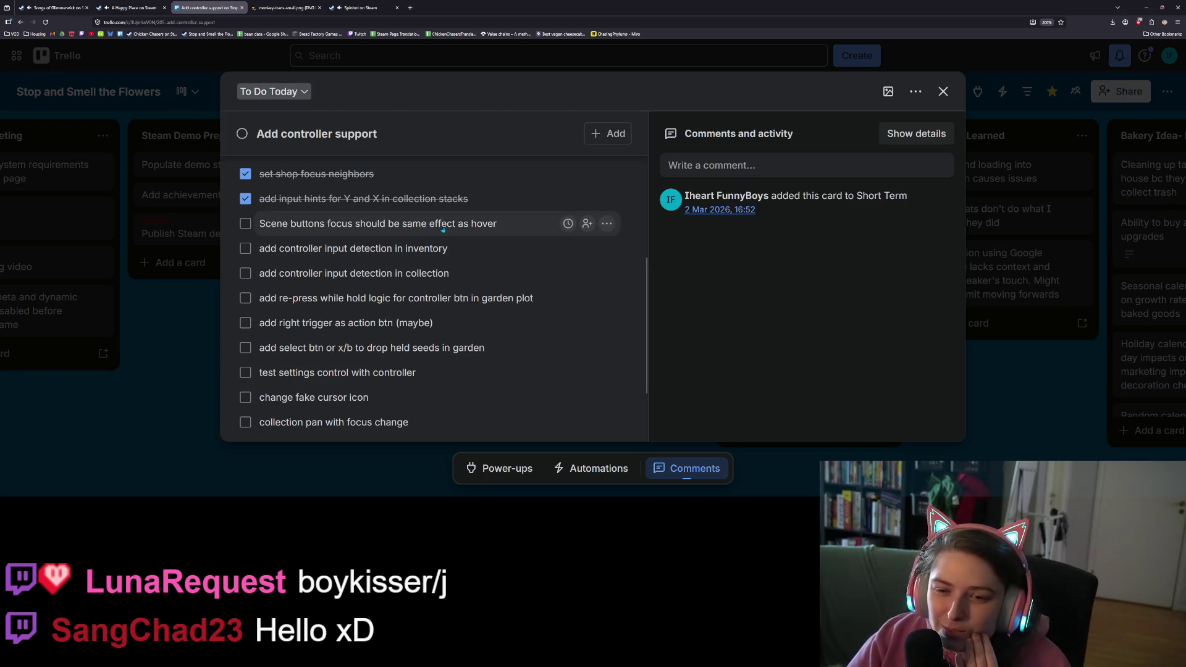
Step: Return to scene_selector_btn.gd with Focus Theme set to StyleBoxFlat and run the project
click(1146, 8)
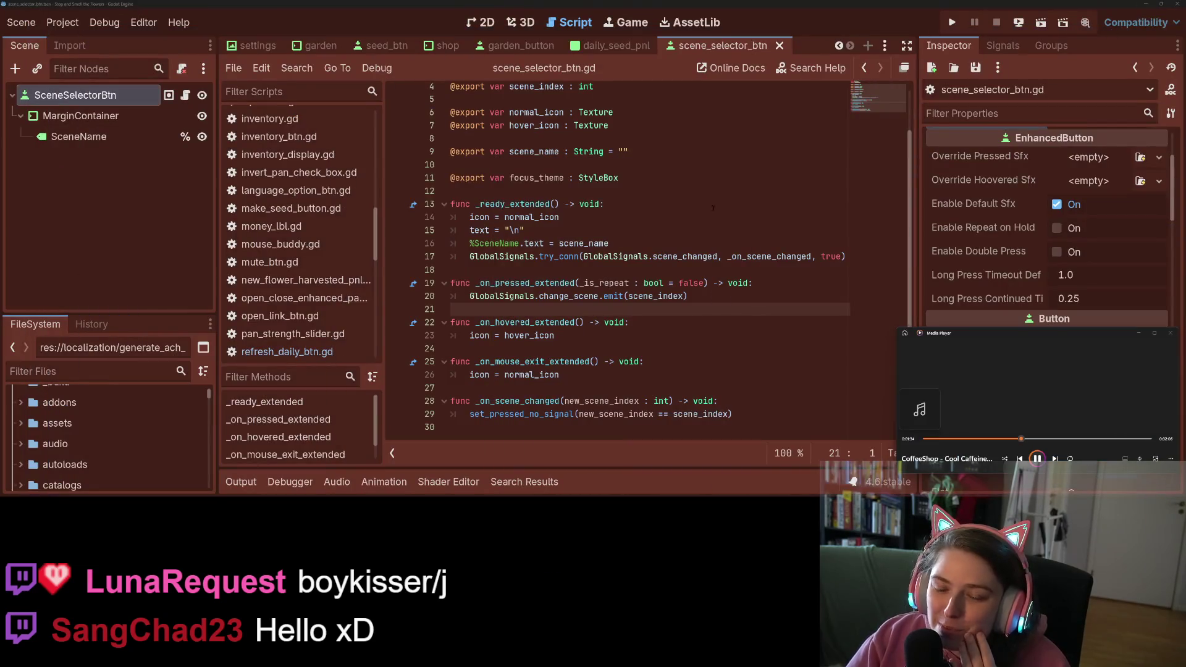
click(700, 256)
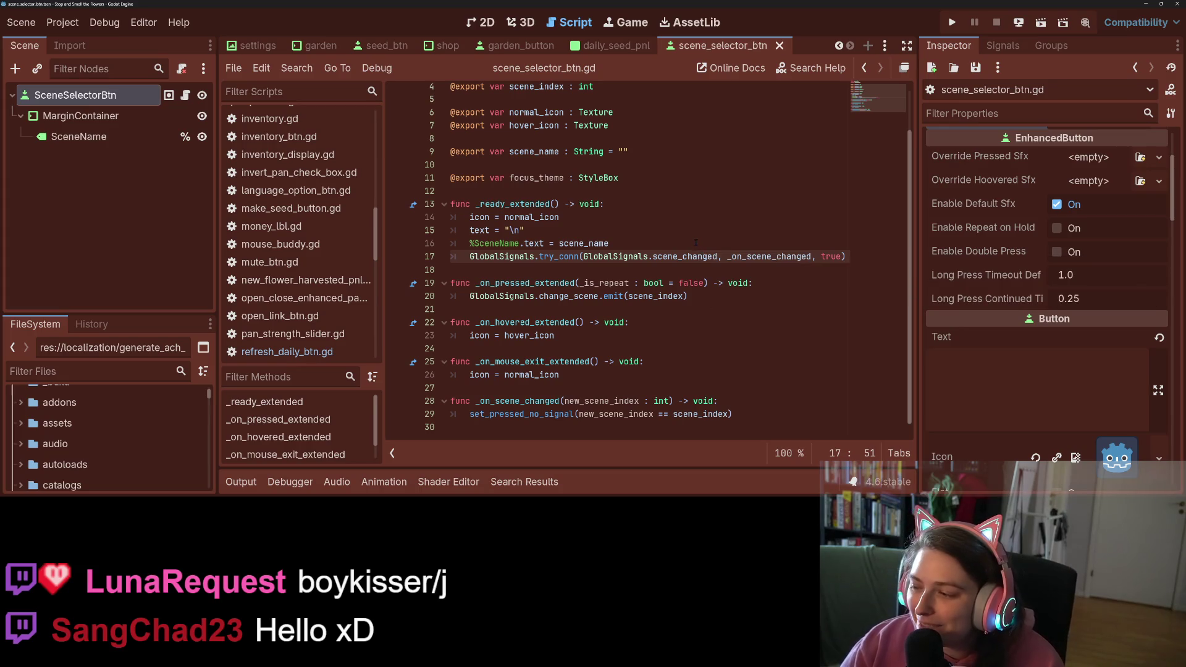
scroll(1002, 264, up, 3)
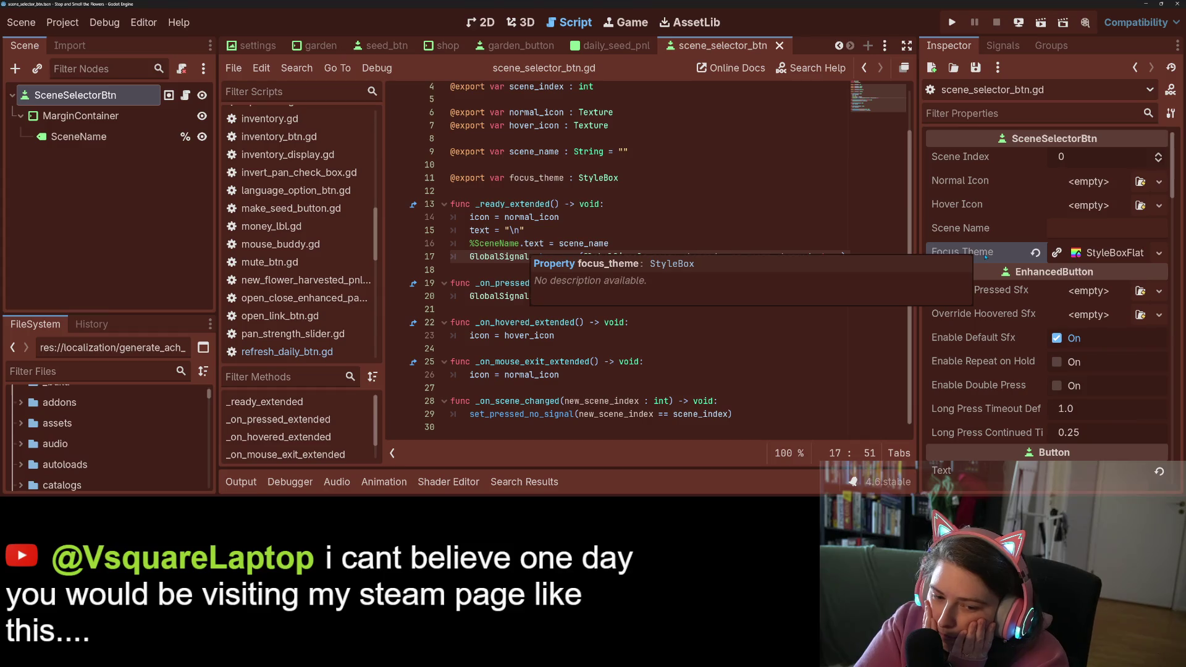
click(951, 23)
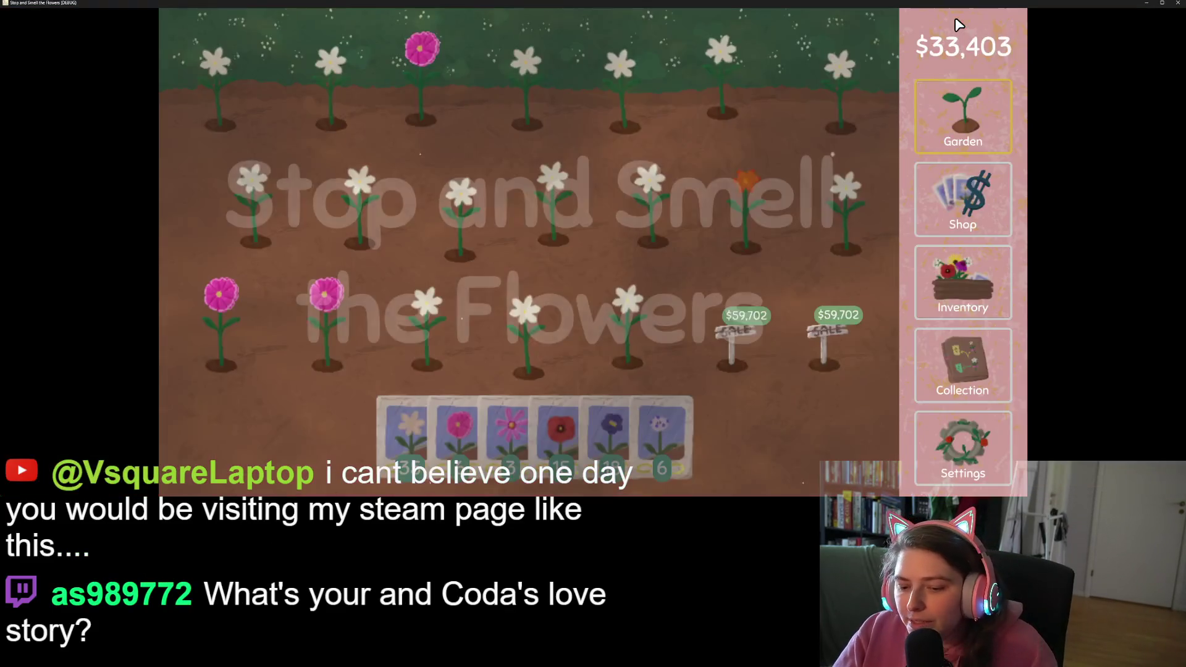
Step: Test the in-game Shop, Garden, Shop again and Inventory screens
click(977, 213)
click(981, 139)
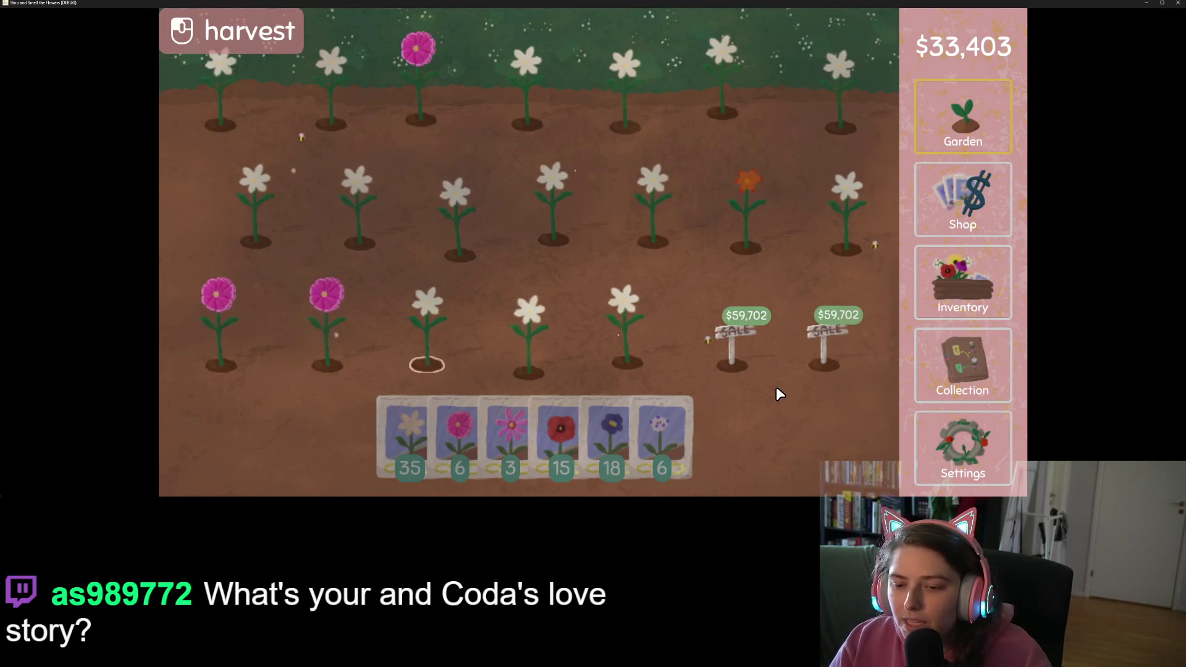
click(962, 199)
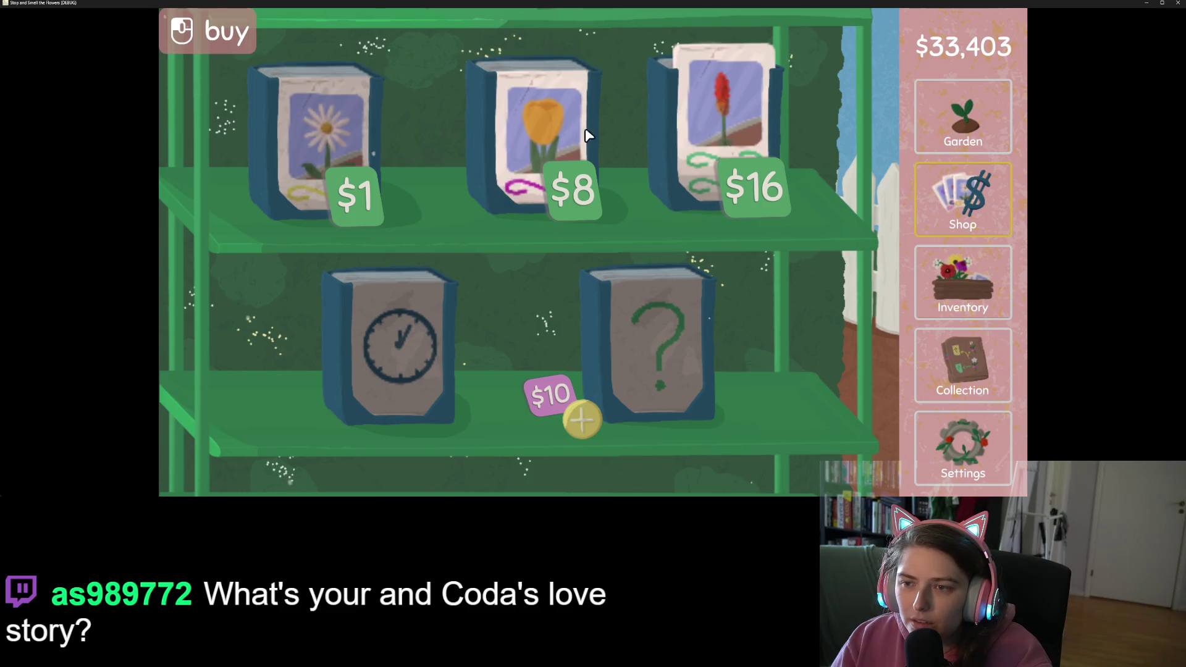
click(954, 284)
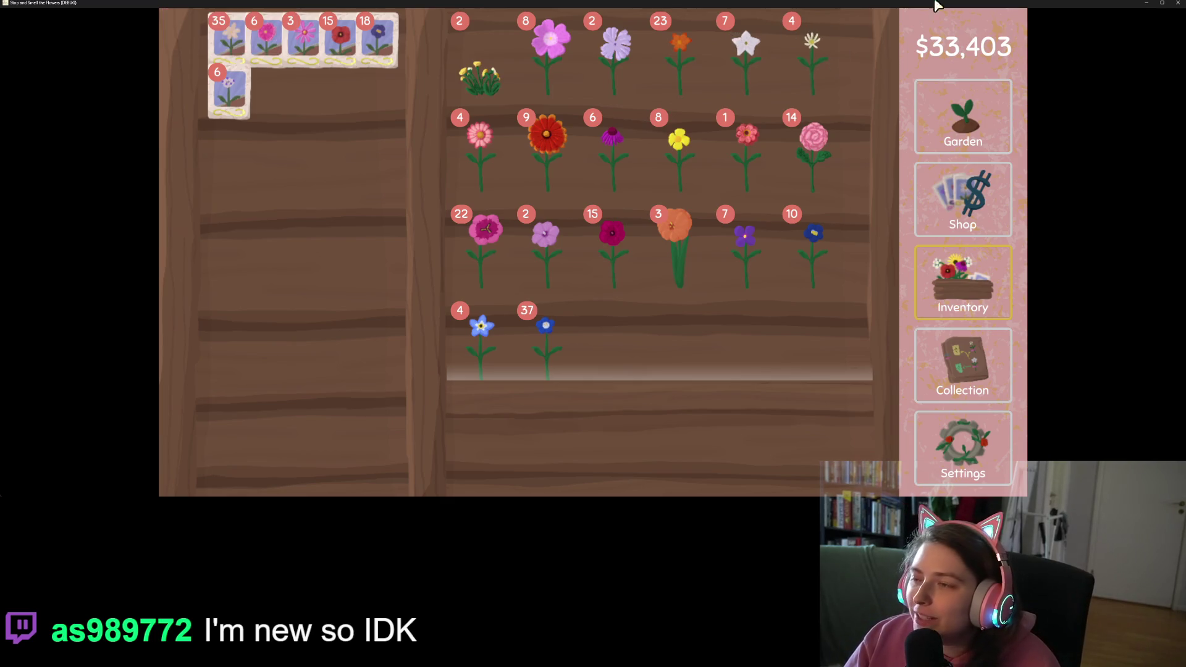
Step: Quit the game without saving and dismiss the output panel
click(1177, 5)
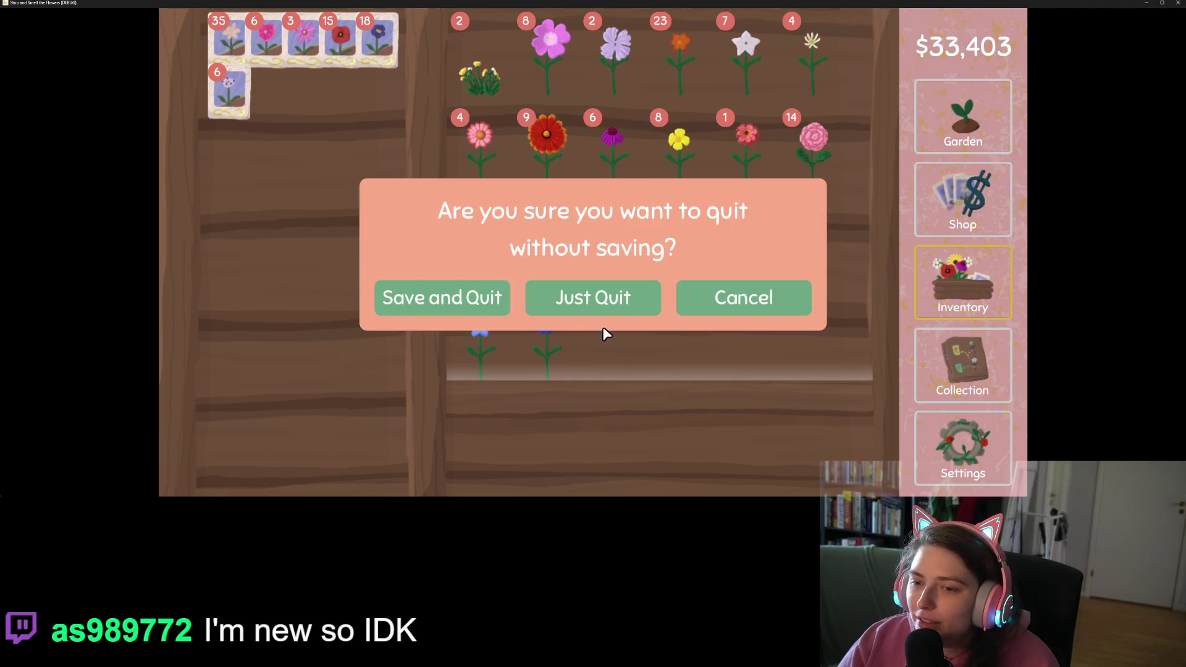
click(582, 309)
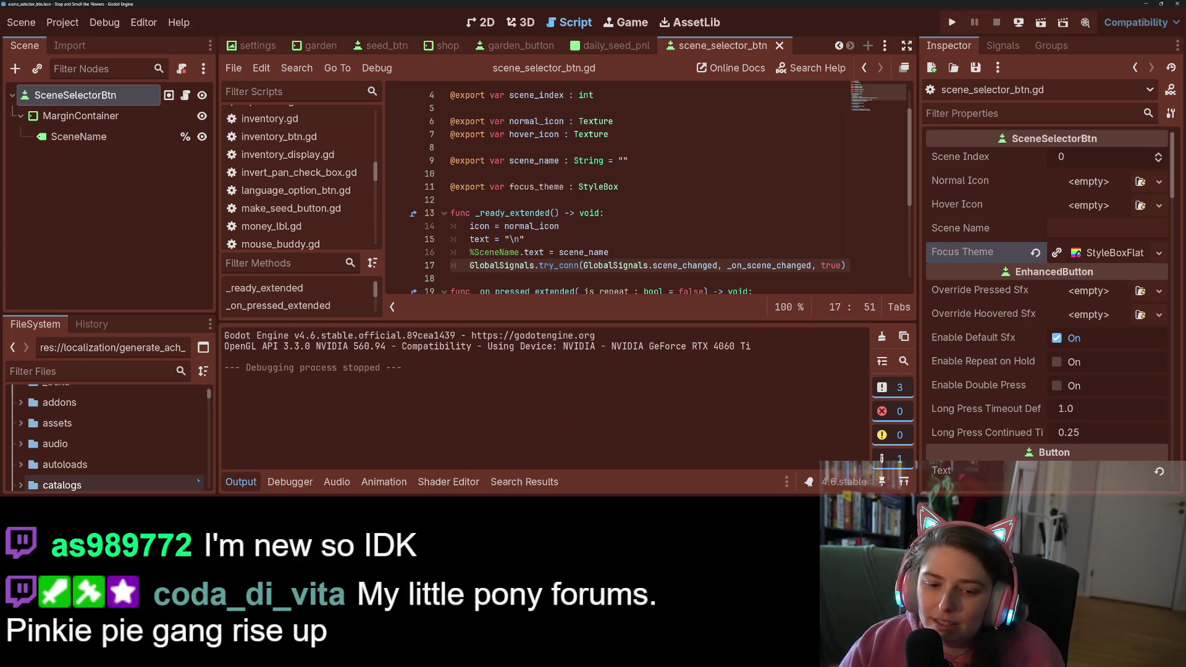
click(239, 481)
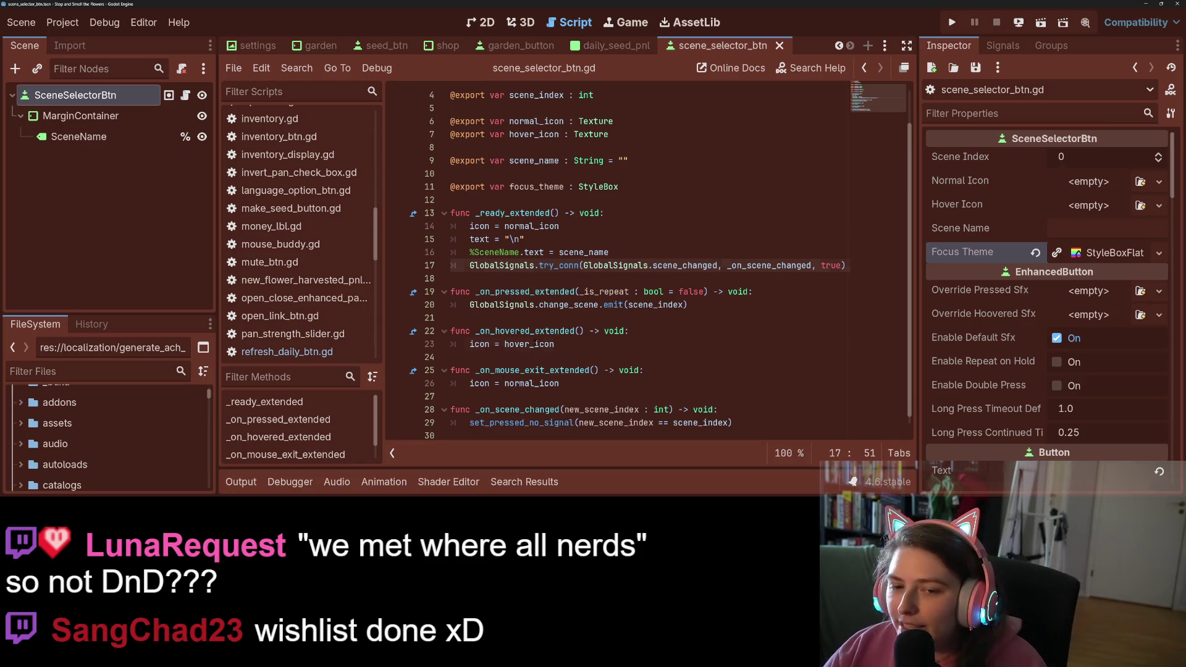
Step: Place the cursor on the empty line after _on_pressed_extended in scene_selector_btn.gd
click(562, 344)
click(562, 318)
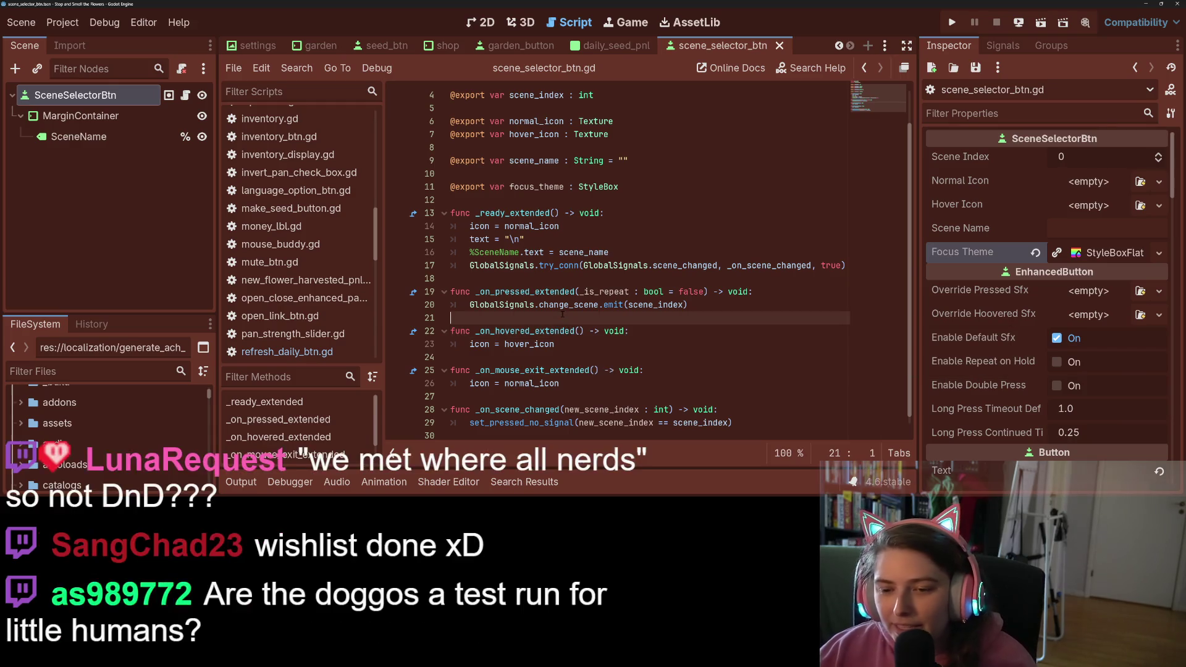
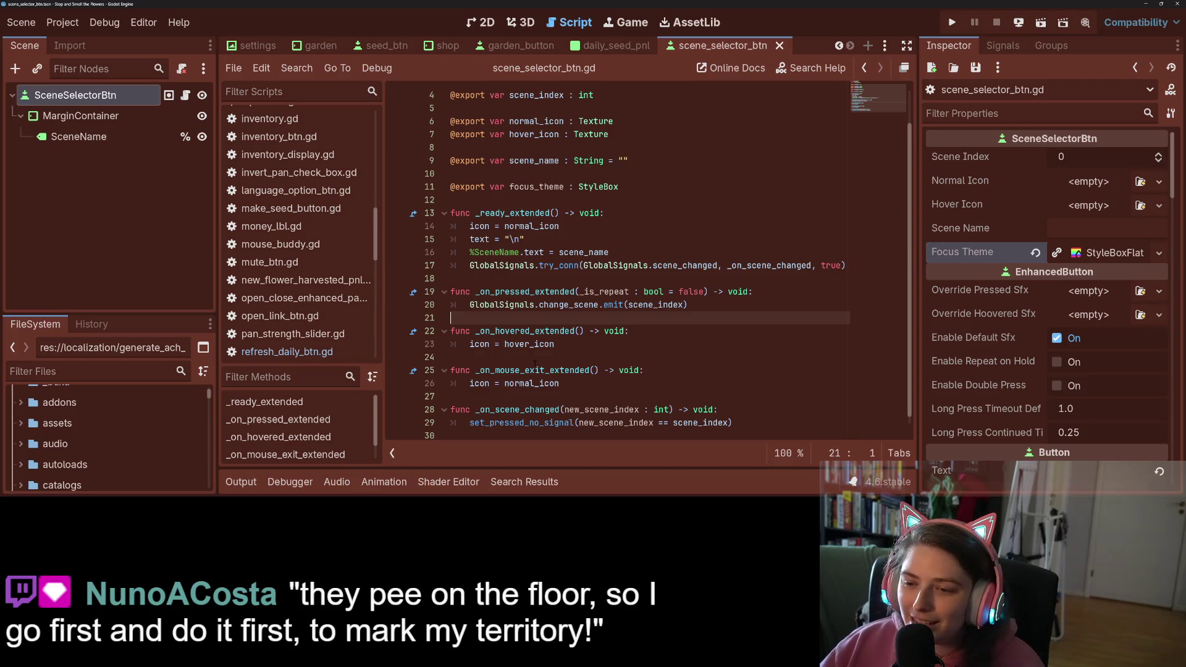
Step: Remove the focus_theme StyleBox export line from scene_selector_btn.gd
key(Down)
key(Down)
key(Down)
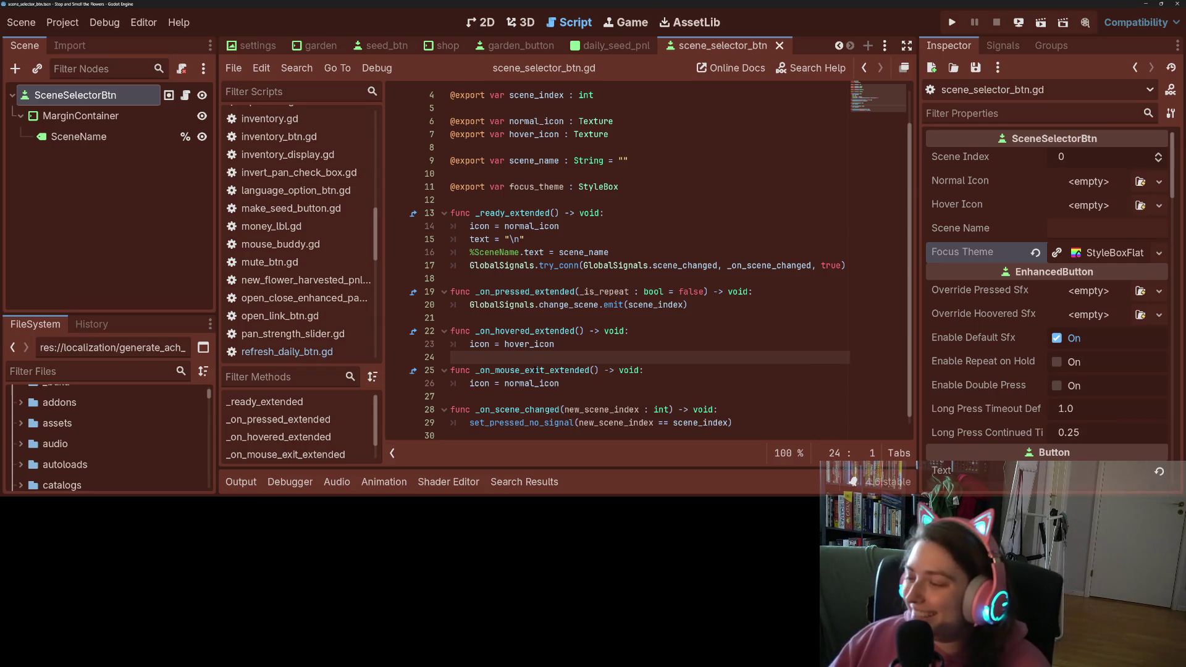
mouse_move(539, 369)
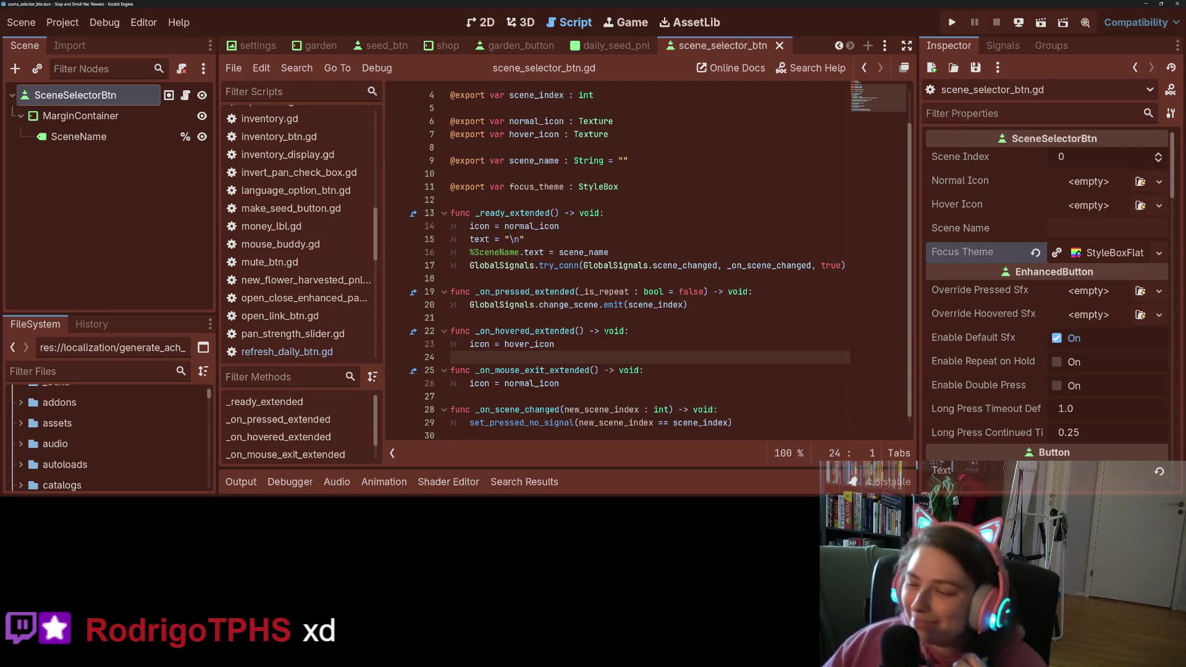
click(628, 346)
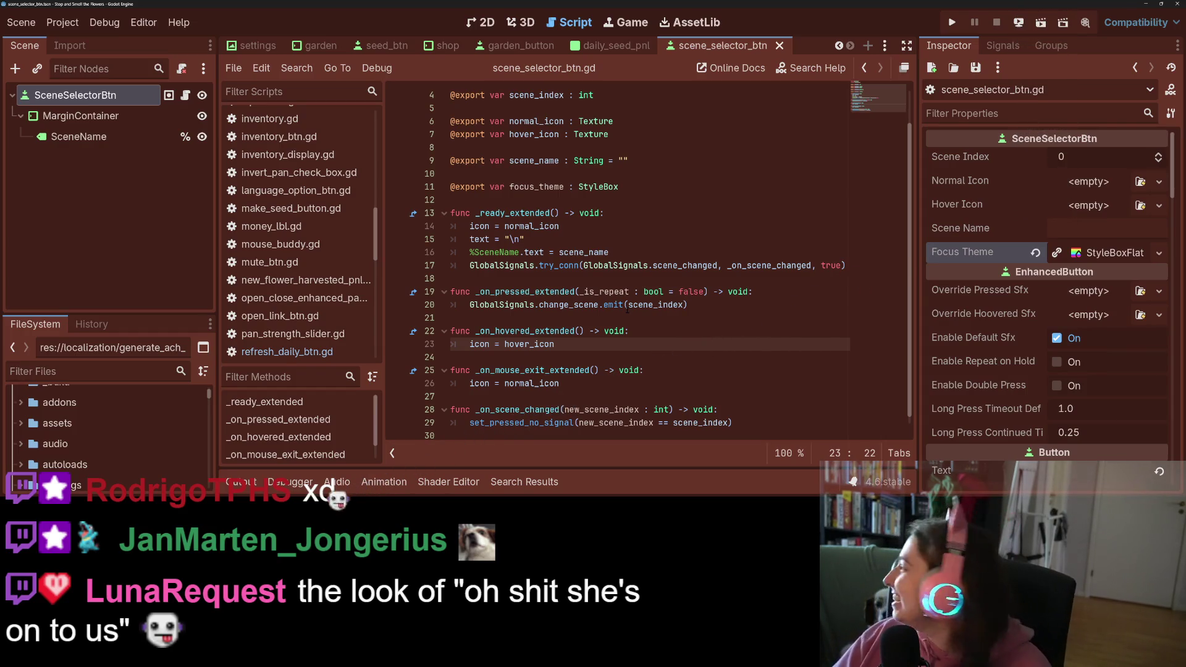
mouse_move(627, 310)
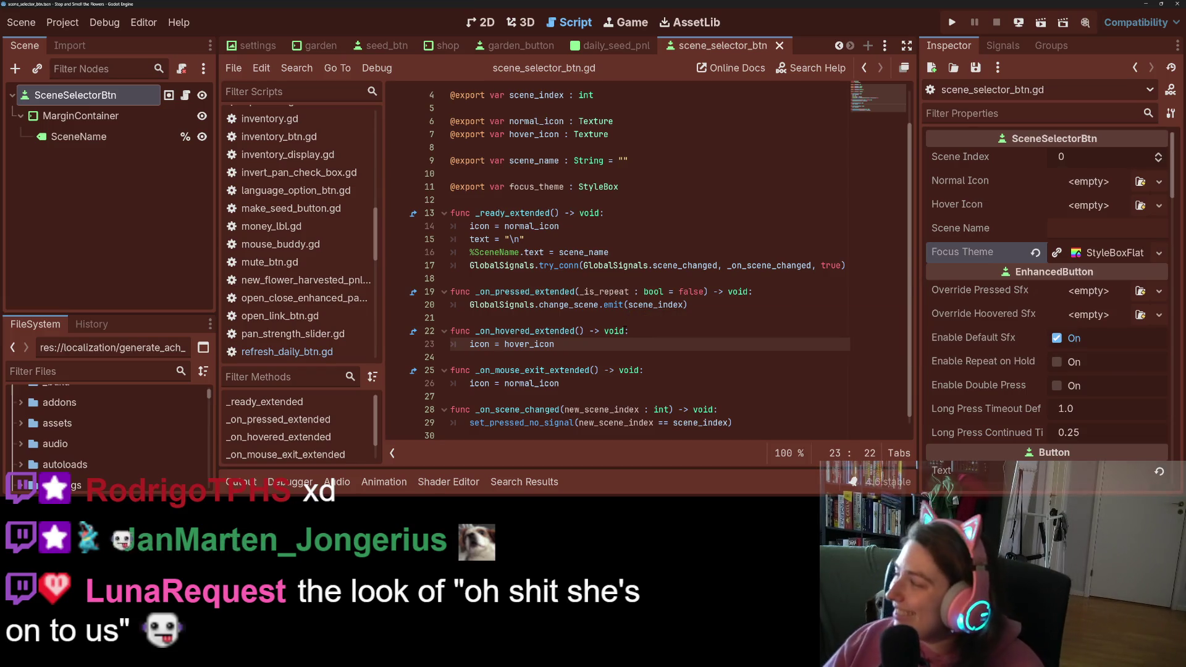
click(599, 331)
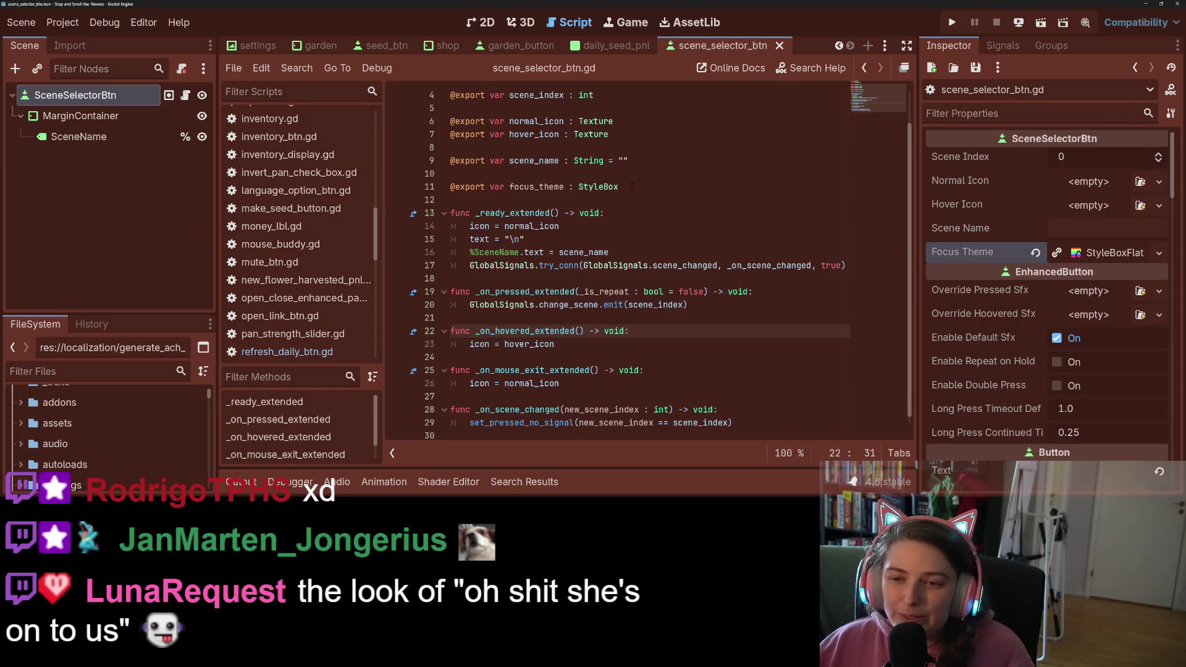
drag(632, 186, 464, 173)
key(BackSpace)
key(BackSpace)
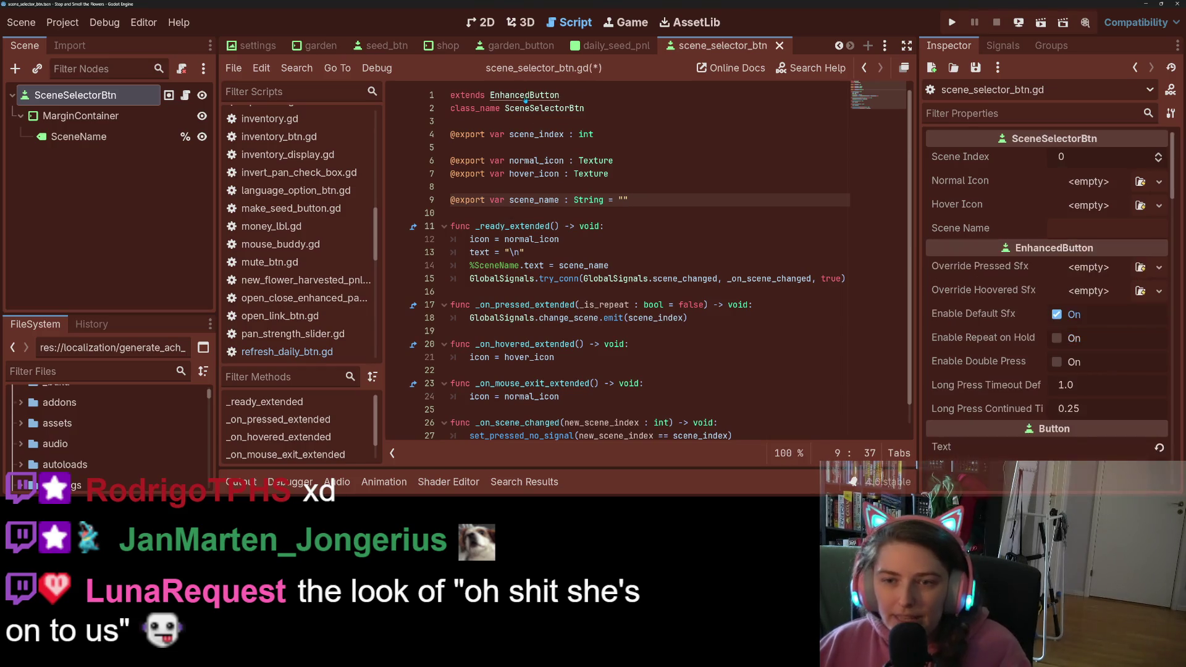
Step: Paste the focus_theme export into enhanced_button.gd after the variable declarations and save
ctrl+click(525, 95)
scroll(556, 266, up, 20)
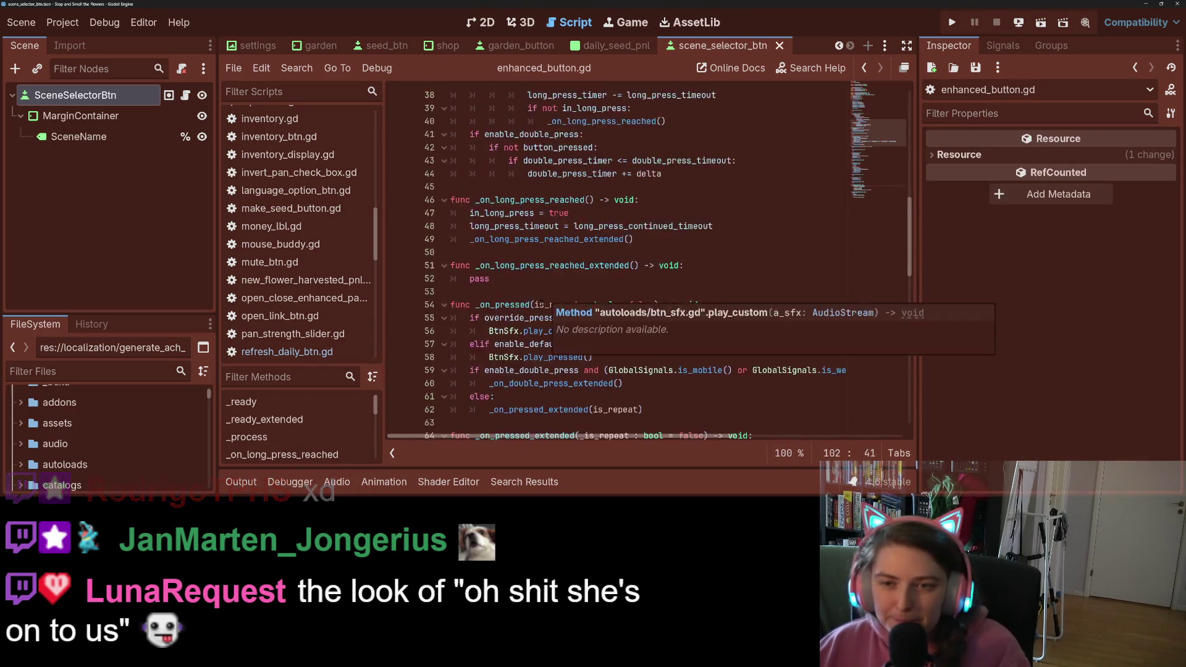
click(578, 334)
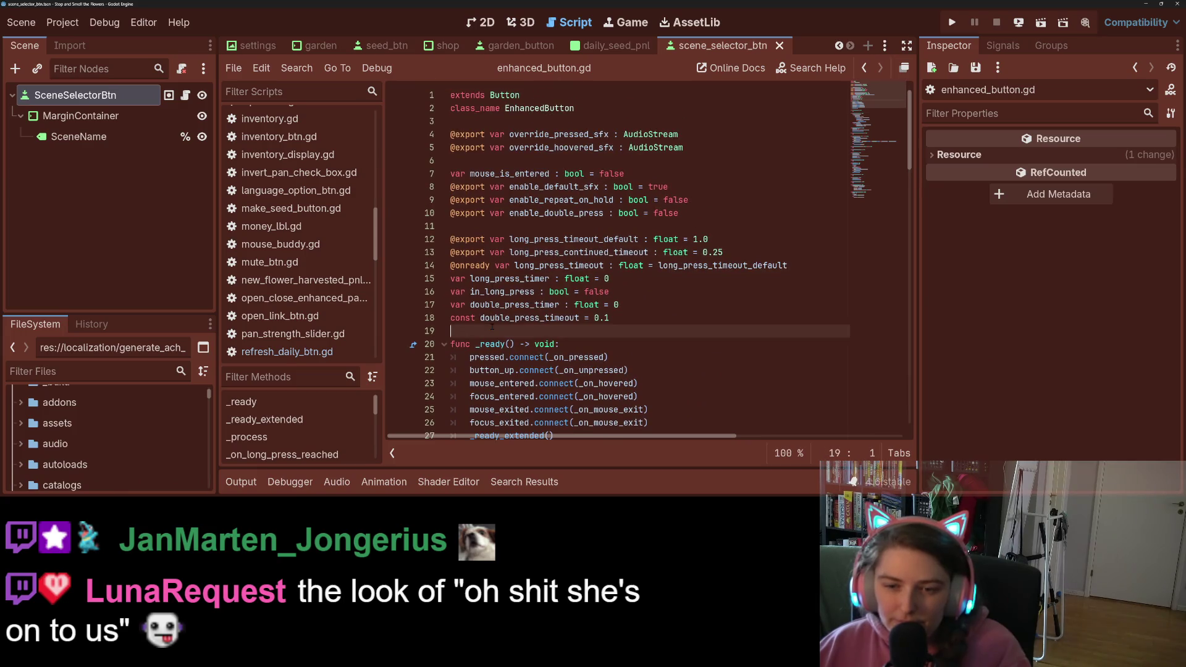
key(ctrl+v)
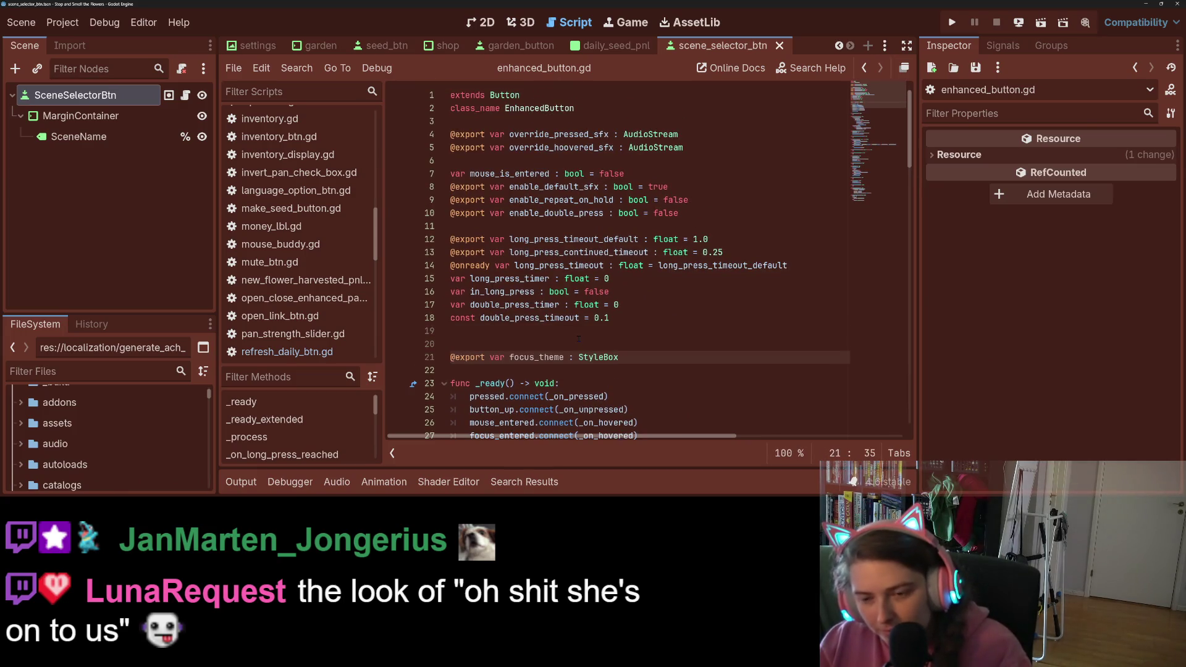
click(578, 338)
key(BackSpace)
key(ctrl+s)
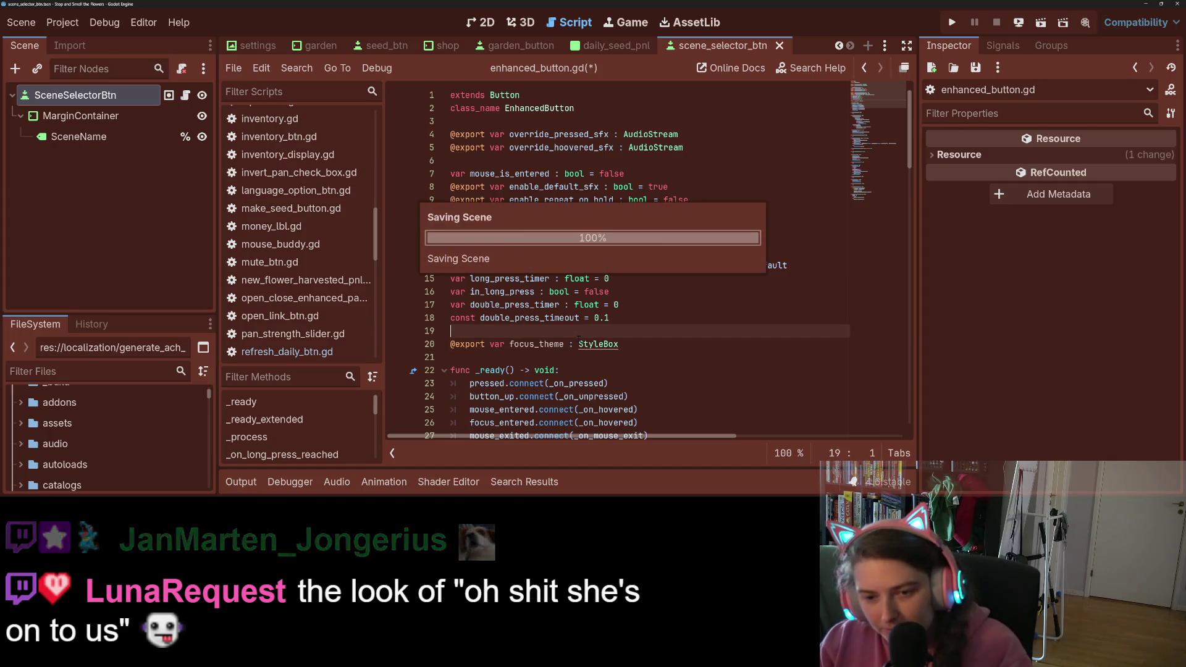
double_click(560, 344)
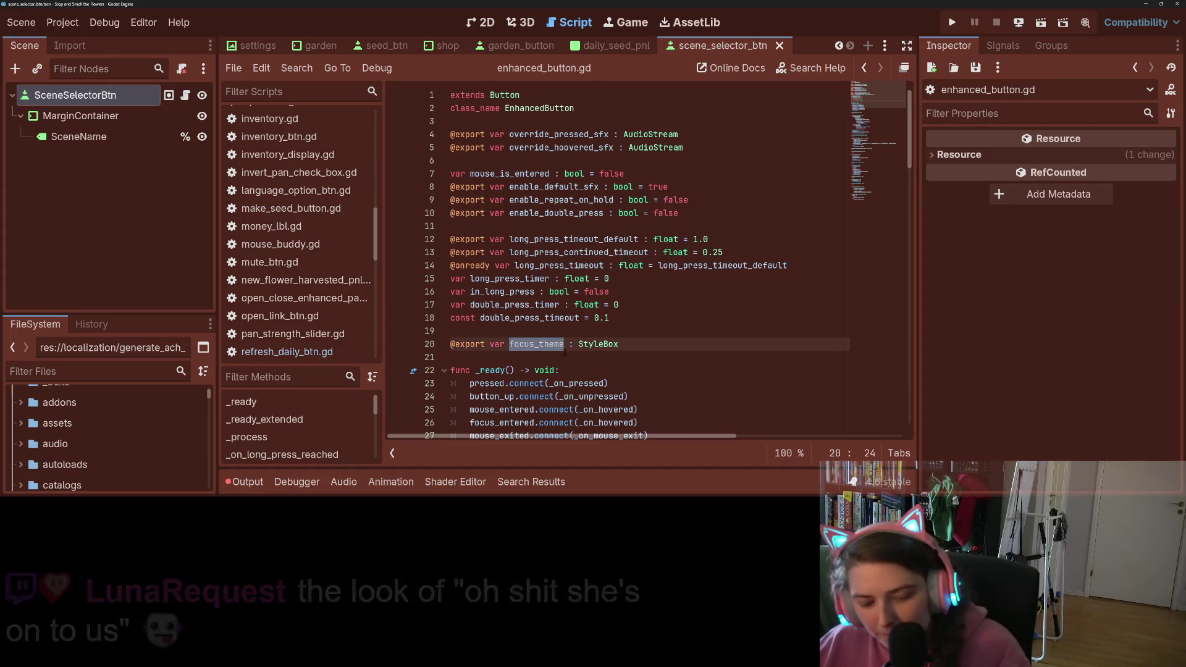
click(544, 343)
Step: Clear the Output log, resave scene_selector_btn.gd, and select the SceneSelectorBtn node
click(246, 481)
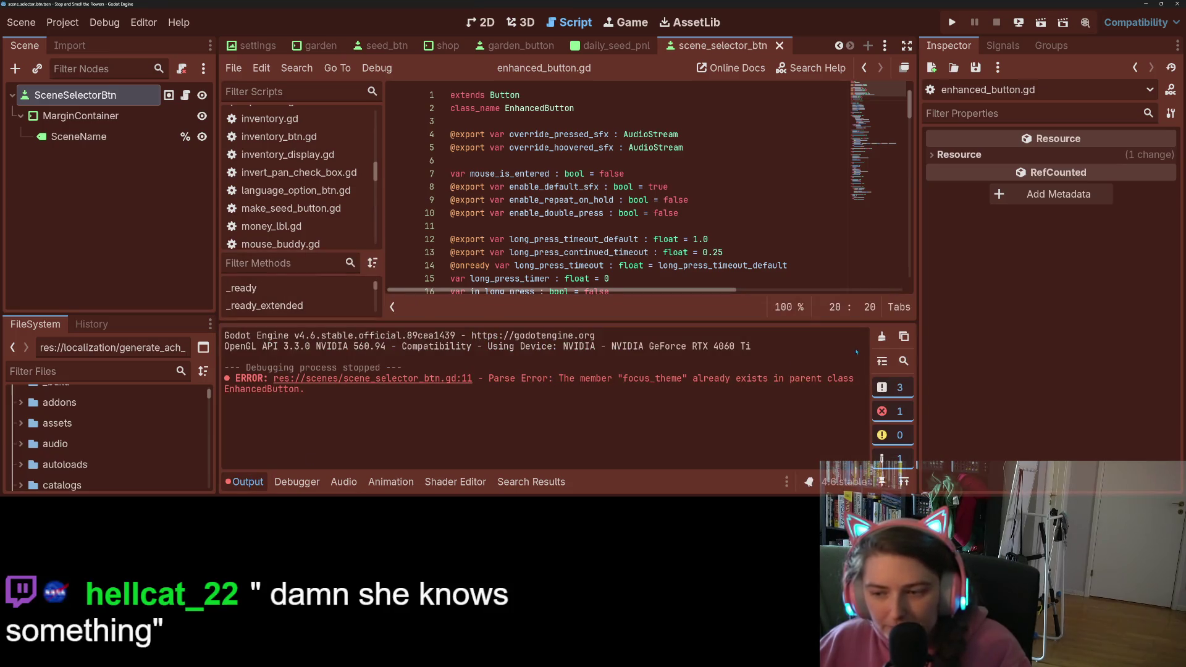
click(881, 339)
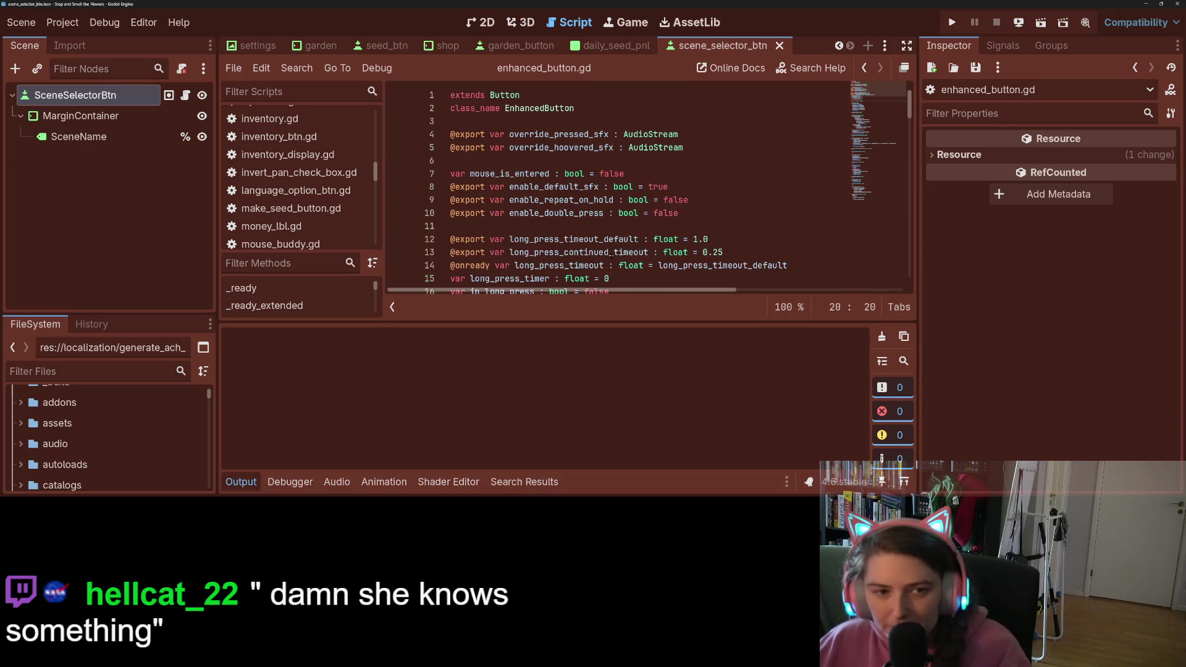
click(185, 95)
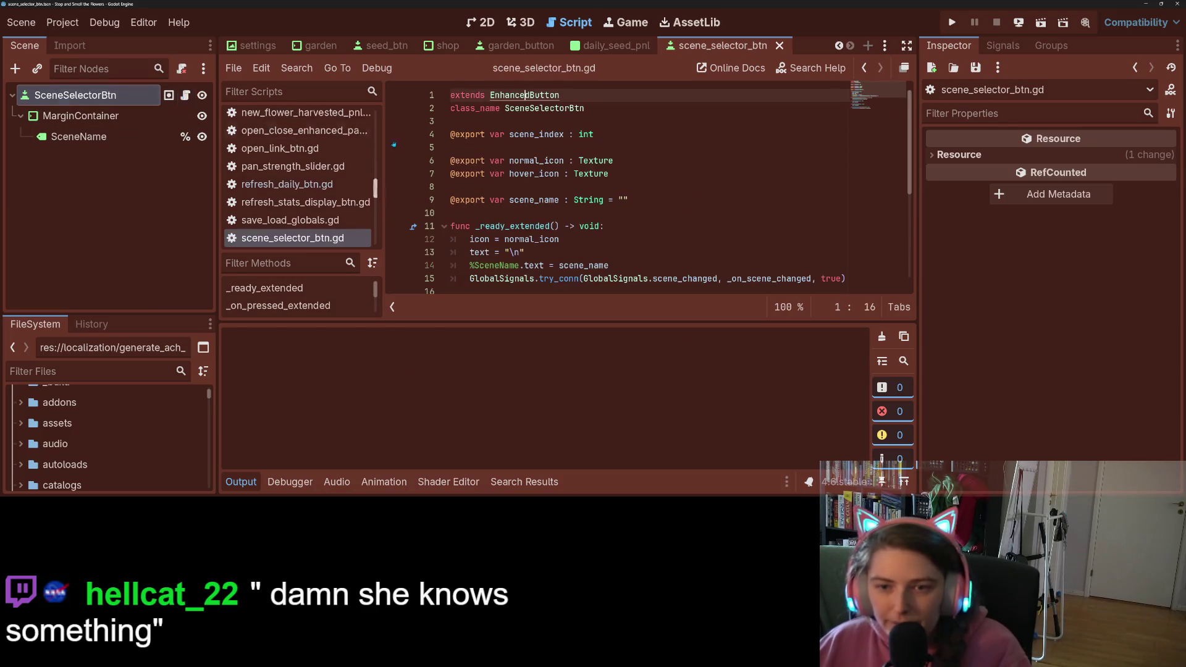
click(508, 213)
key(ctrl+s)
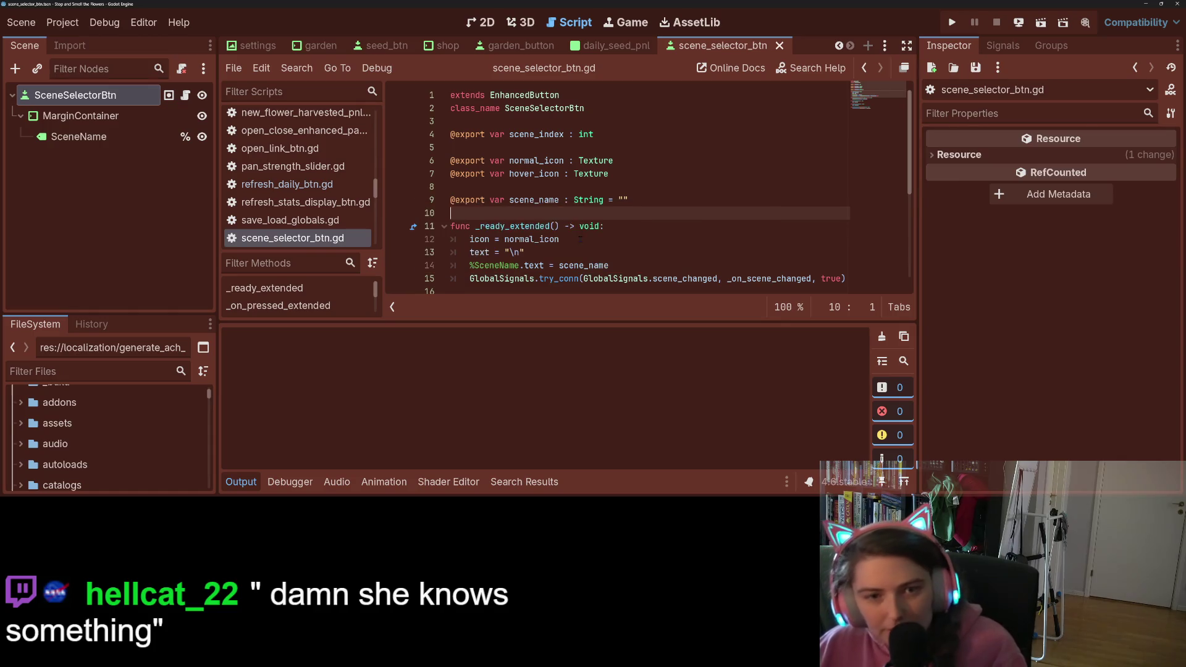
click(240, 482)
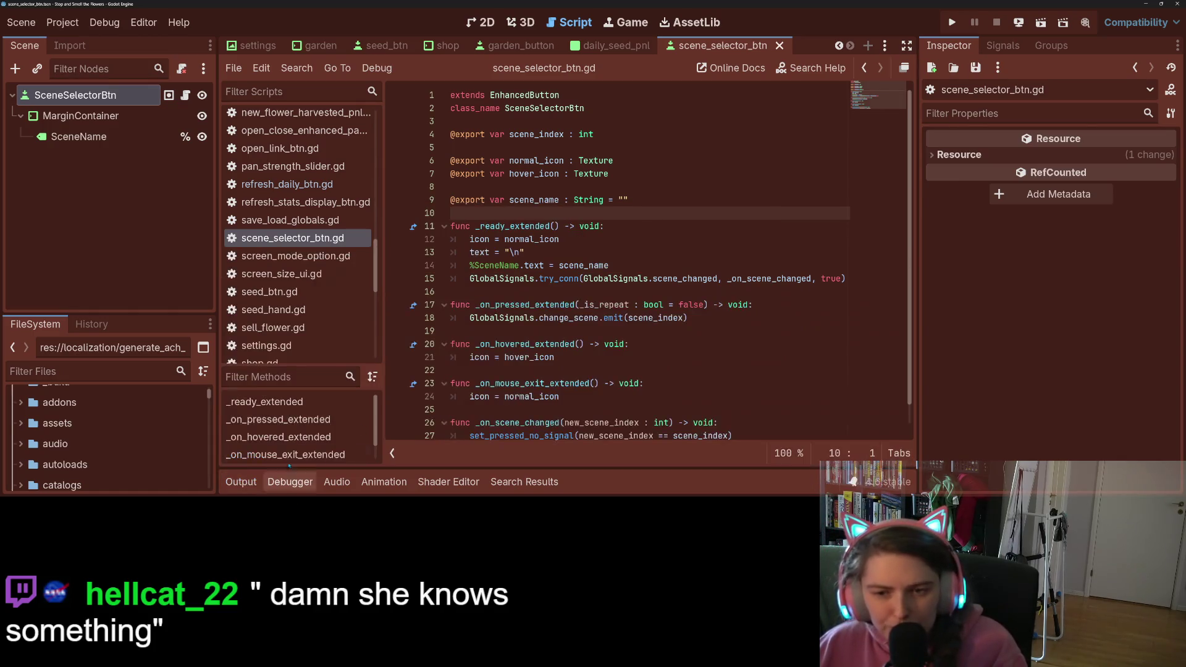
click(598, 331)
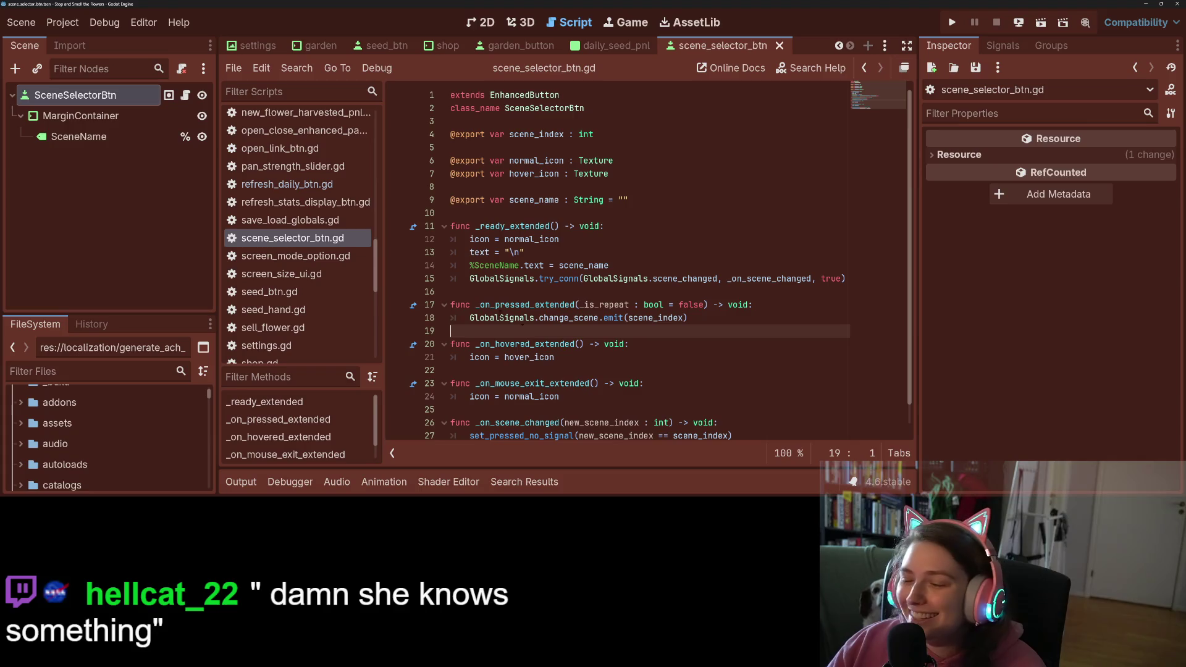
click(76, 102)
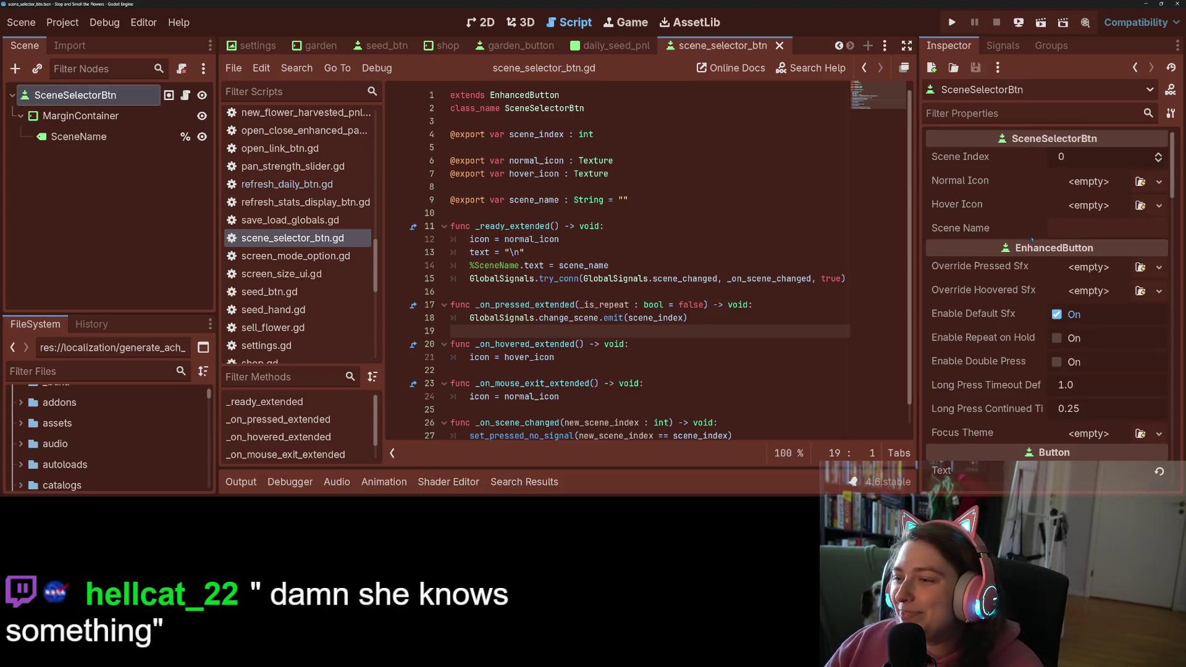
Step: Copy the Hover StyleBoxFlat value from Theme Overrides > Styles
scroll(1037, 319, down, 4)
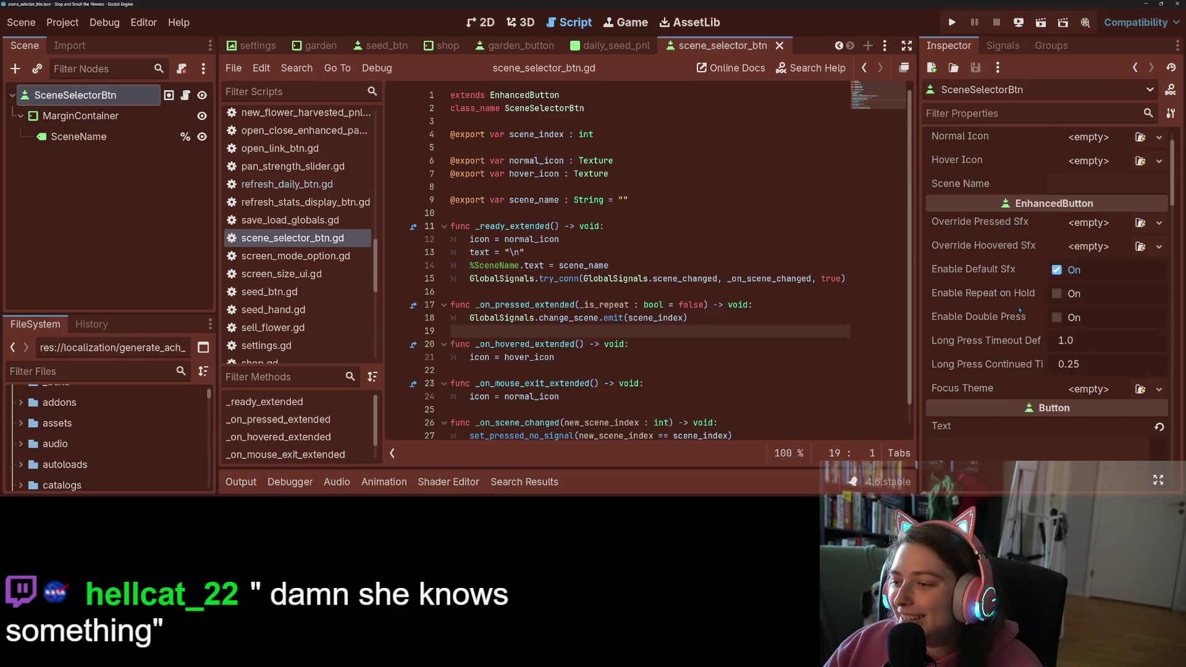
scroll(1037, 319, down, 12)
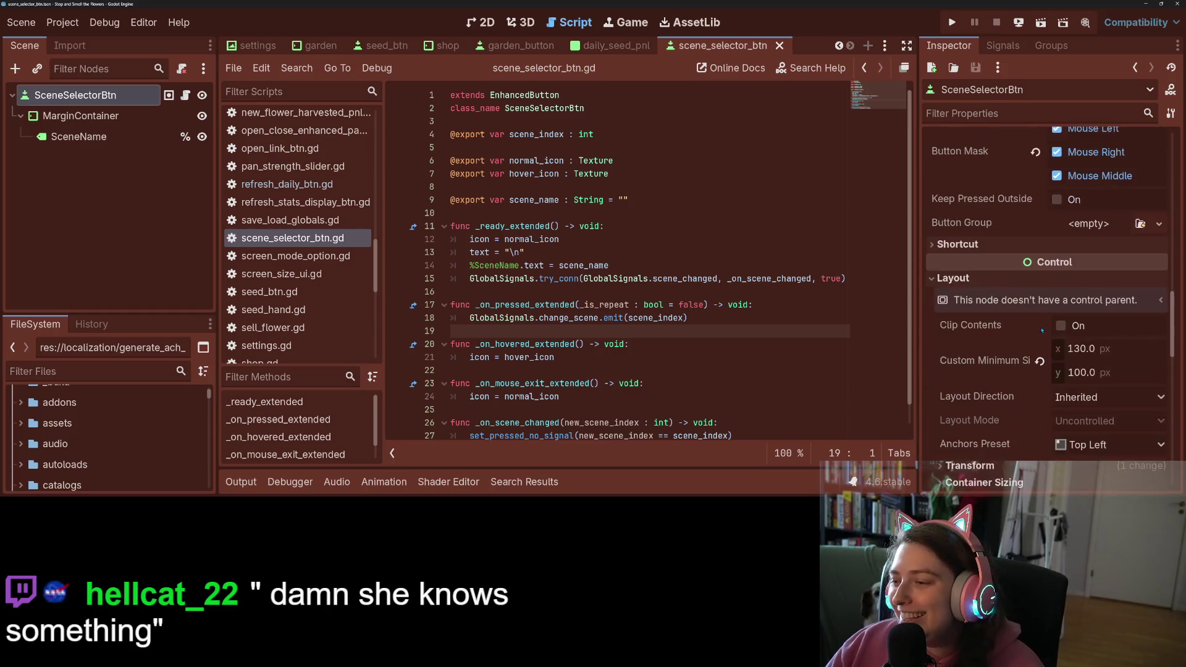
scroll(1042, 331, down, 4)
scroll(1004, 364, down, 3)
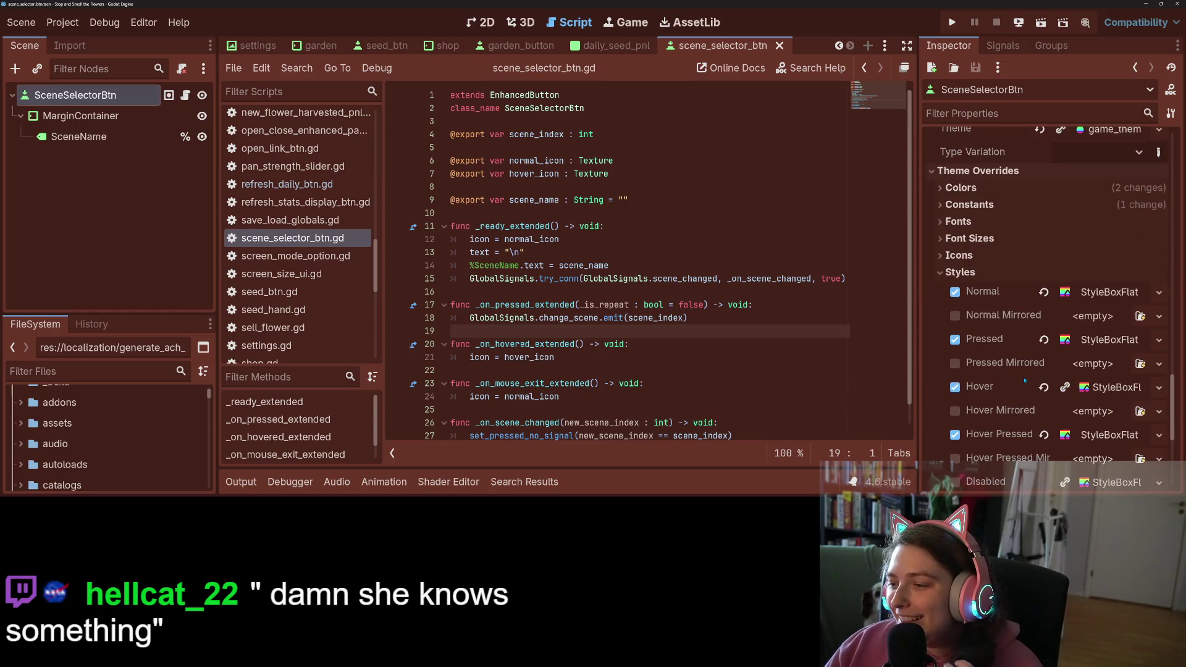
right_click(1004, 378)
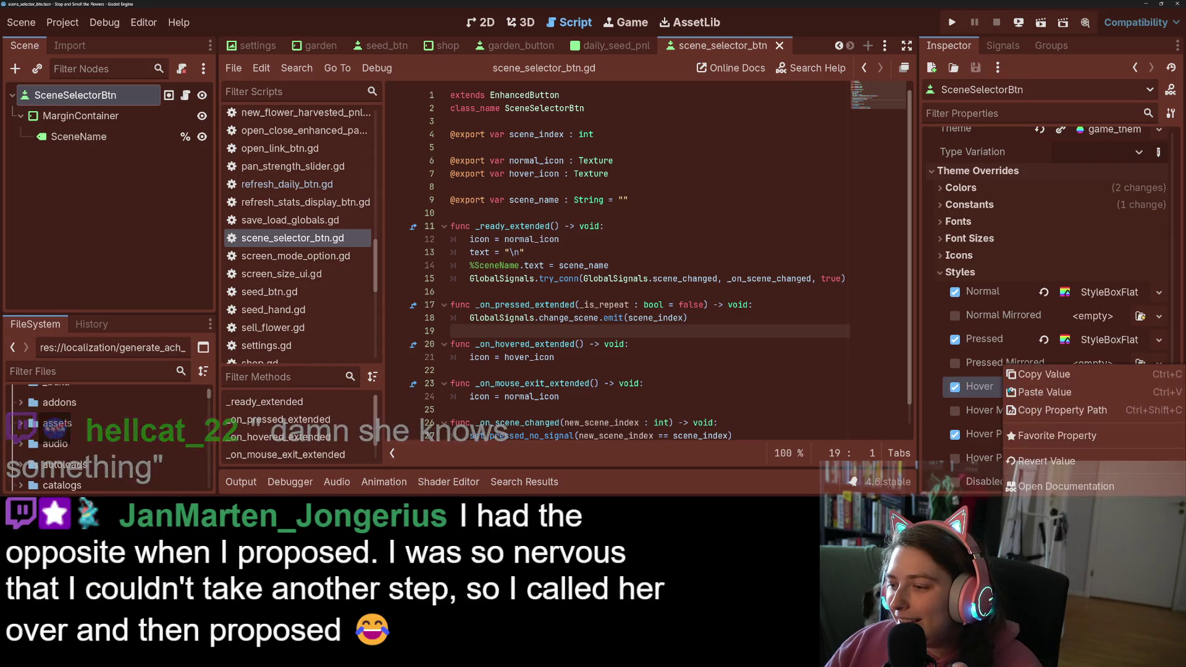
click(1028, 375)
Step: Paste the copied StyleBoxFlat into the Focus Theme property and save the scene
scroll(995, 354, up, 12)
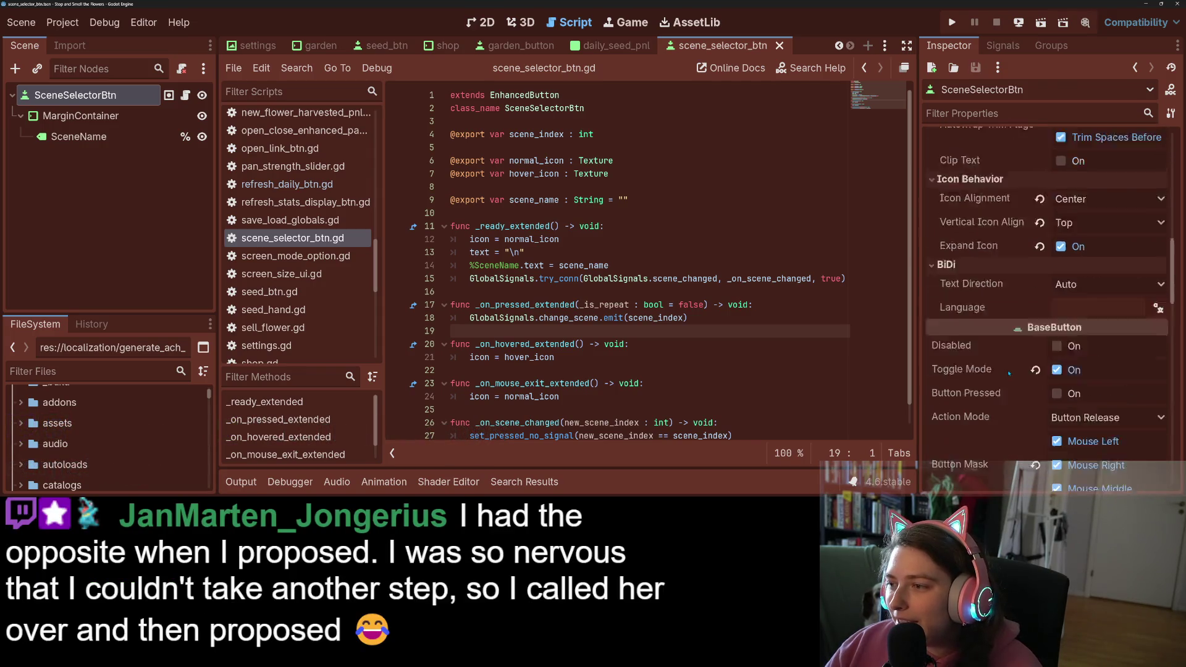
scroll(994, 354, up, 5)
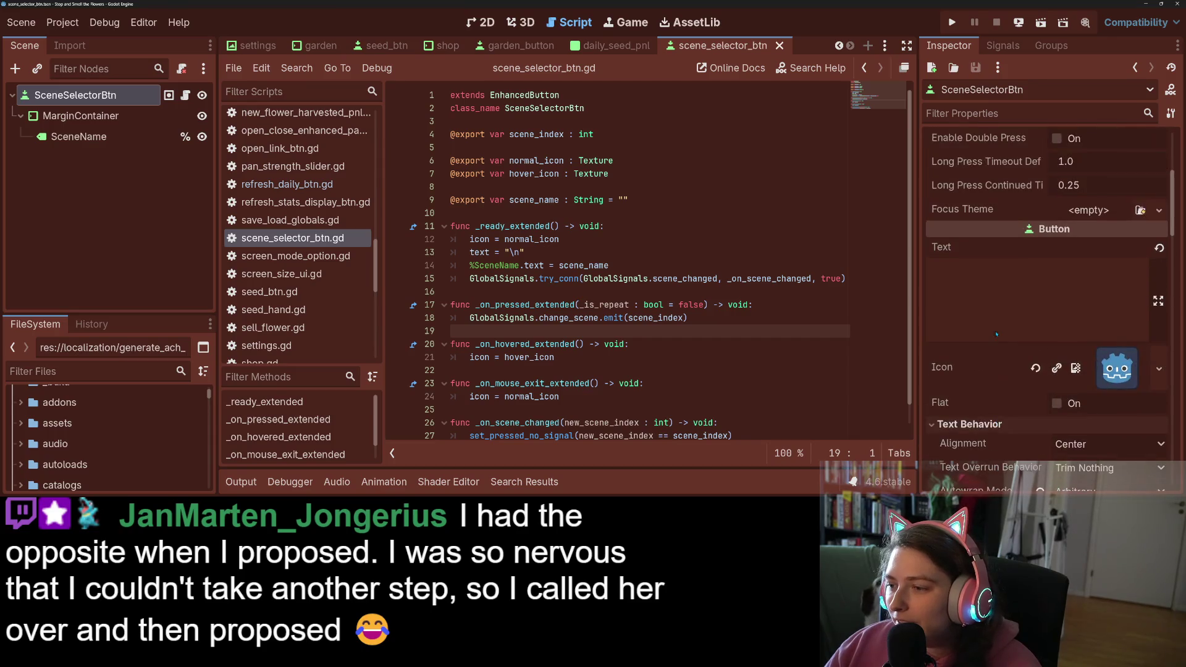
right_click(991, 211)
click(1014, 235)
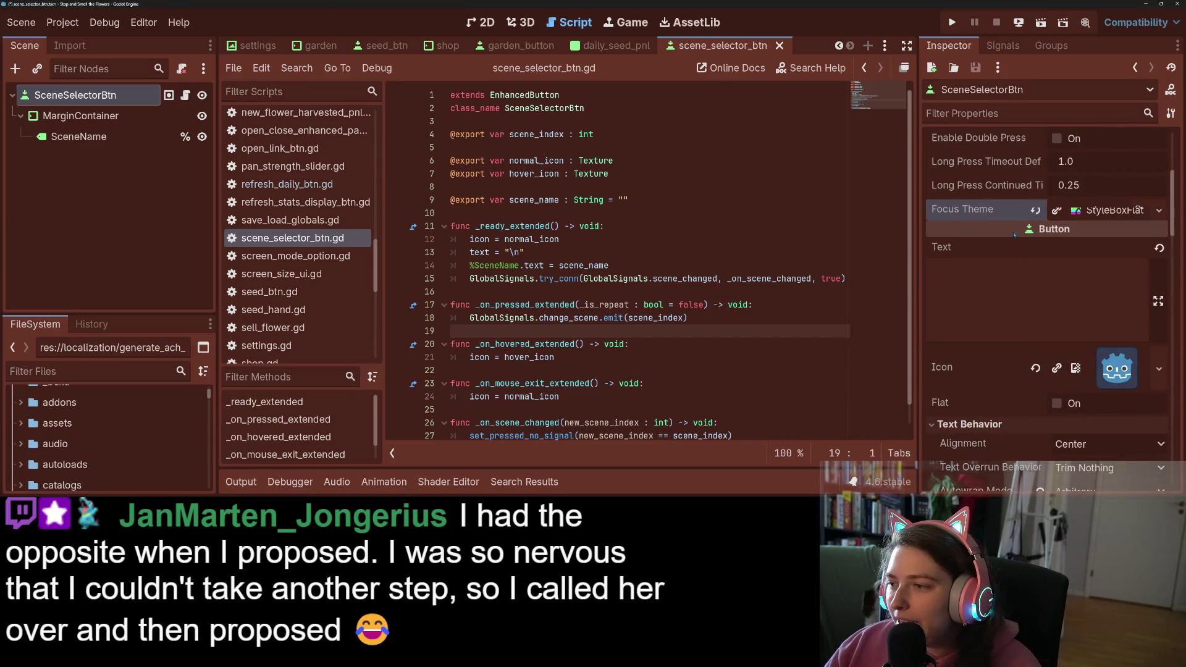
key(ctrl+s)
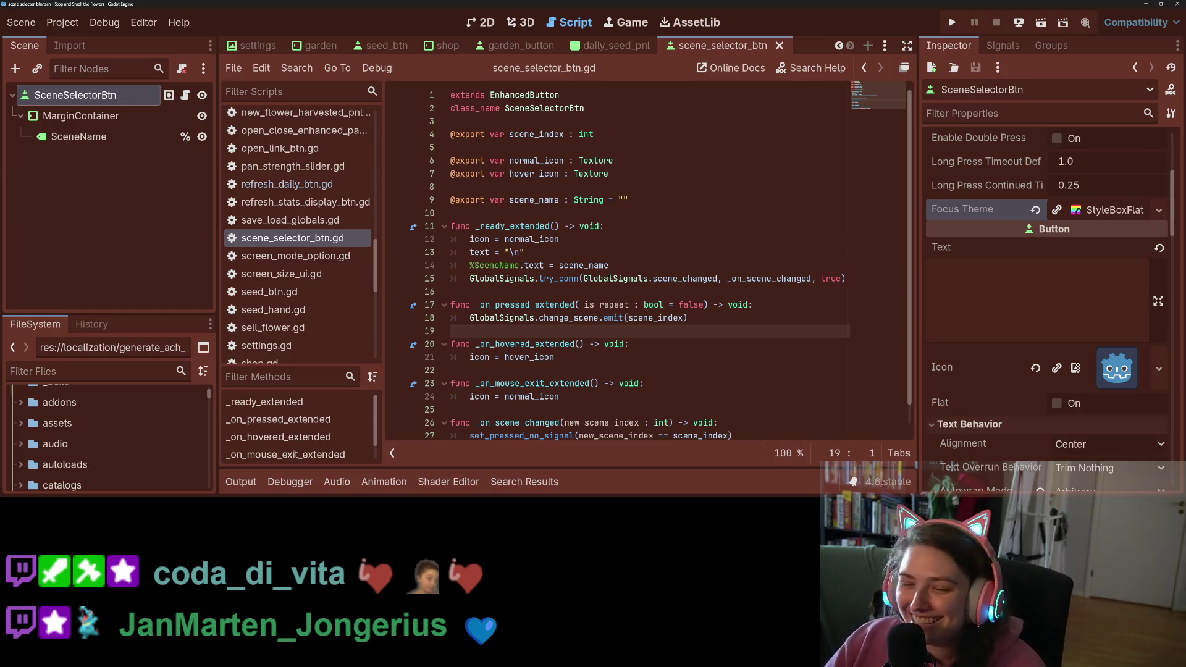
scroll(556, 338, down, 1)
Step: Duplicate the focus_theme export line in enhanced_button.gd
click(556, 337)
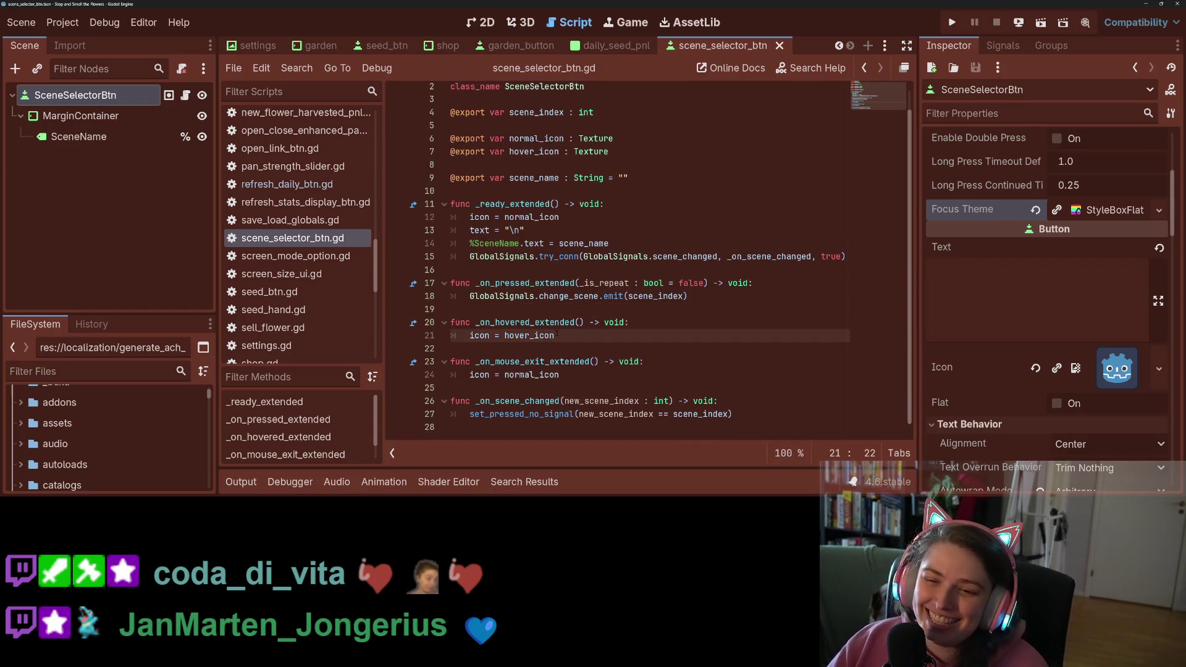
click(630, 191)
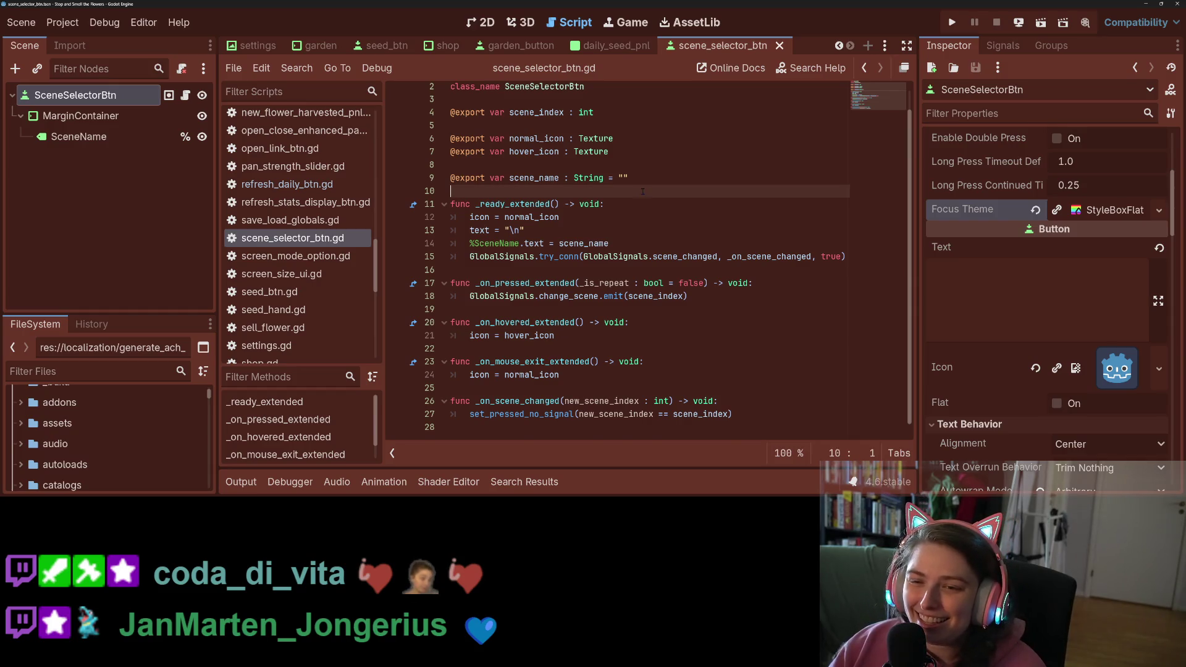
scroll(630, 231, up, 1)
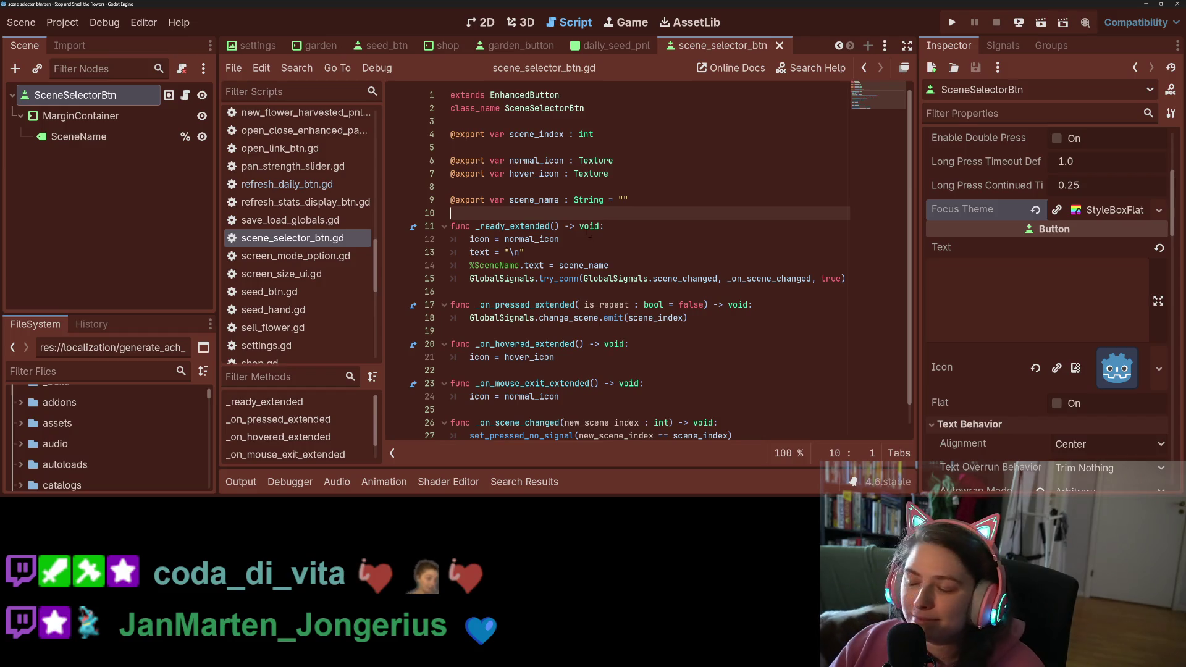
scroll(296, 260, up, 3)
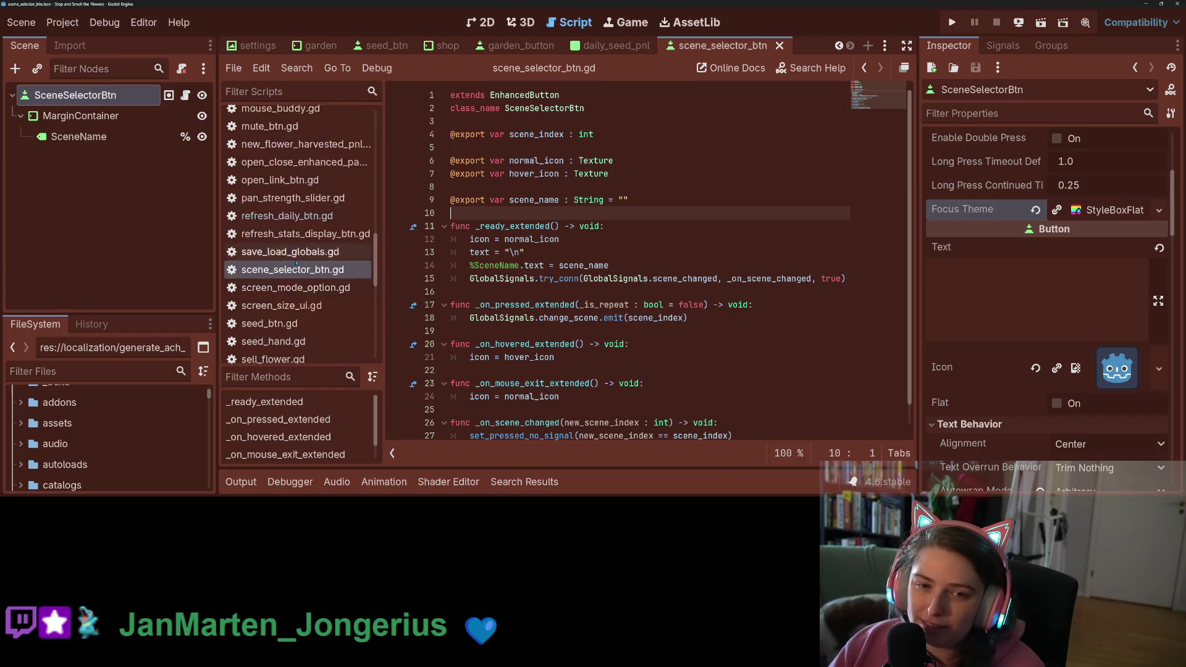
scroll(296, 262, up, 8)
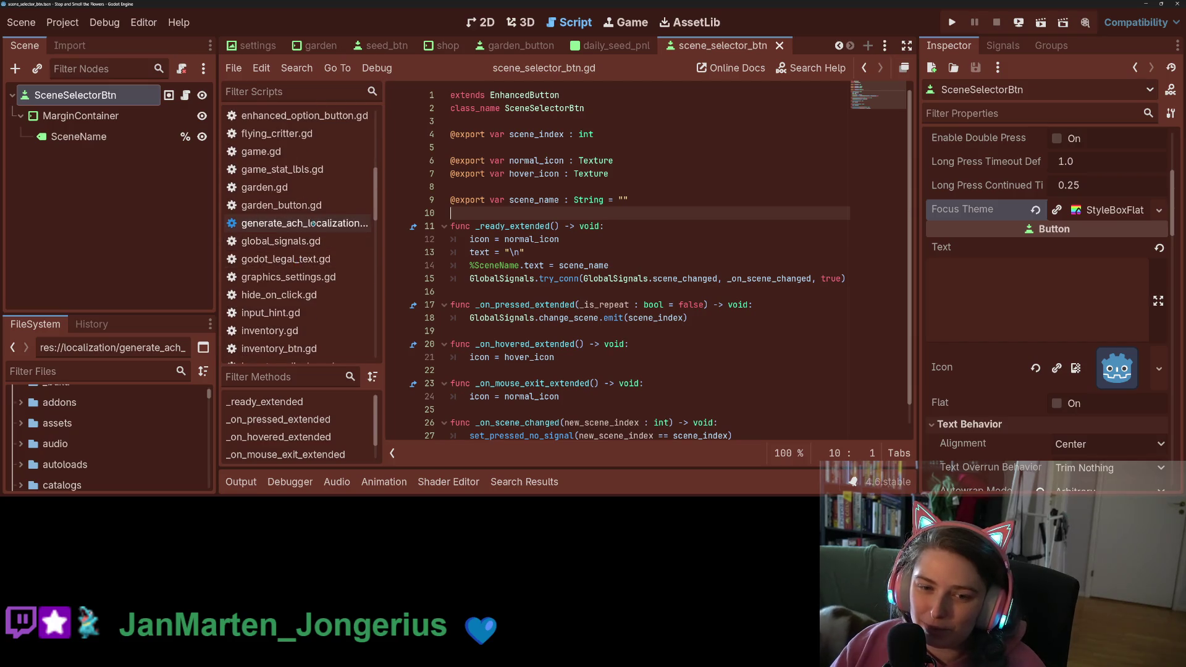
click(288, 192)
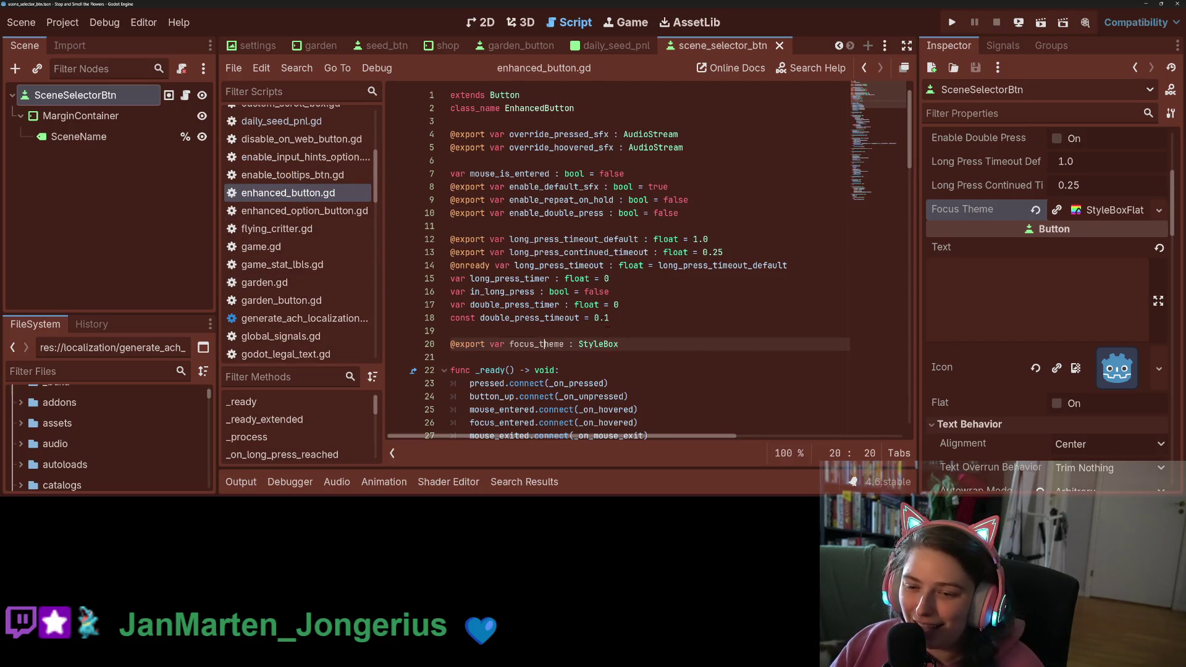
key(Down)
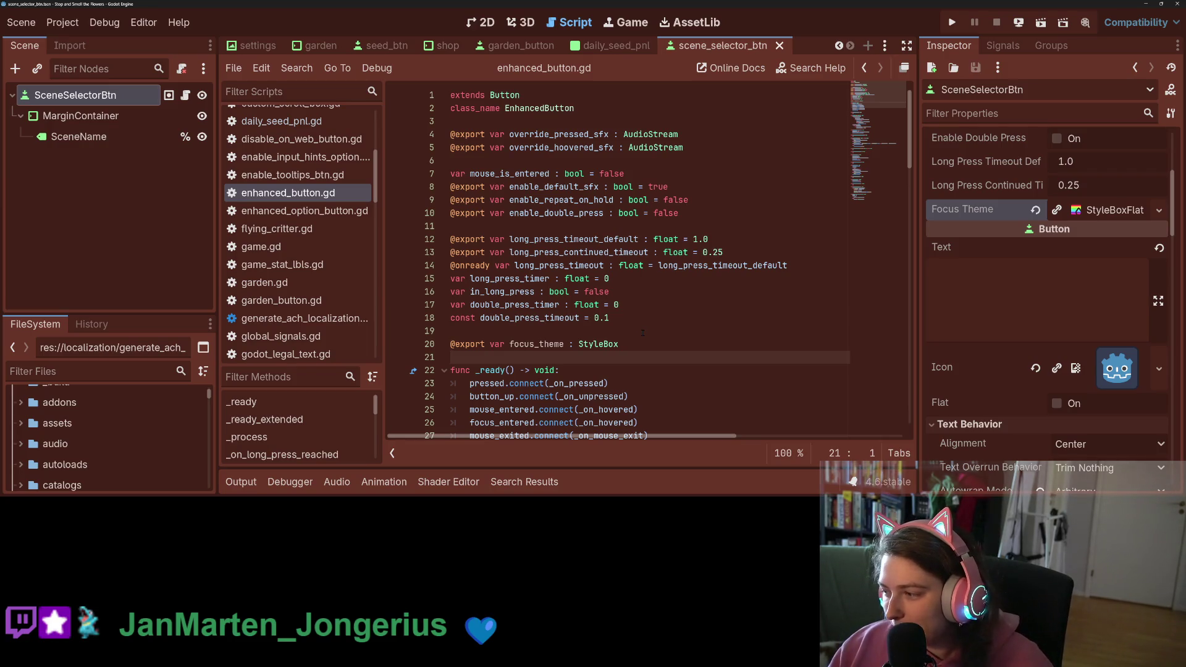
click(646, 317)
click(646, 331)
click(648, 341)
key(ctrl+shift+d)
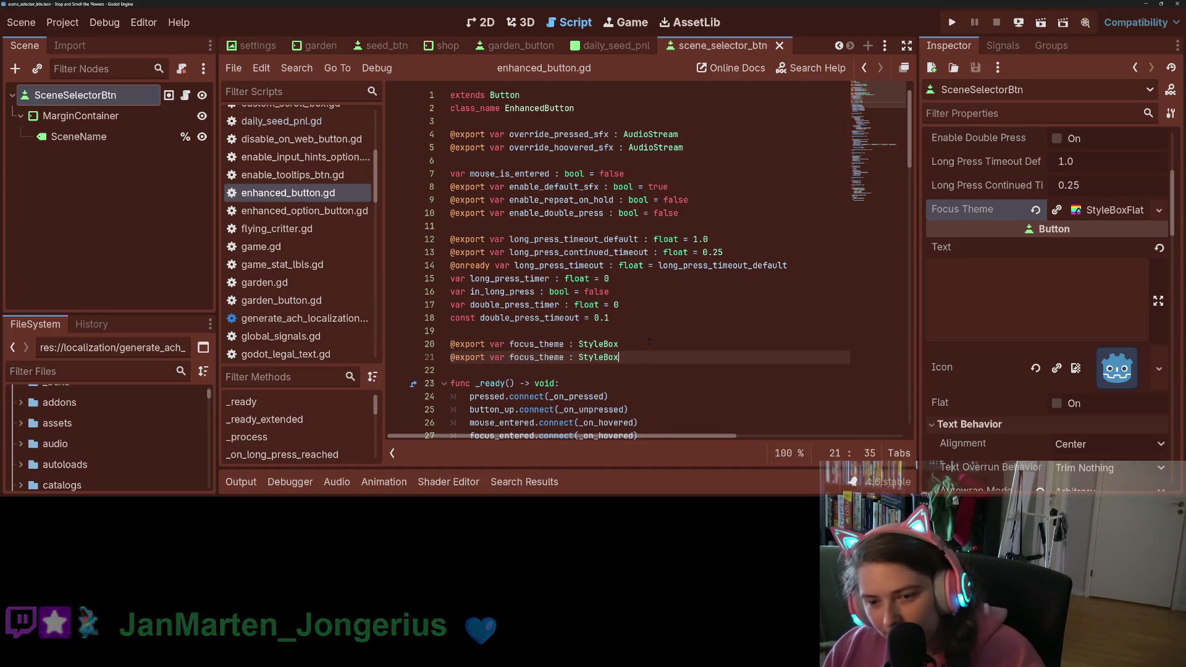
Step: Rename the duplicated export to normal_theme and save the script
click(513, 357)
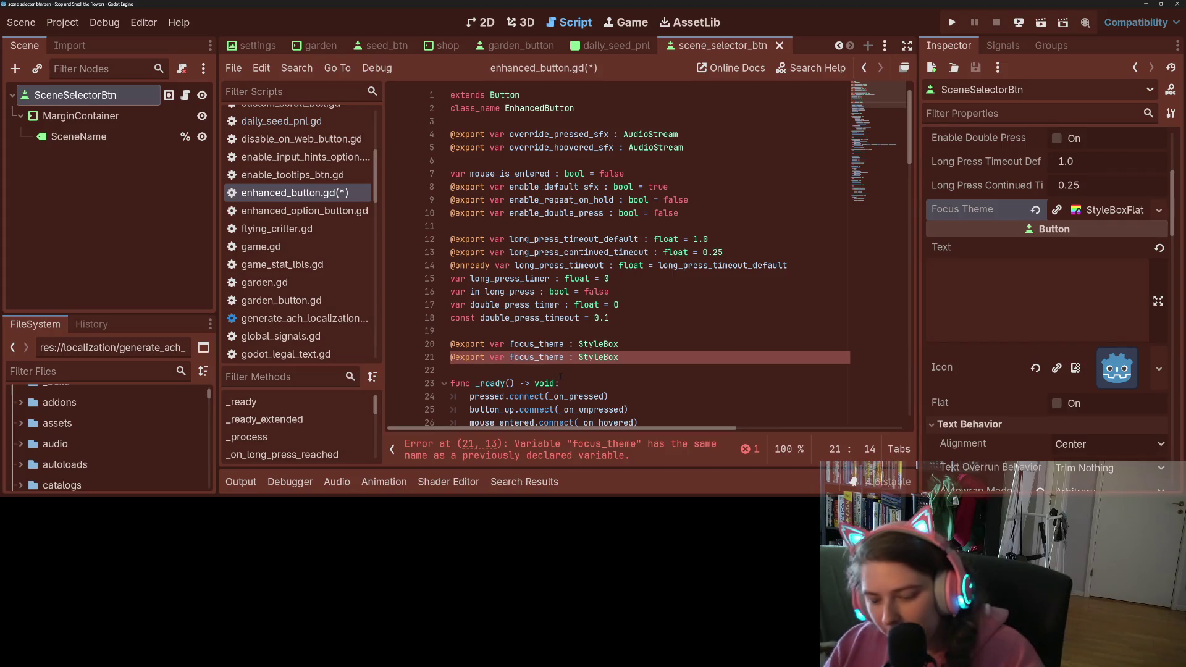
text(un_)
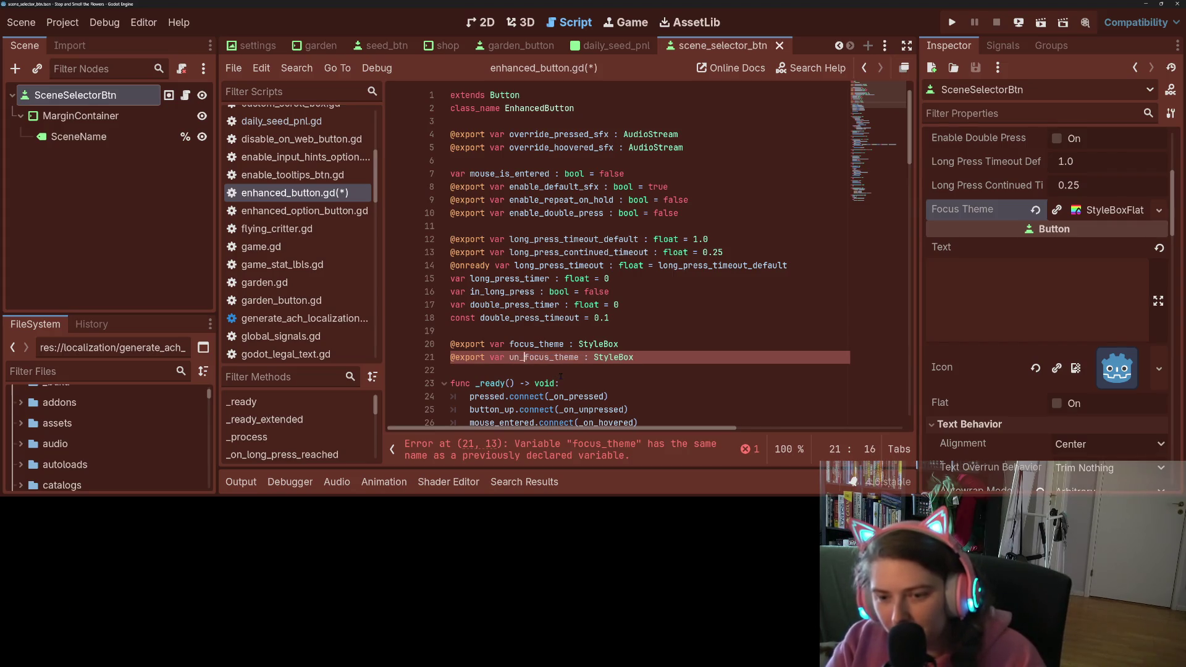
key(BackSpace)
key(BackSpace)
key(BackSpace)
text(normal)
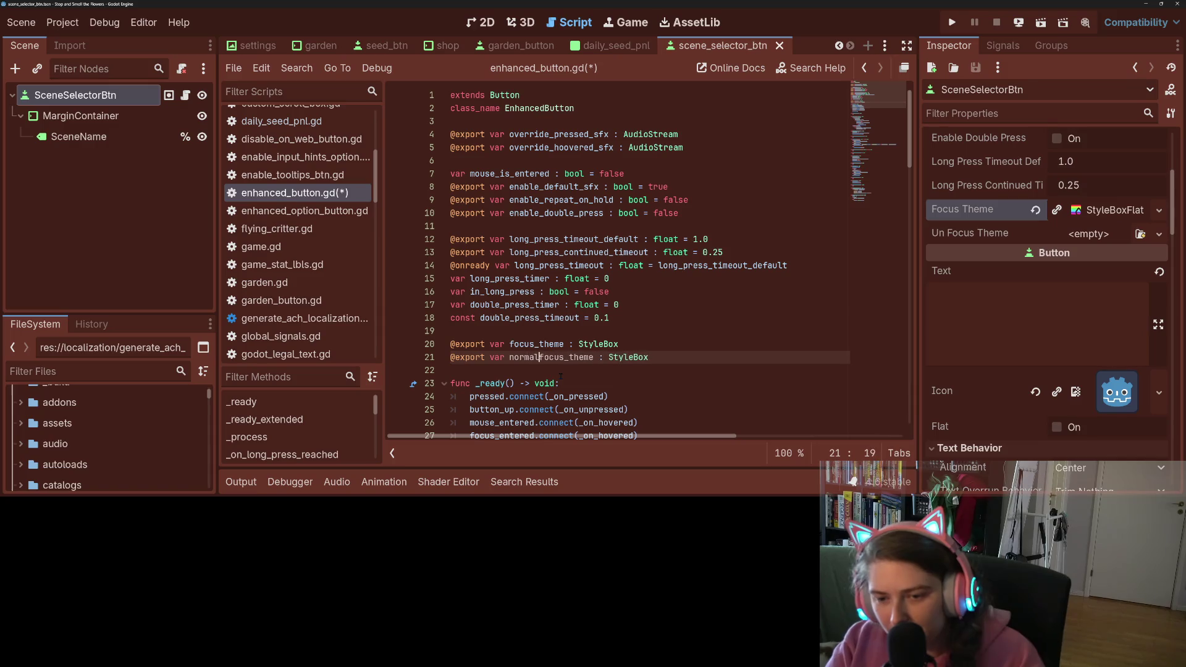
text(_)
key(ctrl+s)
key(Delete)
key(Delete)
key(Delete)
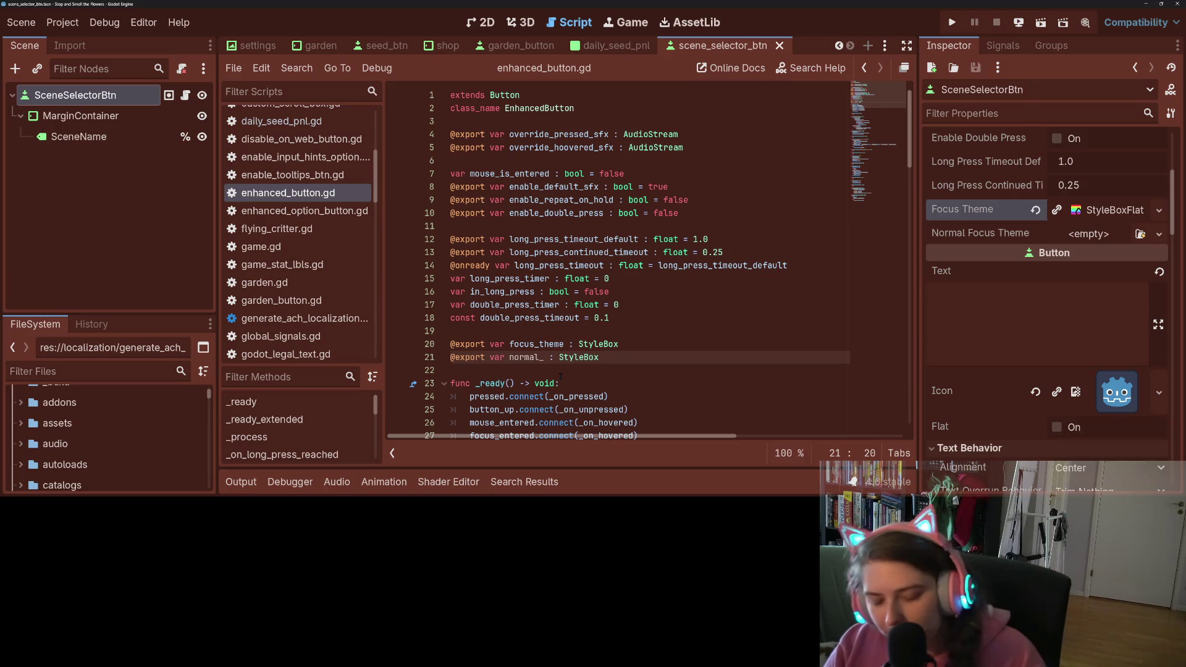
key(ctrl+z)
key(Delete)
key(Delete)
key(Delete)
key(Delete)
key(ctrl+s)
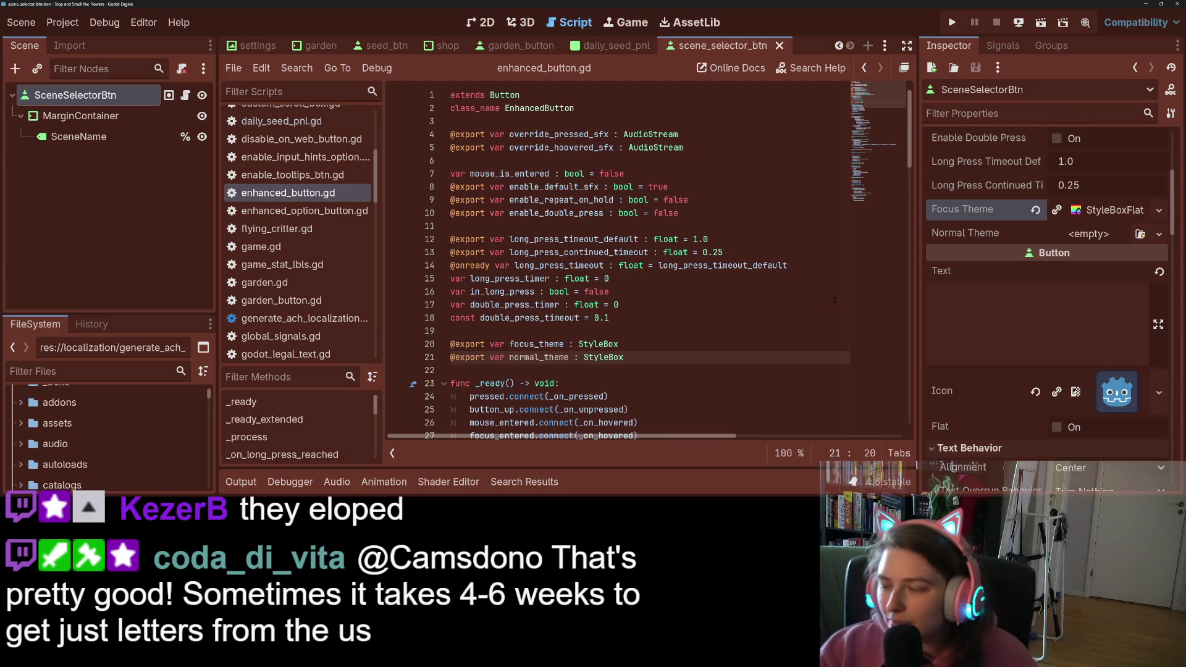
Step: Bring up the value options menu for the button's Normal StyleBoxFlat style override
click(705, 252)
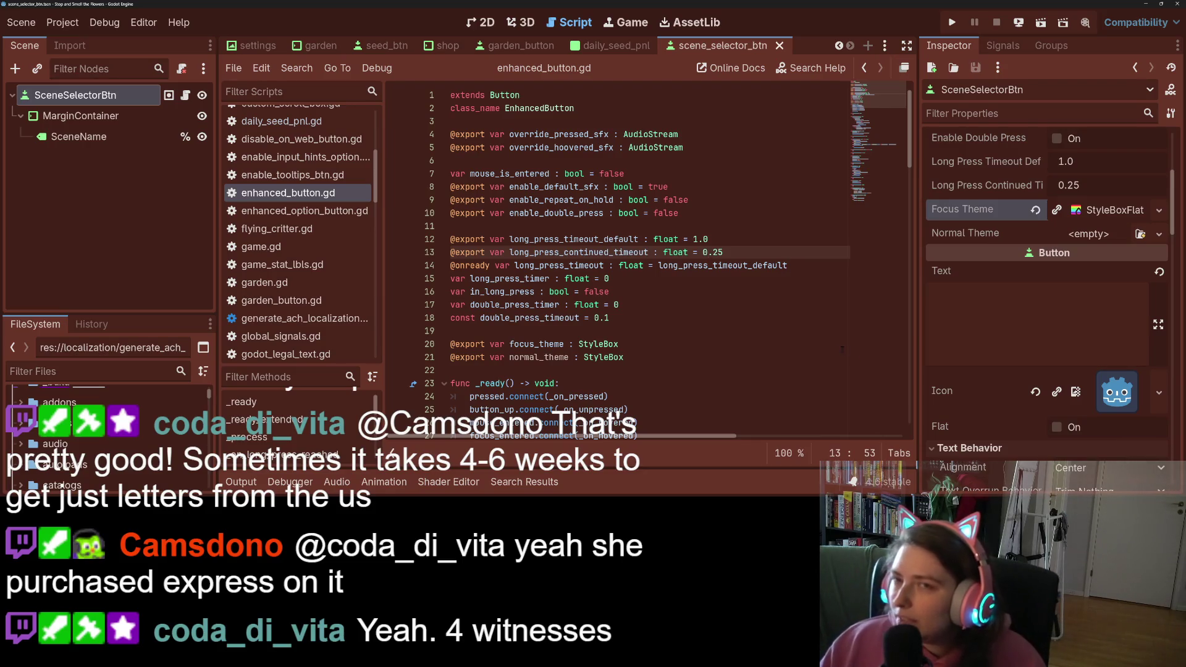
click(833, 347)
click(820, 314)
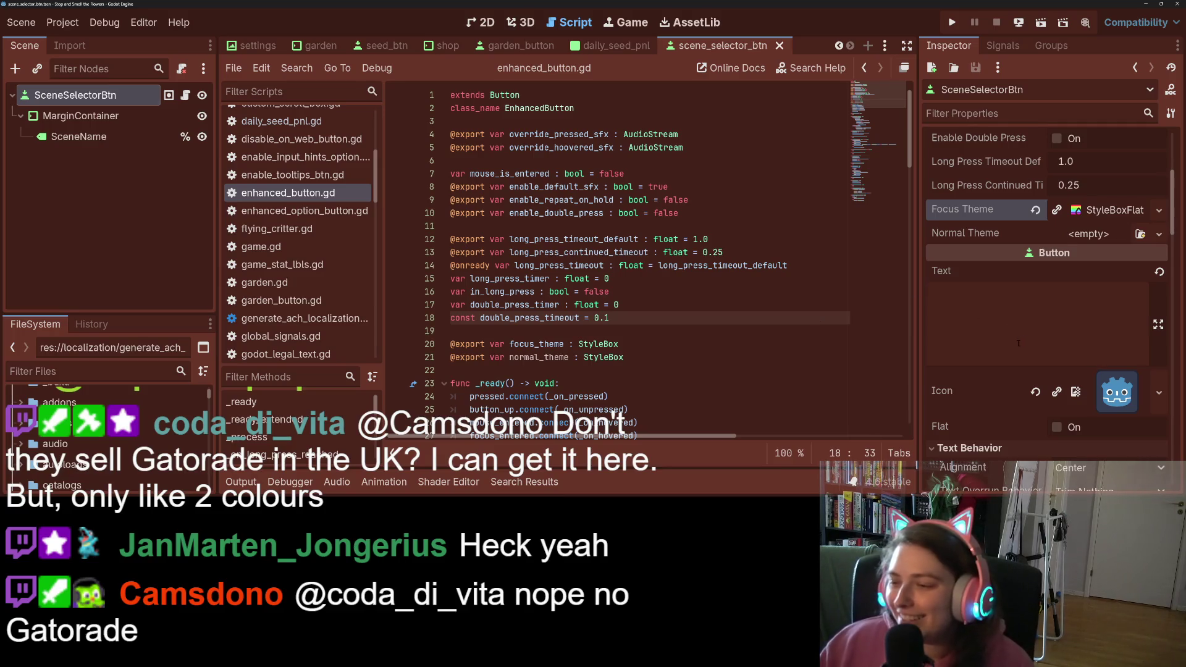
scroll(1013, 342, down, 3)
scroll(1013, 342, down, 12)
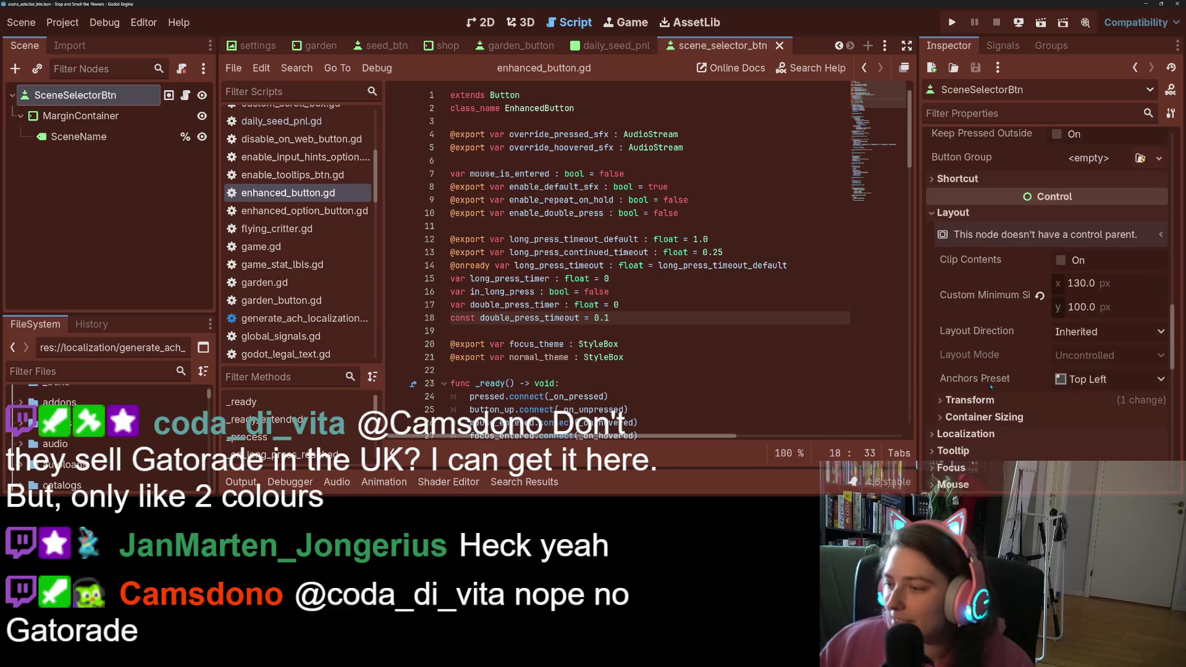
scroll(991, 388, down, 5)
right_click(1000, 318)
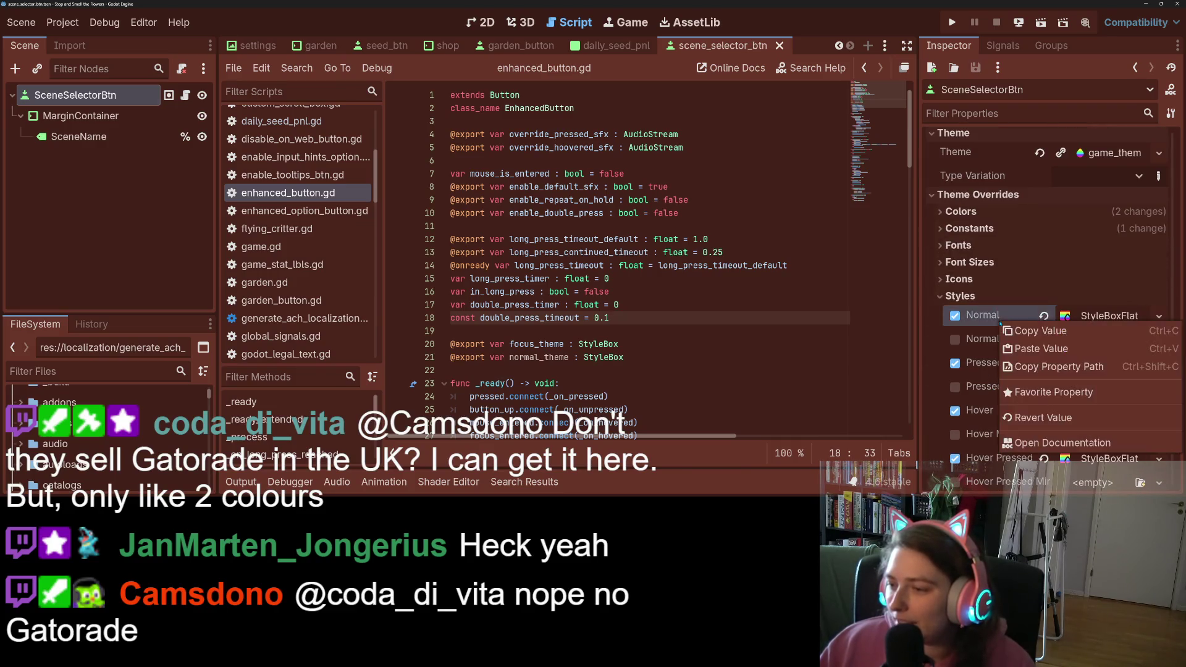
Step: Paste the copied Normal StyleBoxFlat into the Normal Theme property and save the scene
scroll(994, 389, up, 15)
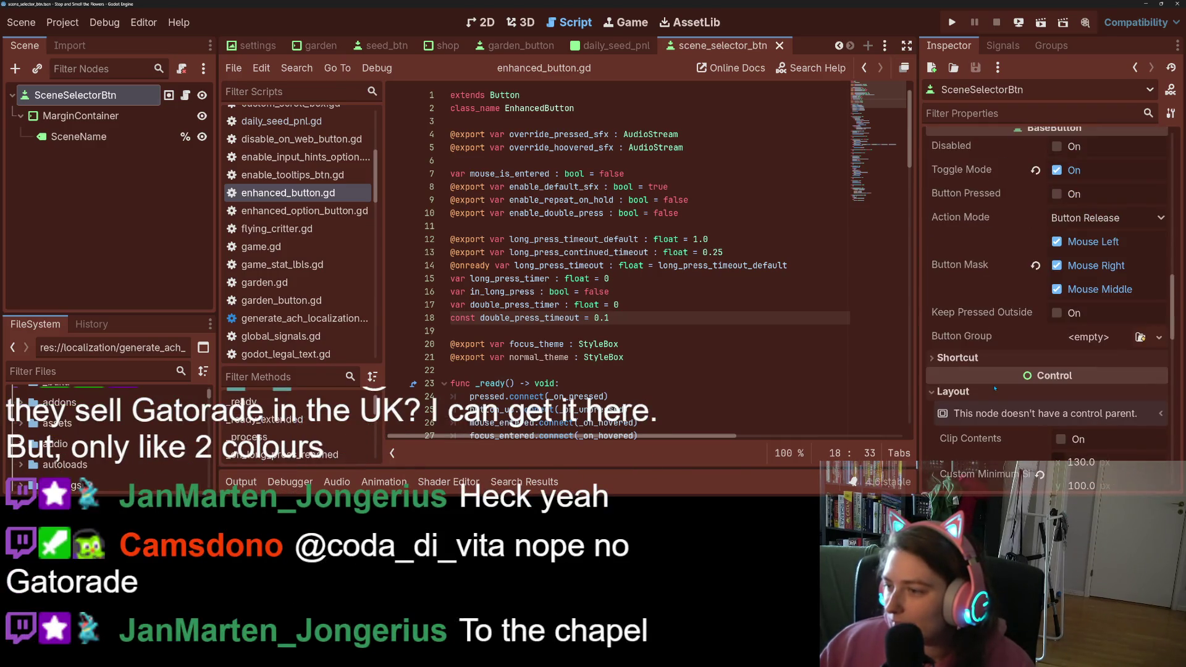
scroll(995, 390, up, 10)
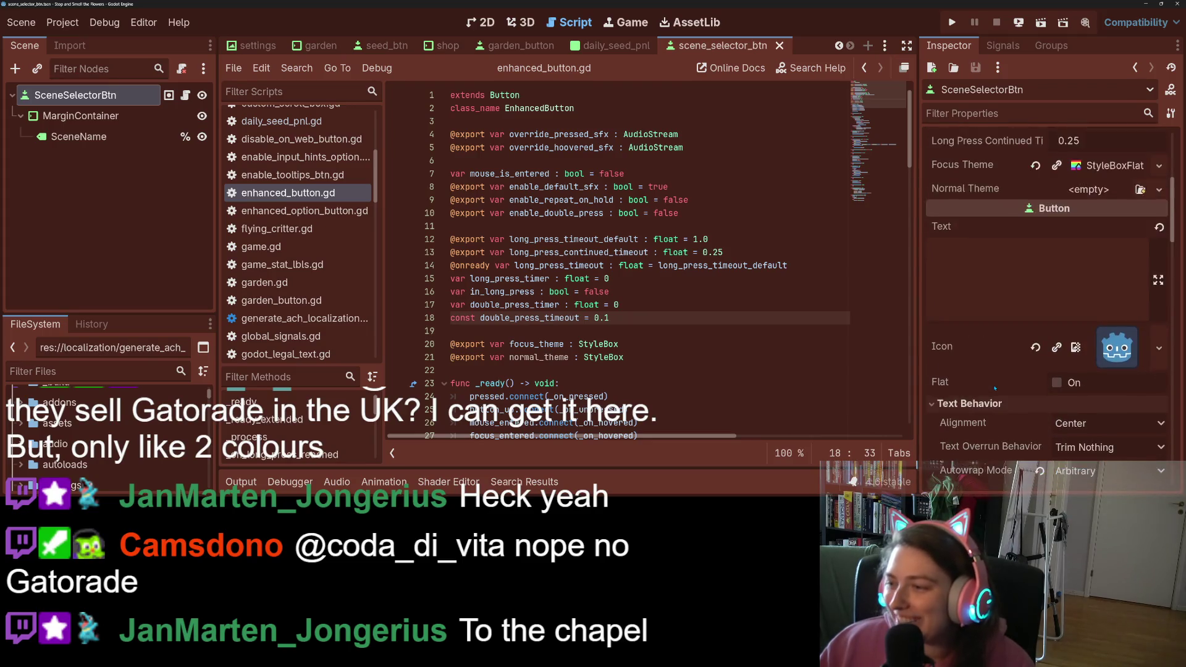
right_click(988, 322)
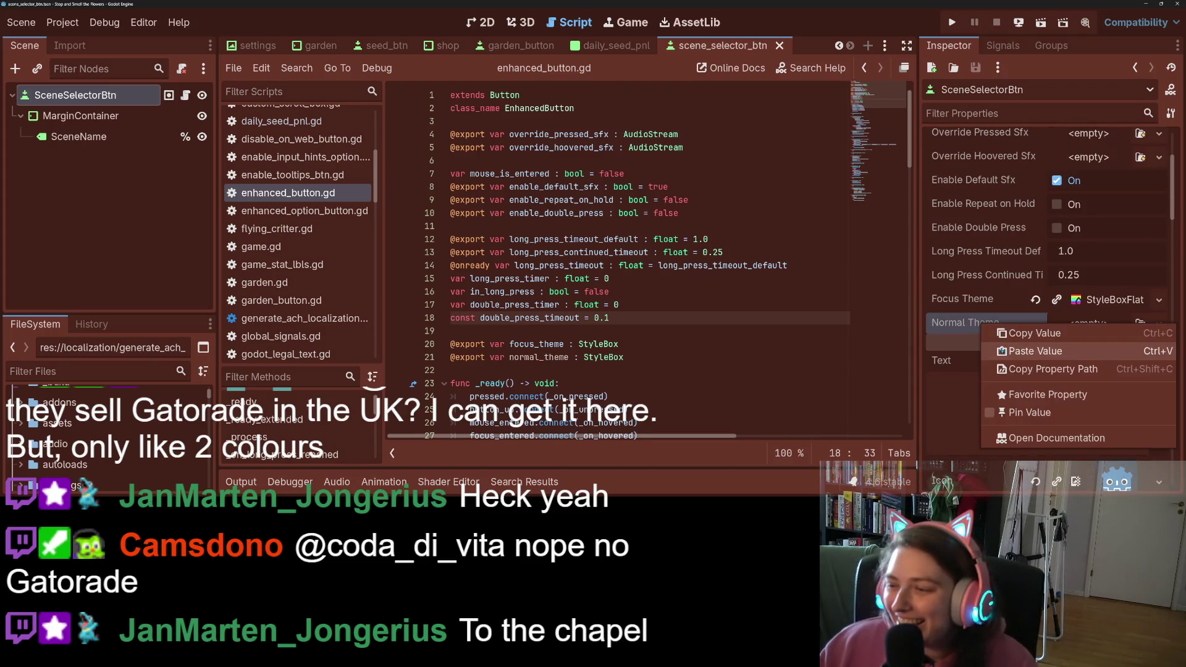
click(1028, 346)
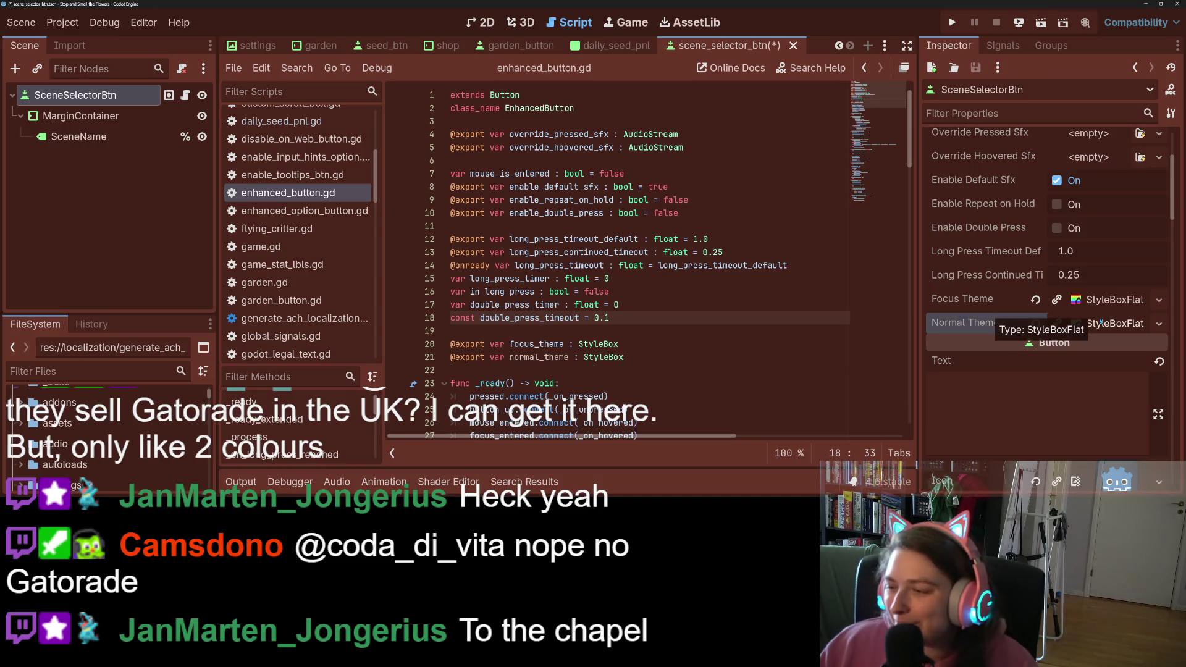
key(ctrl+s)
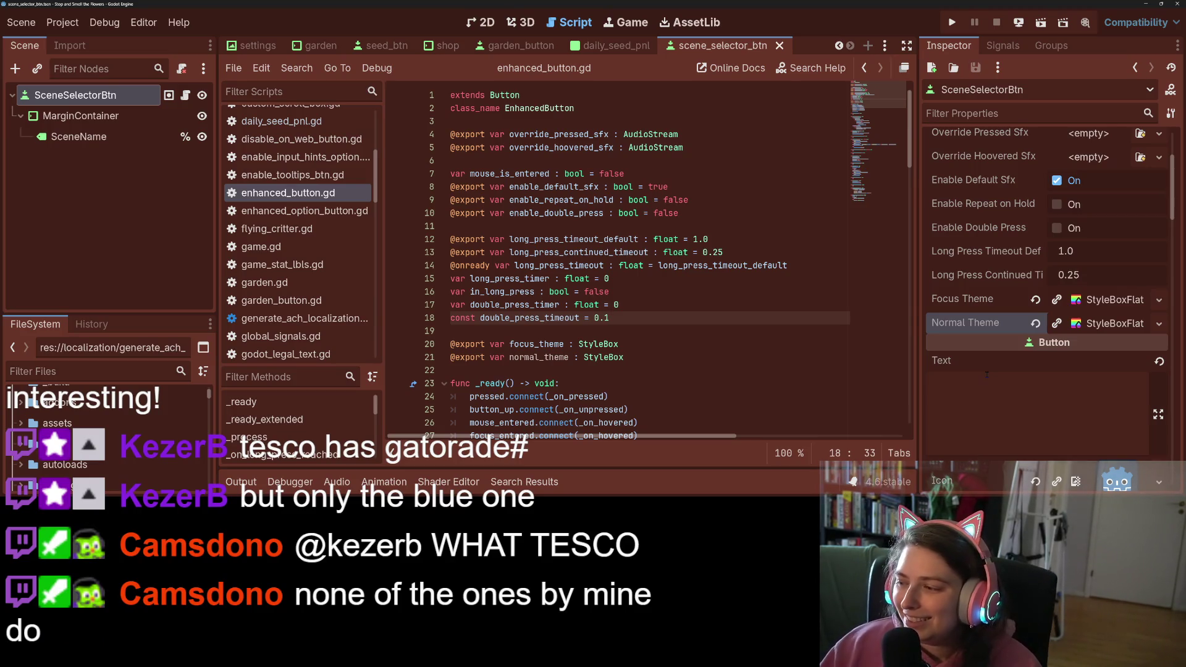
Step: Rename the focus_theme export to custom_focus_theme in enhanced_button.gd
click(732, 334)
key(ctrl+s)
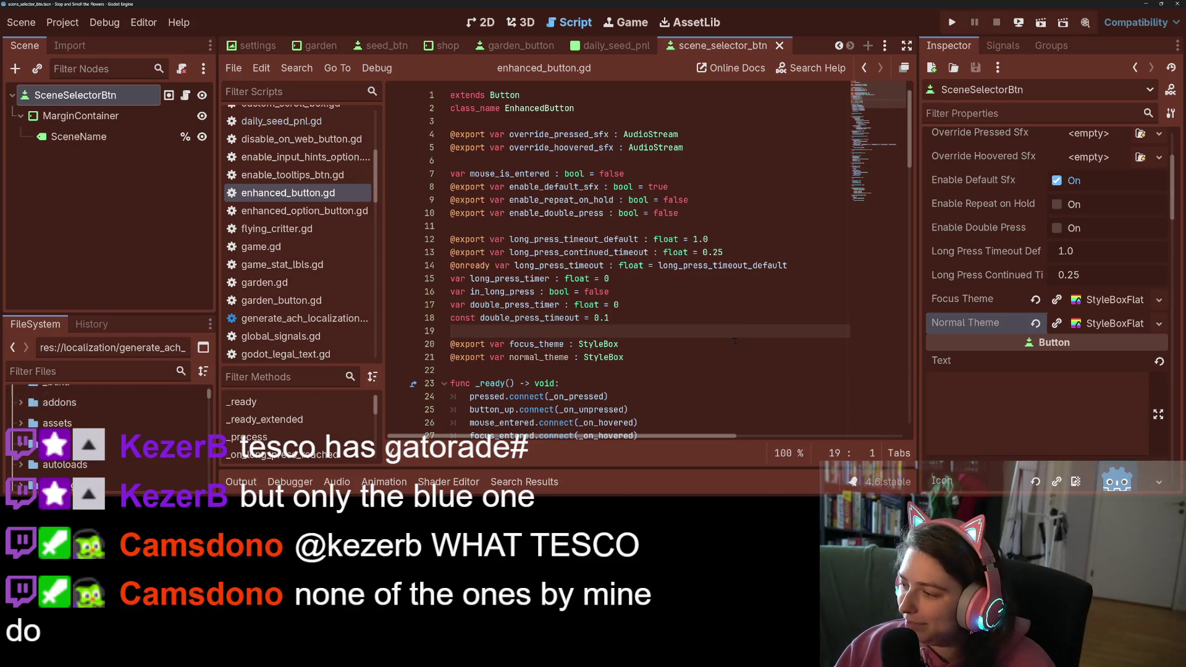
scroll(725, 337, down, 1)
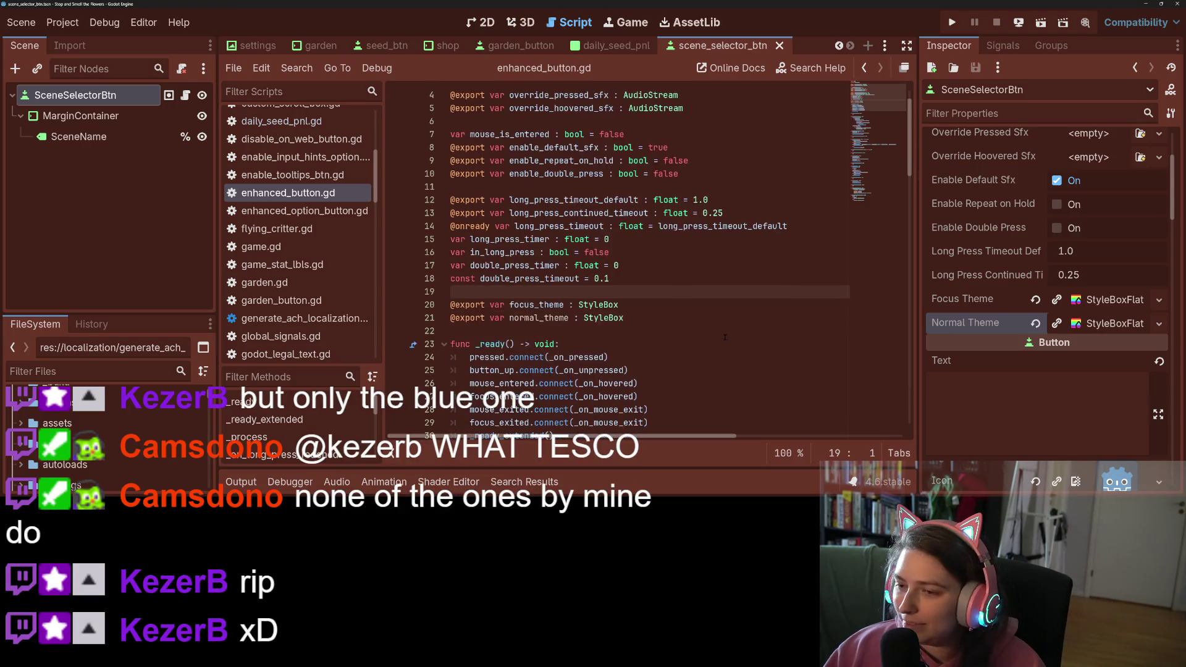
double_click(536, 304)
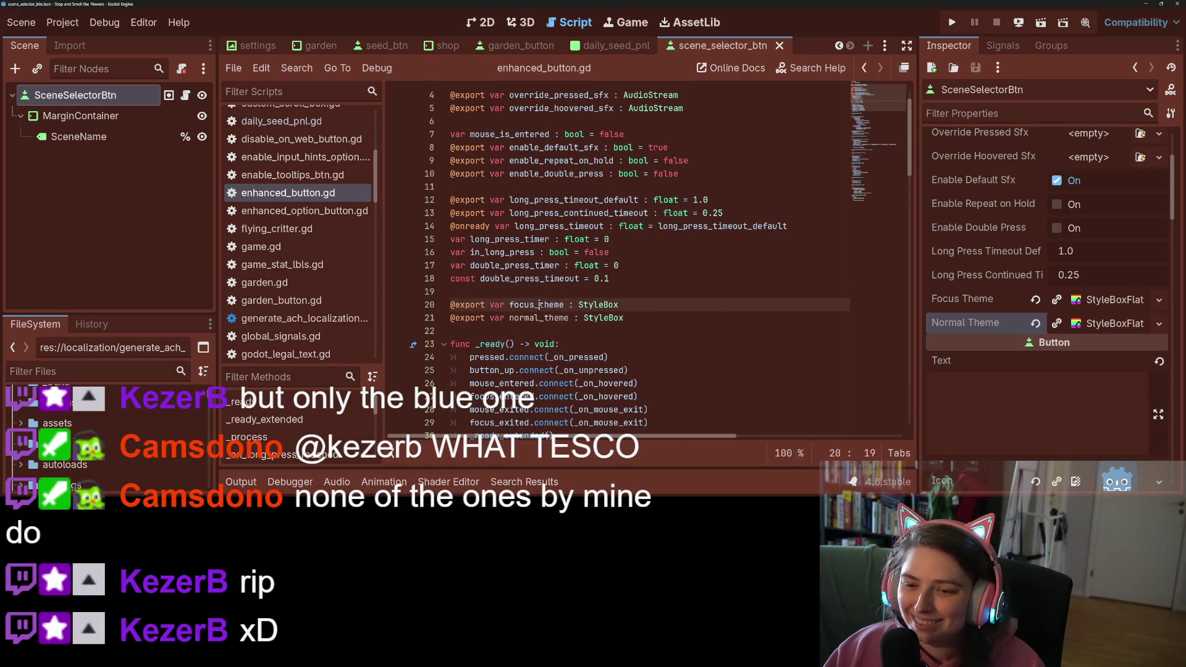
key(ctrl+s)
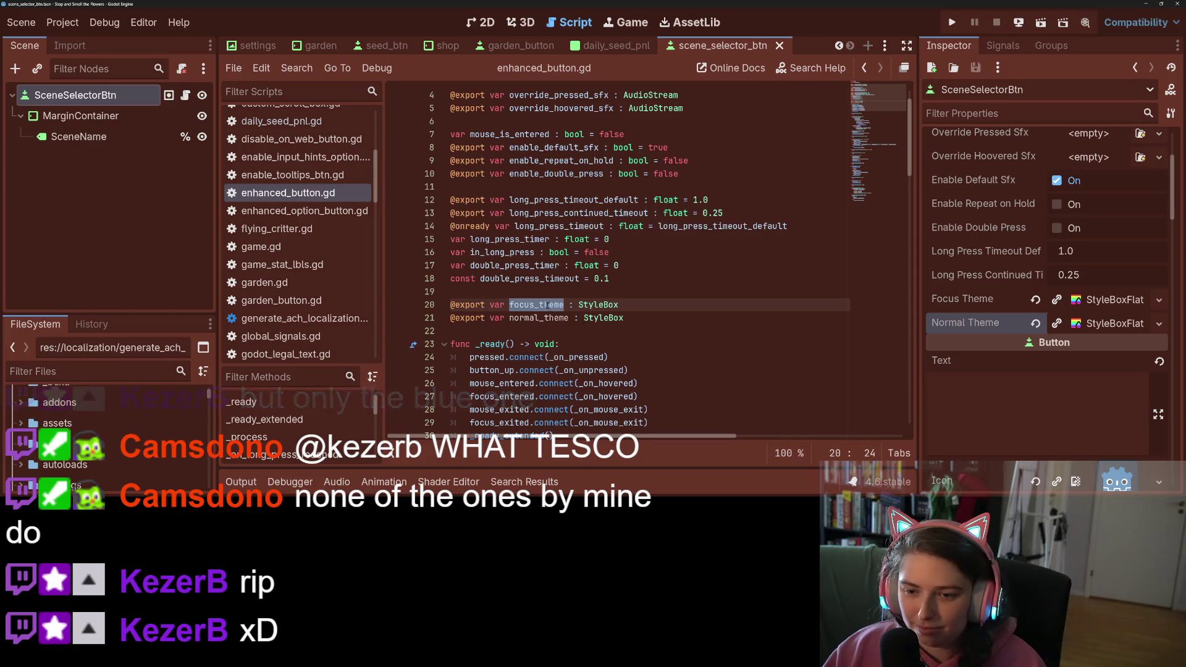
click(549, 304)
double_click(546, 305)
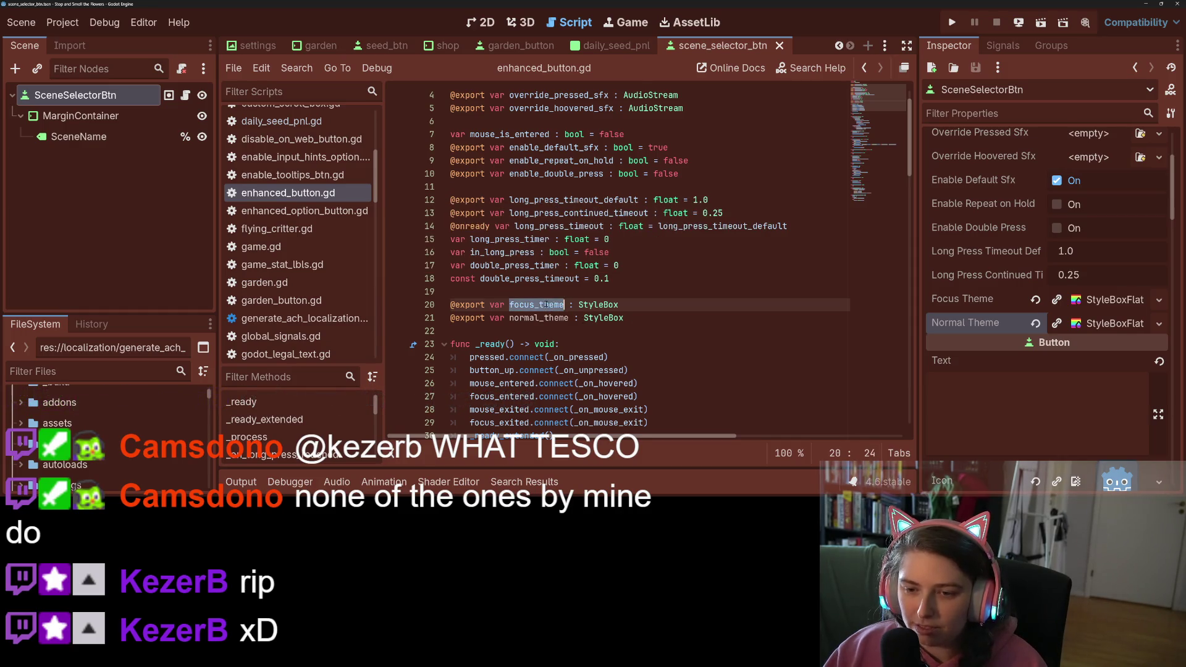
key(Left)
key(Delete)
text(F)
key(Left)
text(cusotm)
key(BackSpace)
key(BackSpace)
key(BackSpace)
text(stom)
key(Delete)
text(f)
key(Left)
text(_)
Step: Rename normal_theme to custom_normal_theme and save the script
key(Down)
key(Left)
key(Left)
key(Left)
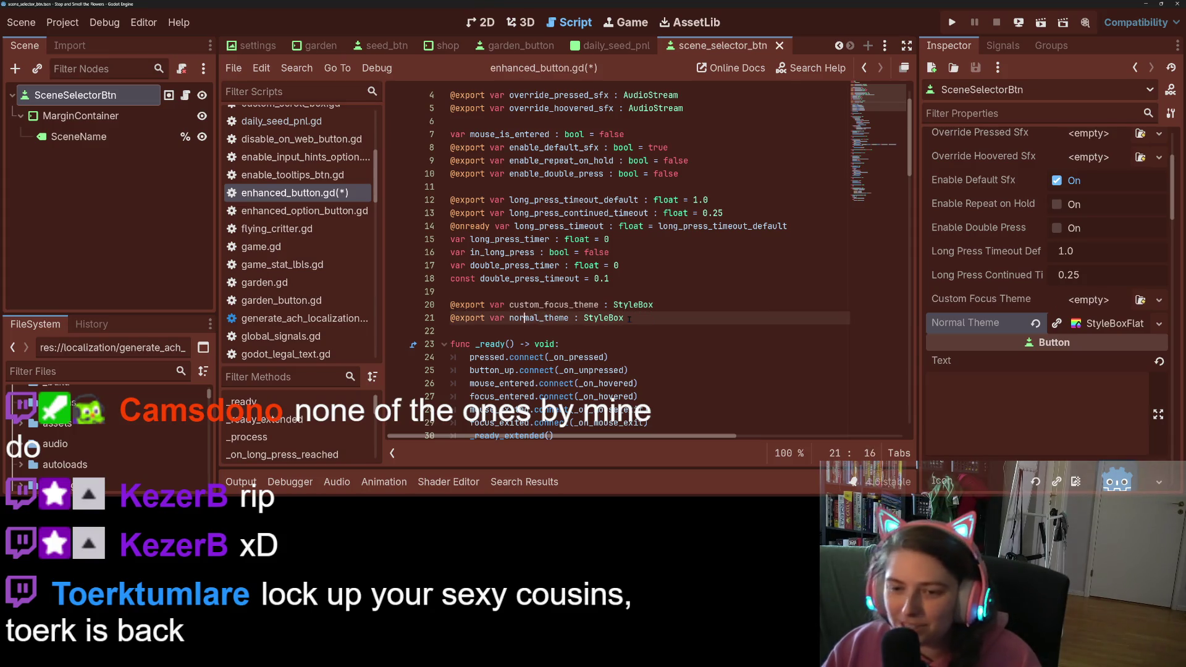
key(Left)
key(Left)
key(Left)
text(custom_)
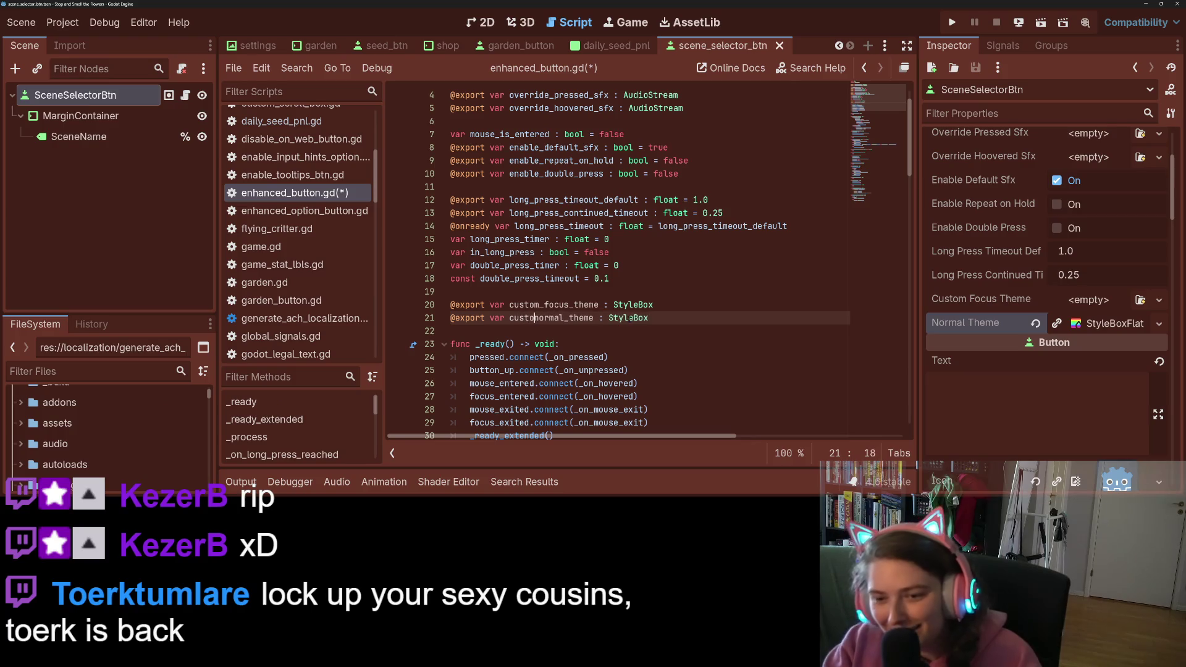
key(ctrl+s)
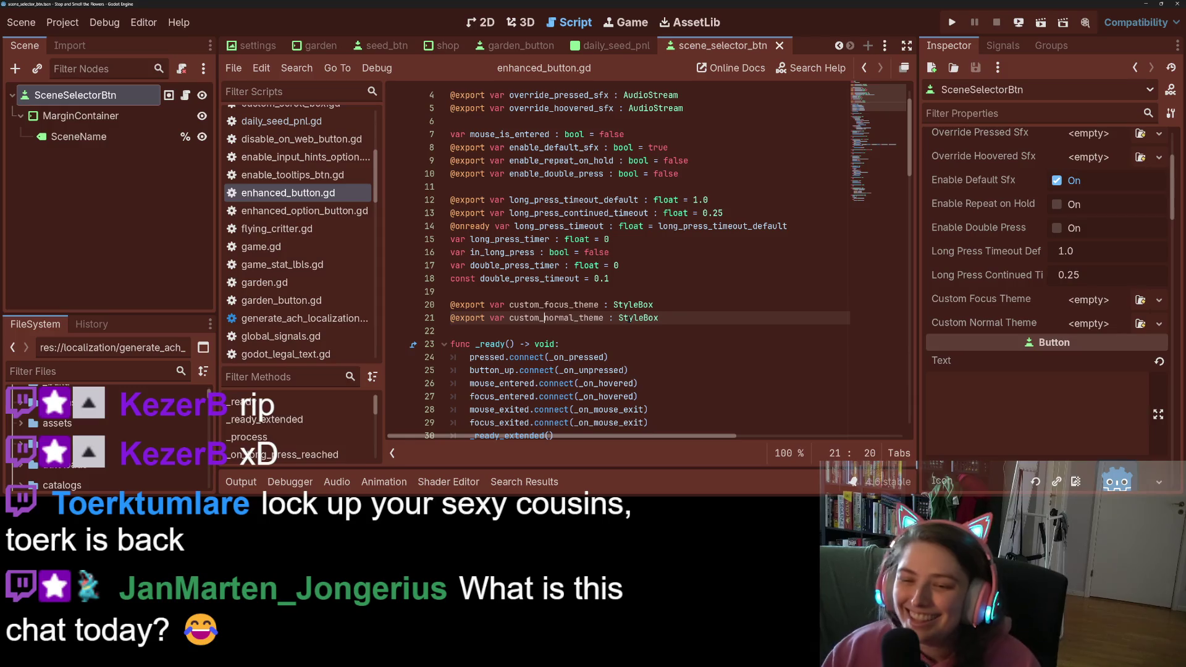
click(618, 304)
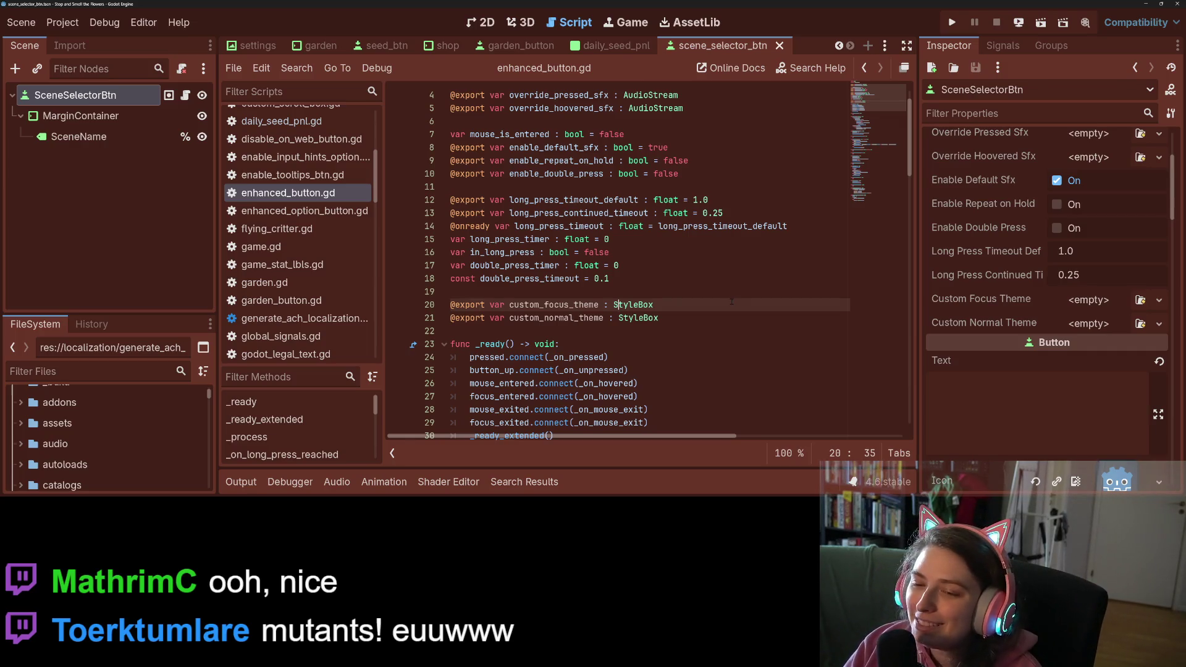
click(710, 317)
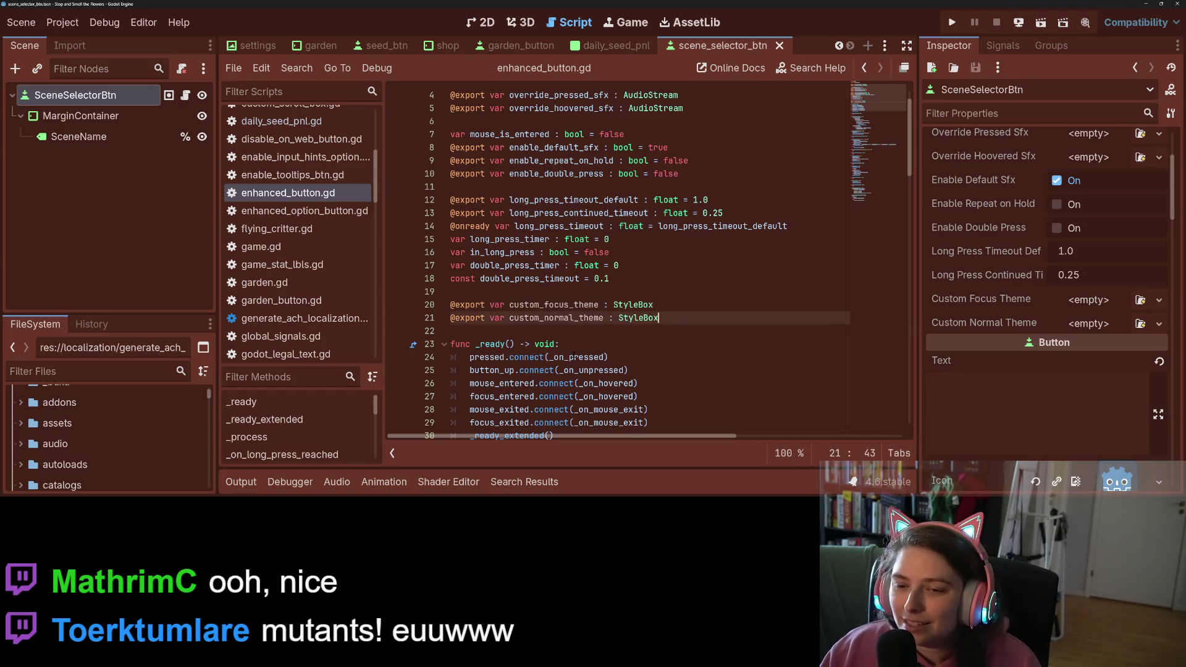
scroll(574, 356, down, 2)
scroll(574, 356, down, 2)
click(571, 332)
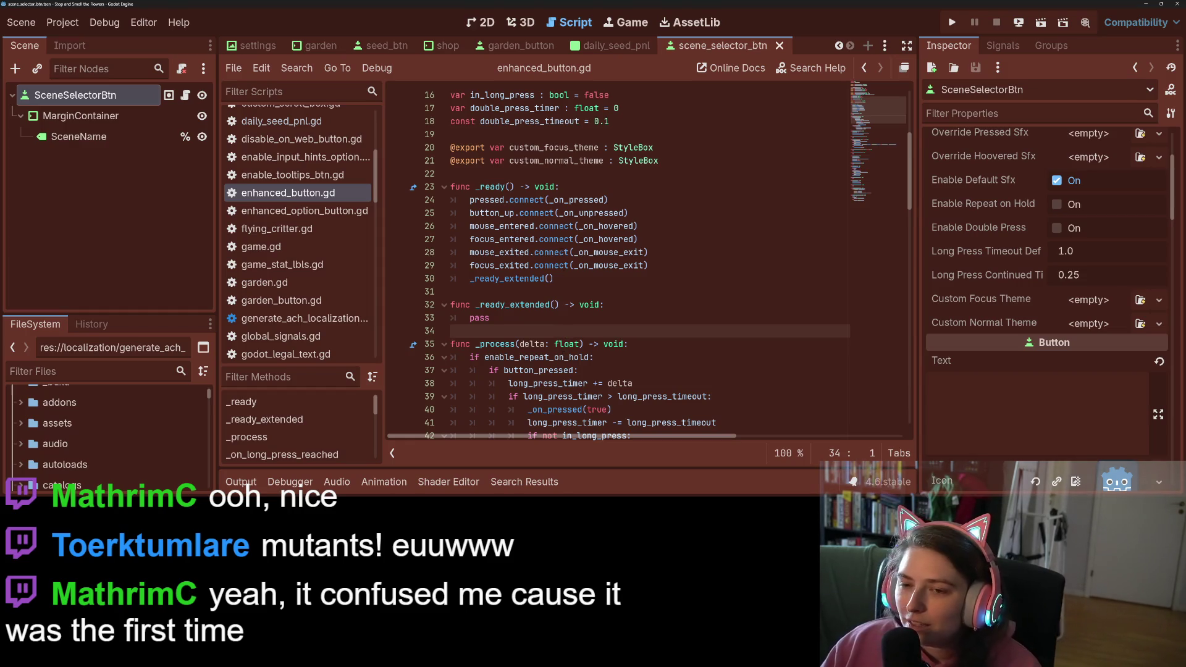
double_click(545, 148)
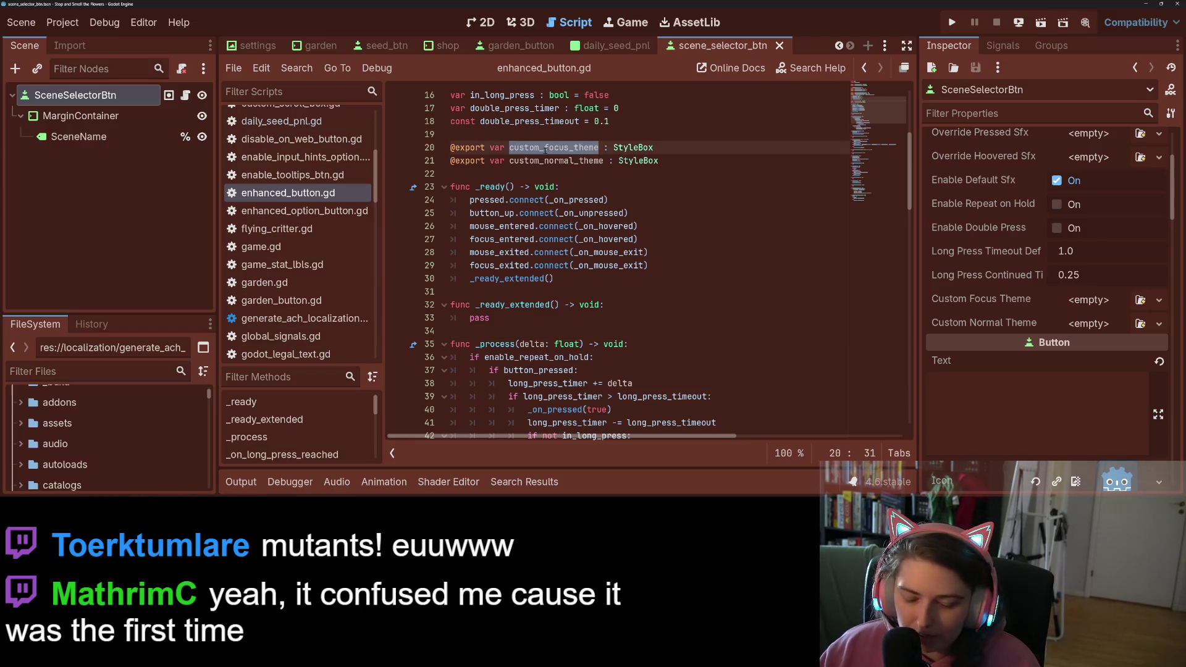
scroll(571, 333, down, 9)
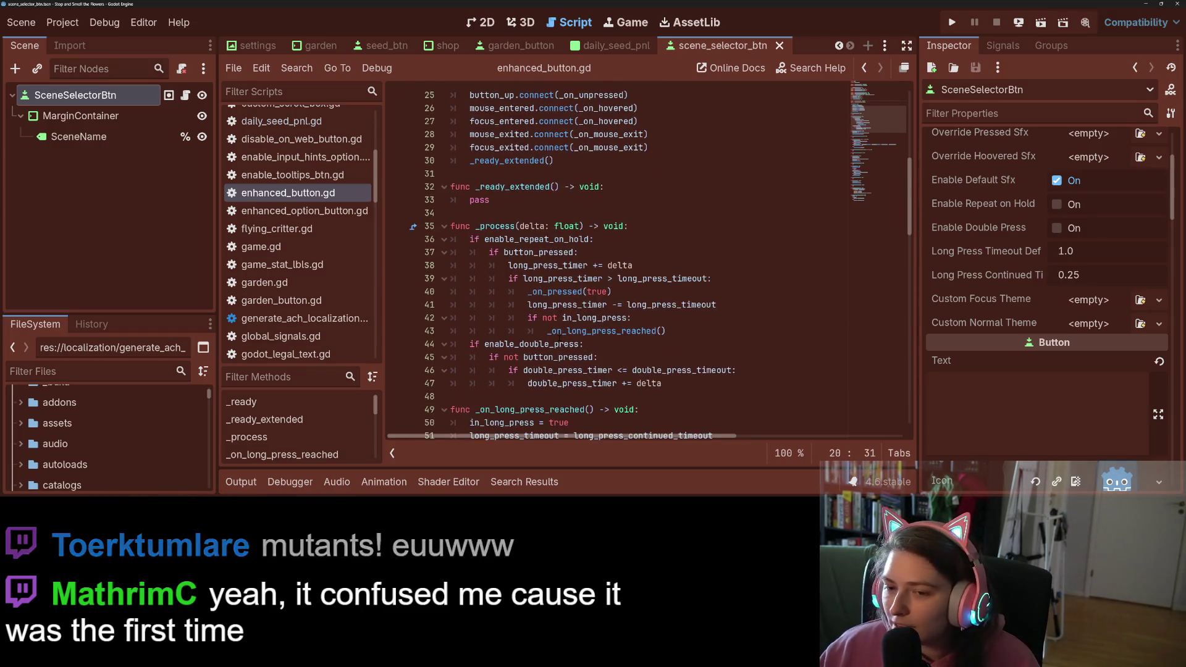
scroll(571, 342, down, 6)
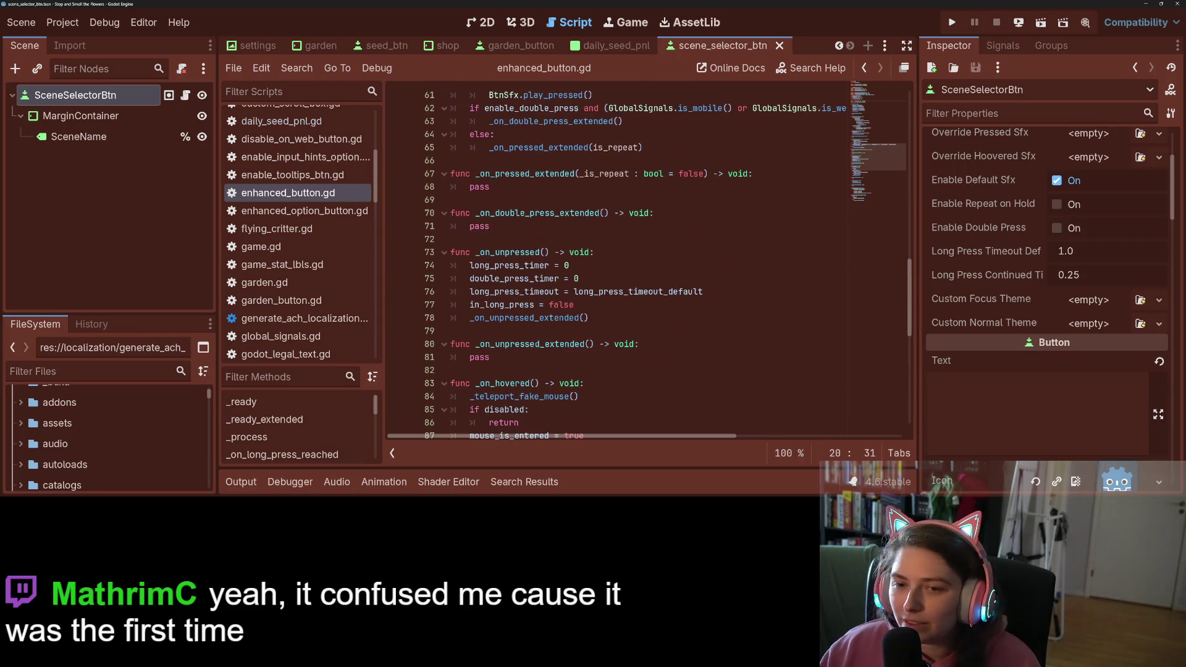
click(594, 310)
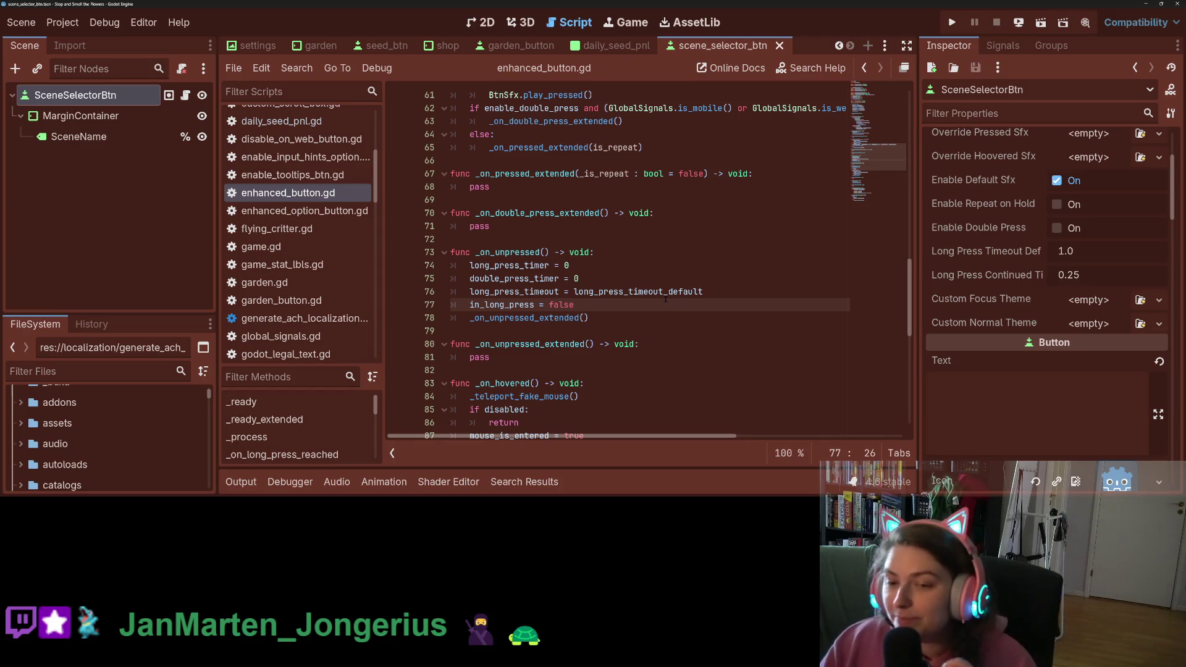
scroll(632, 312, down, 1)
scroll(630, 308, down, 4)
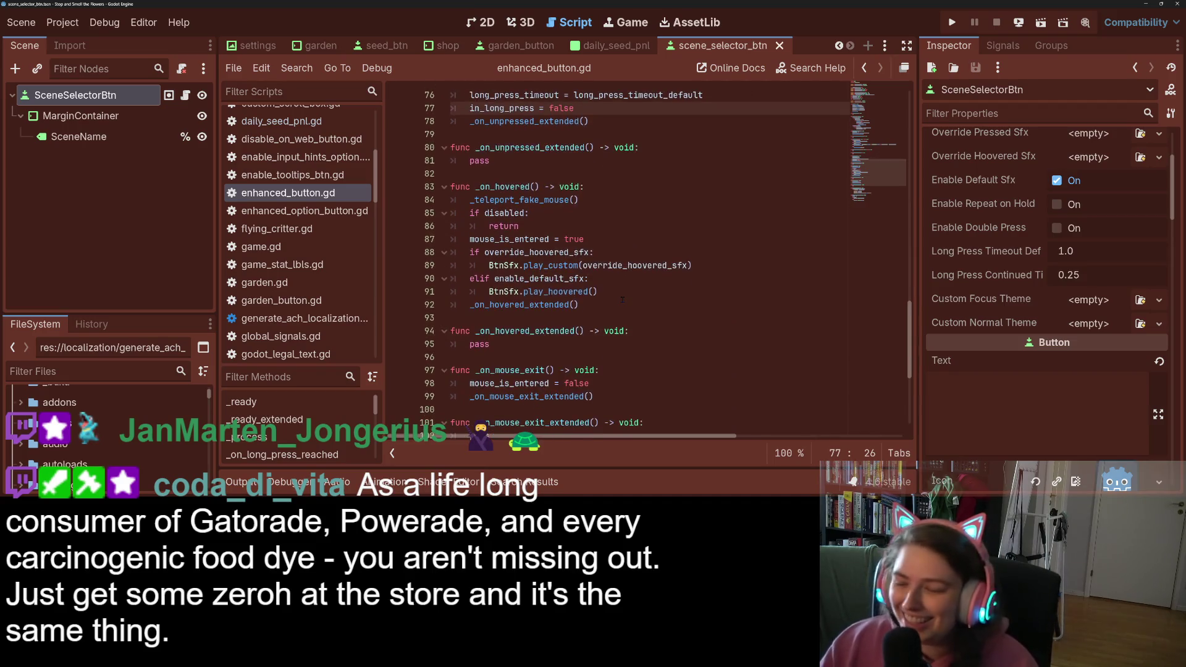
Step: Insert 'if not custom_focus_theme == null:' above the _on_hovered_extended() call
click(541, 346)
click(600, 305)
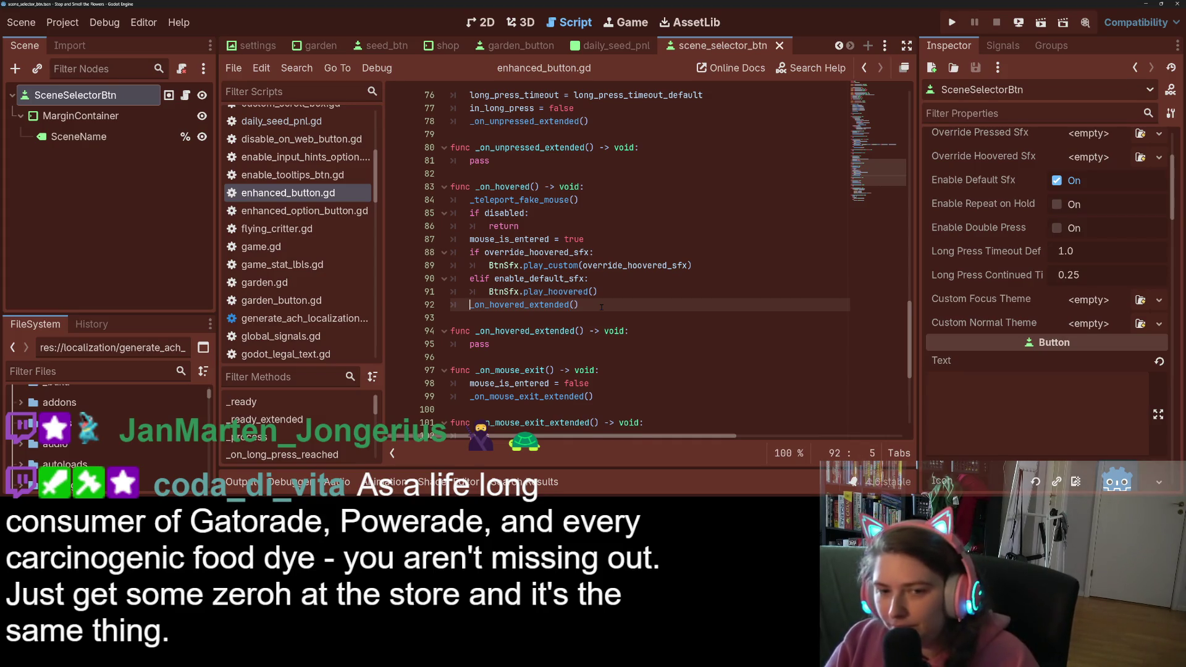
key(ctrl+shift+Return)
text(if )
text(custom_fo)
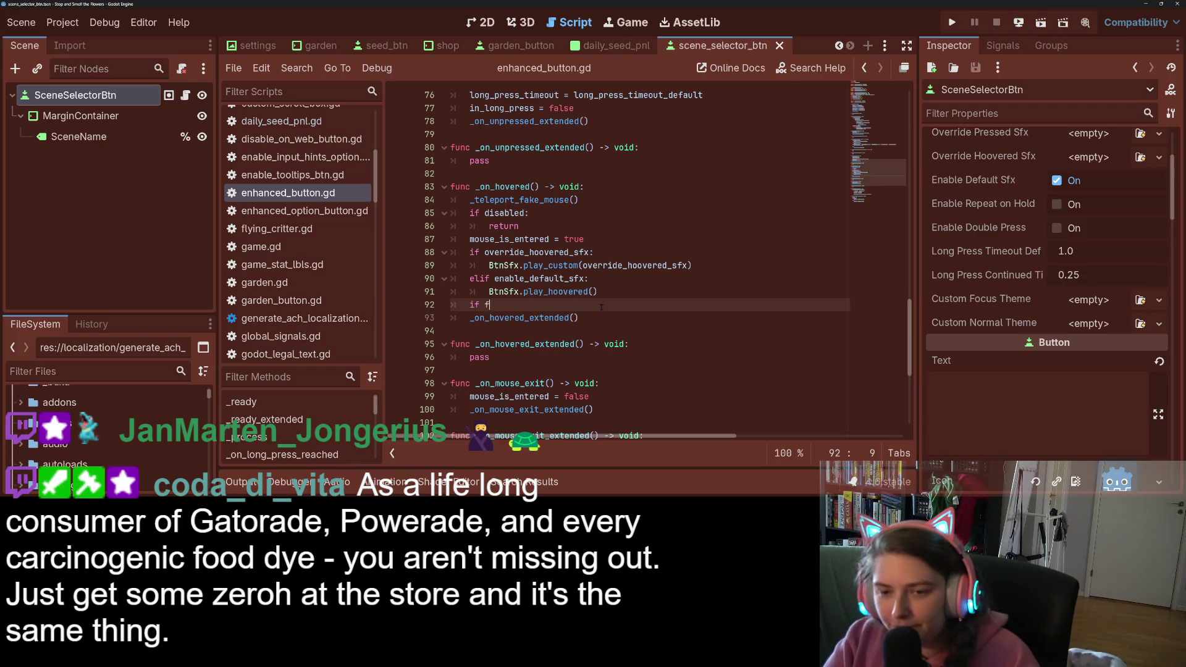
key(Return)
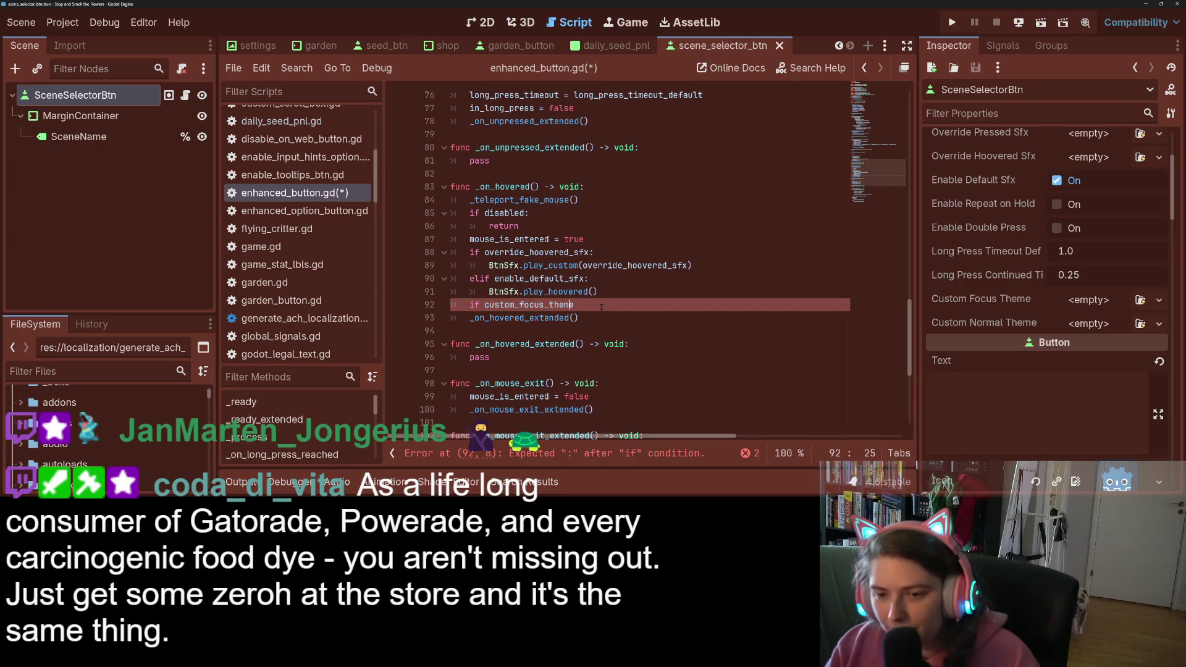
key(ctrl+Left)
text(not)
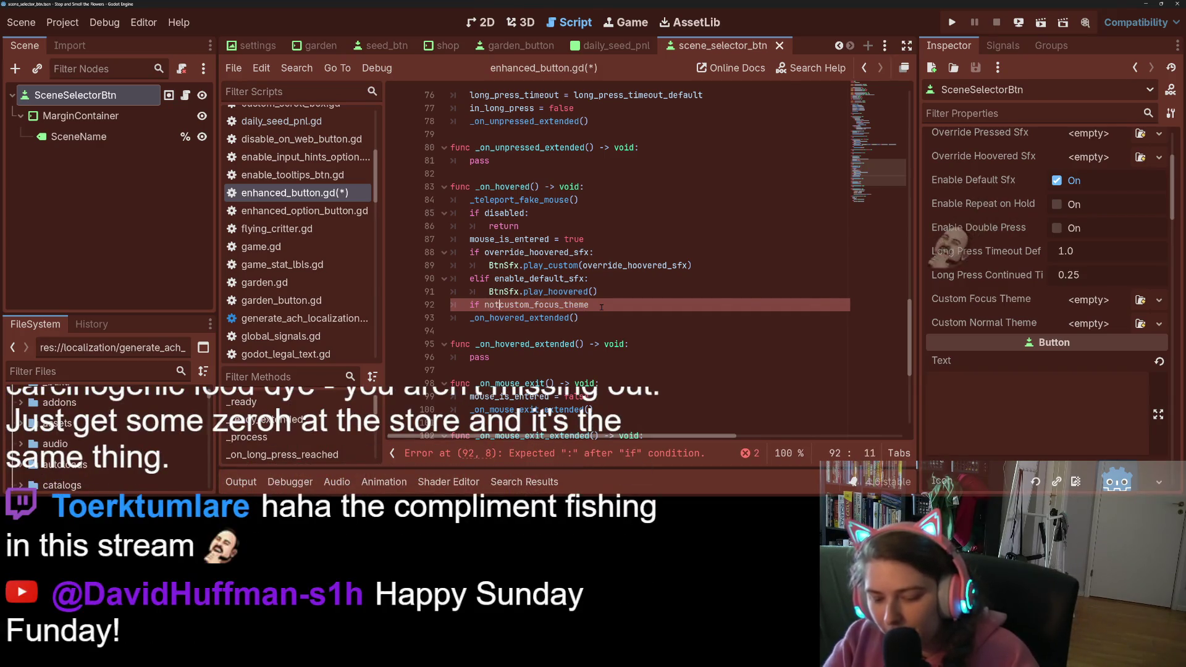
key(End)
text(== nul)
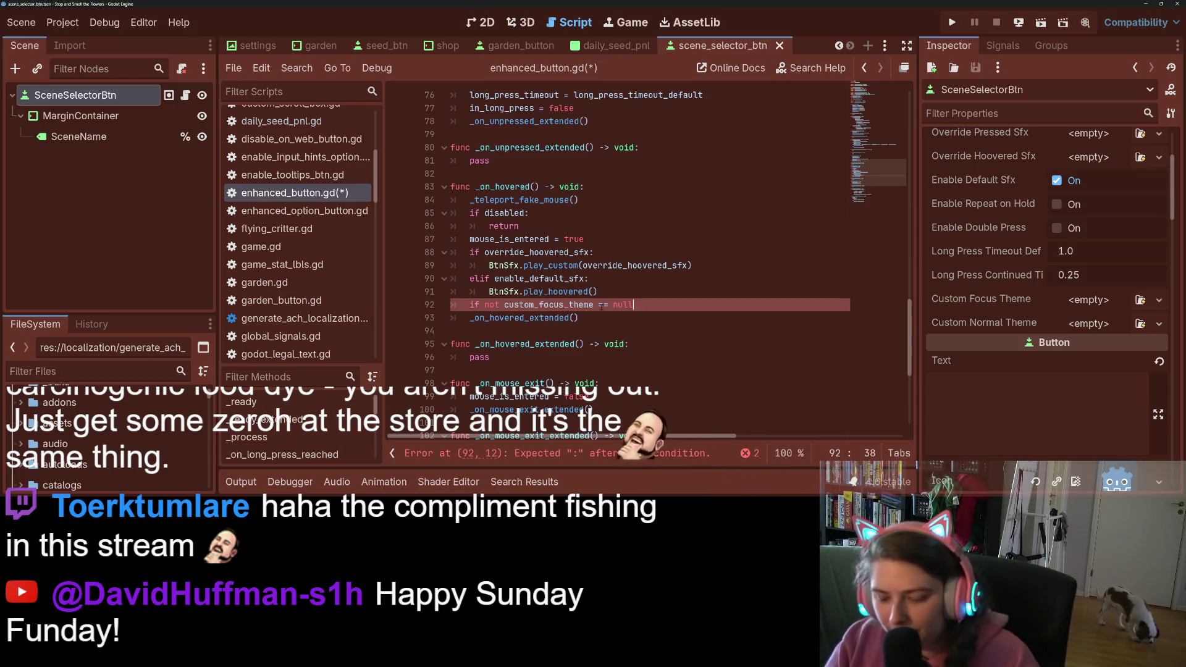
text(l:)
key(Return)
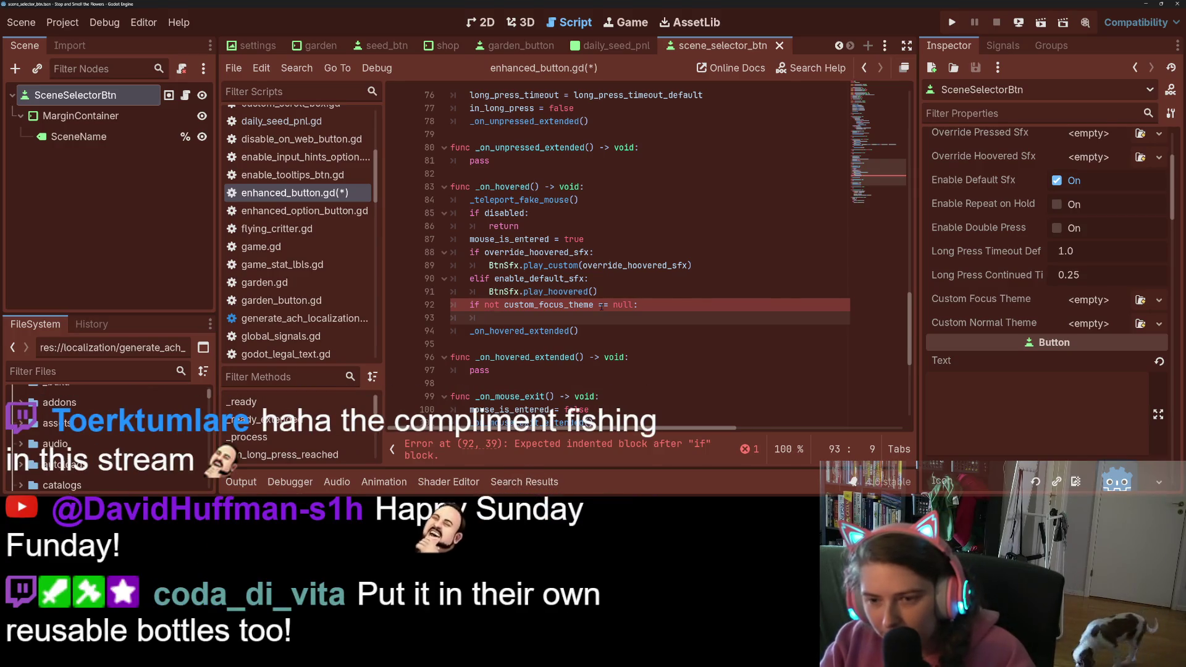
Step: Try theme setter suggestions in the if body, then delete the unfinished set_over text
text(set)
key(BackSpace)
key(BackSpace)
key(BackSpace)
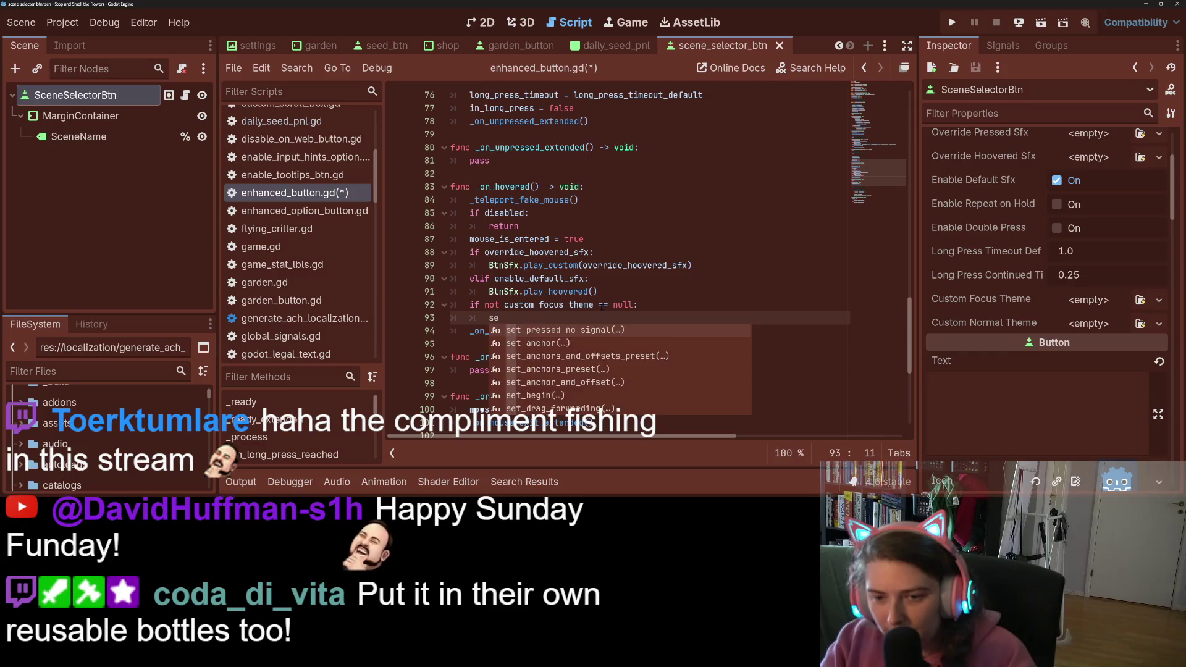
text(them)
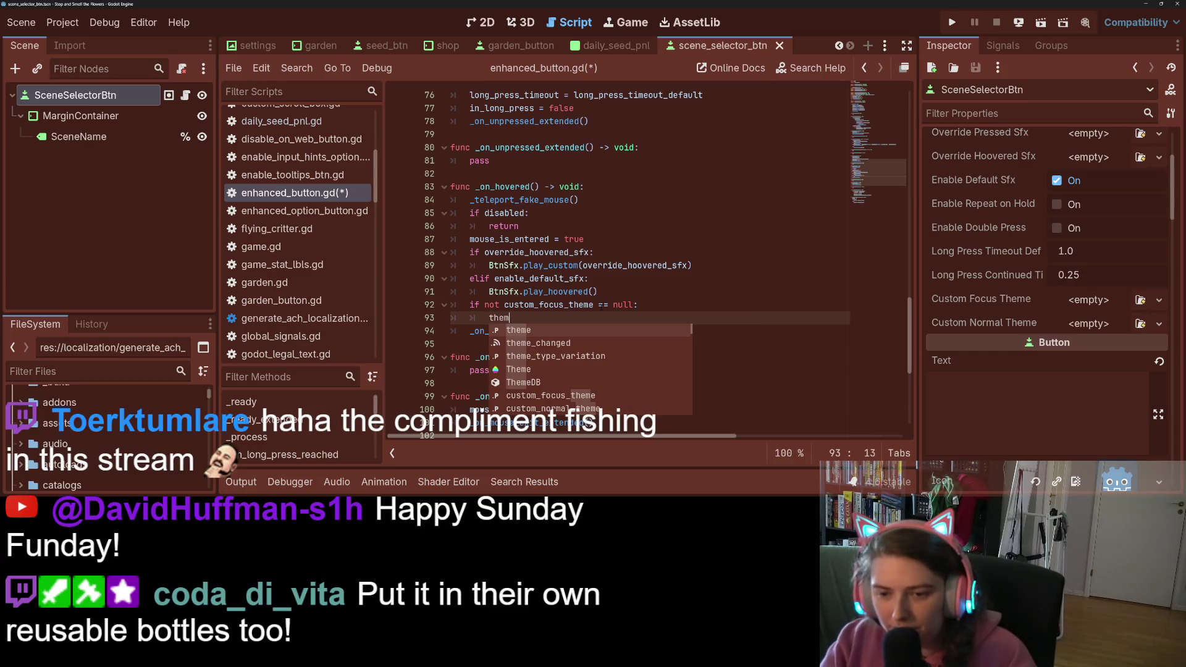
text(e_)
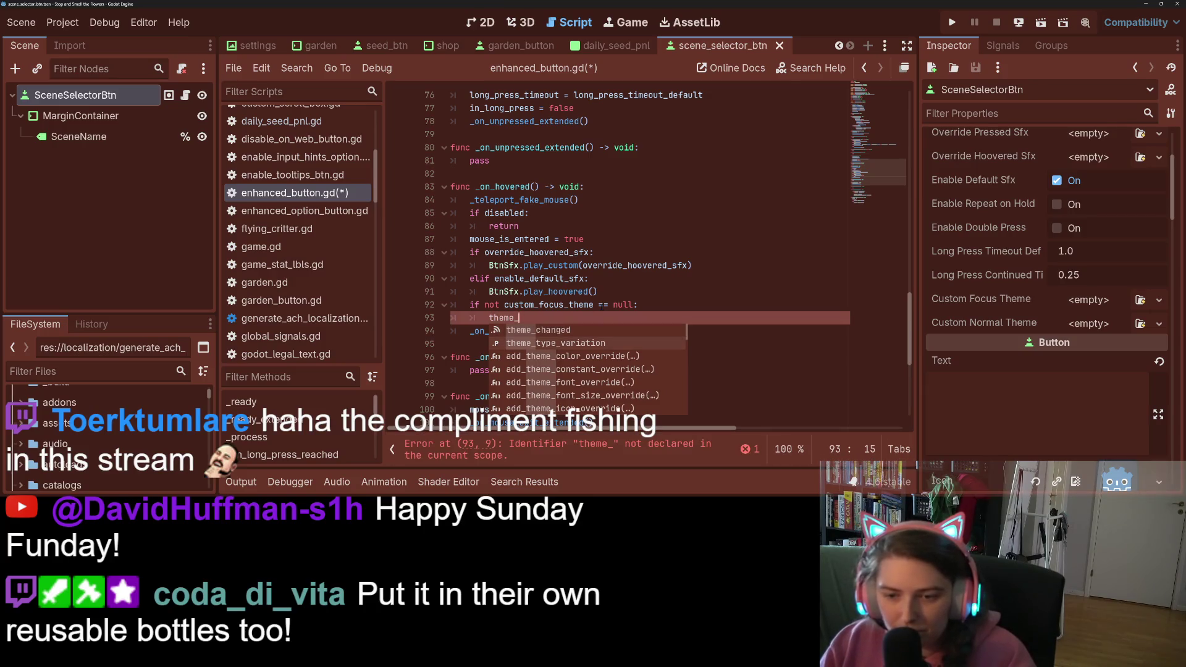
key(Down)
key(Down)
key(Down)
key(Down)
key(Down)
key(Down)
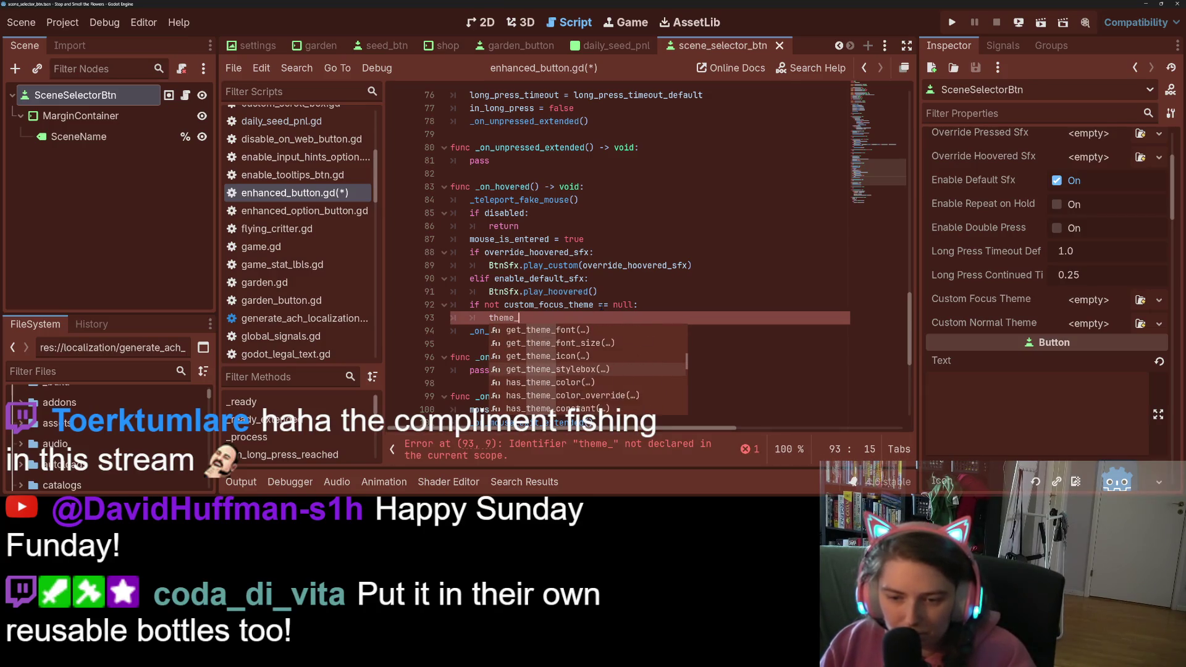
key(Down)
key(Down)
key(Down)
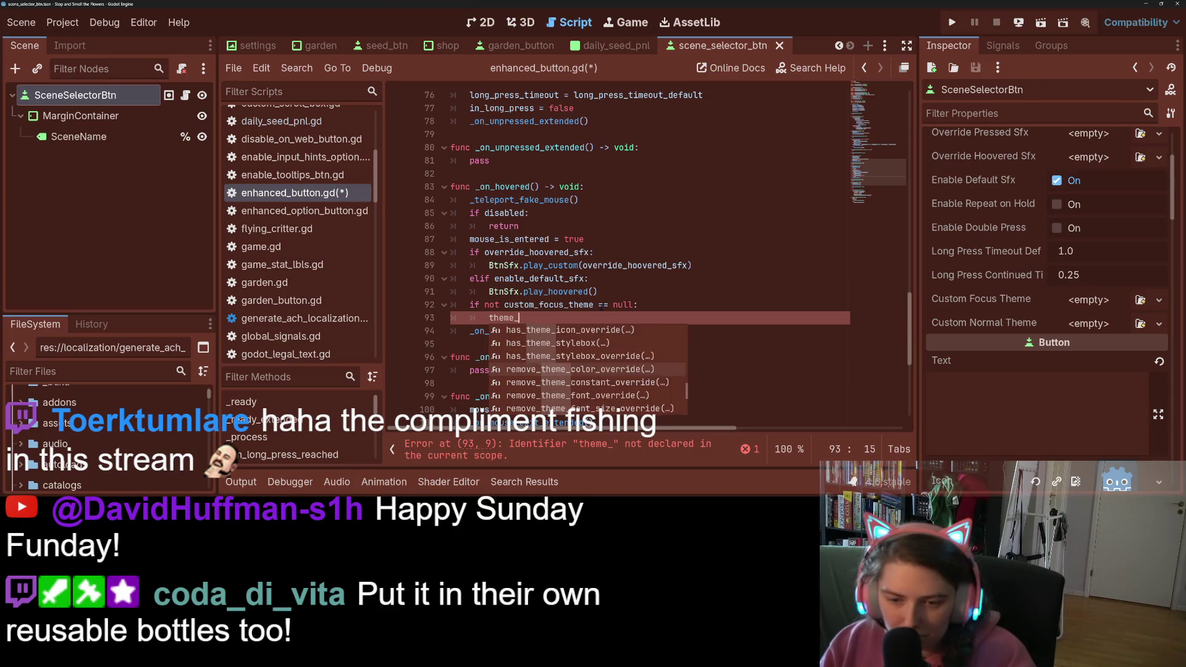
key(BackSpace)
key(BackSpace)
key(BackSpace)
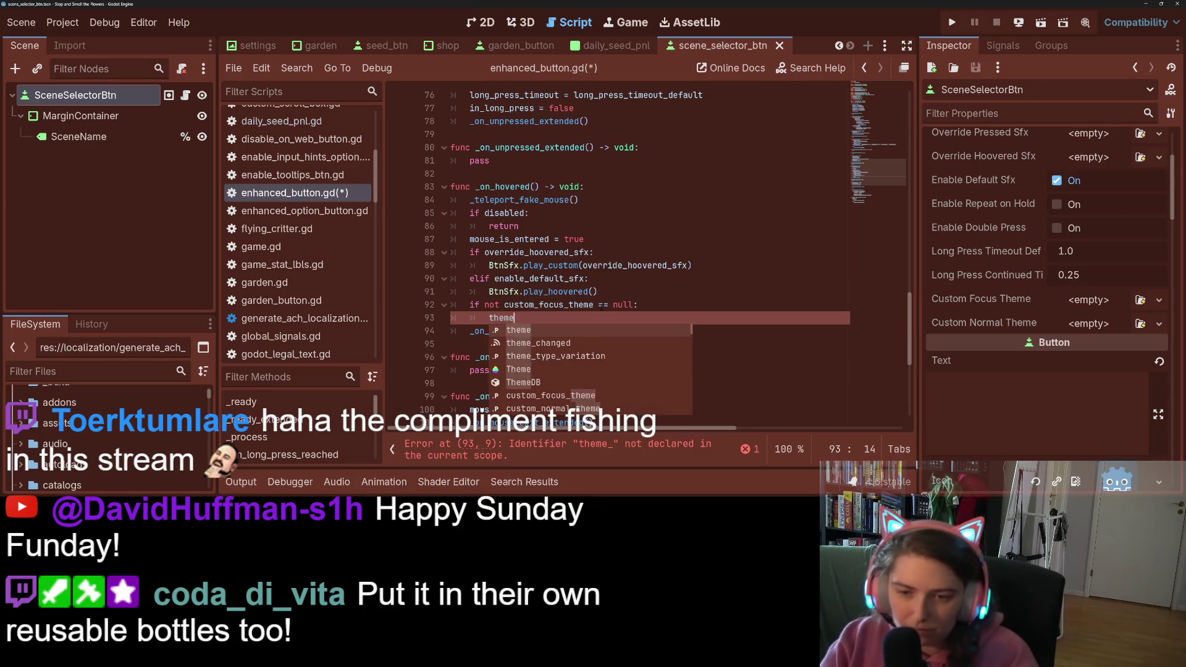
text(set)
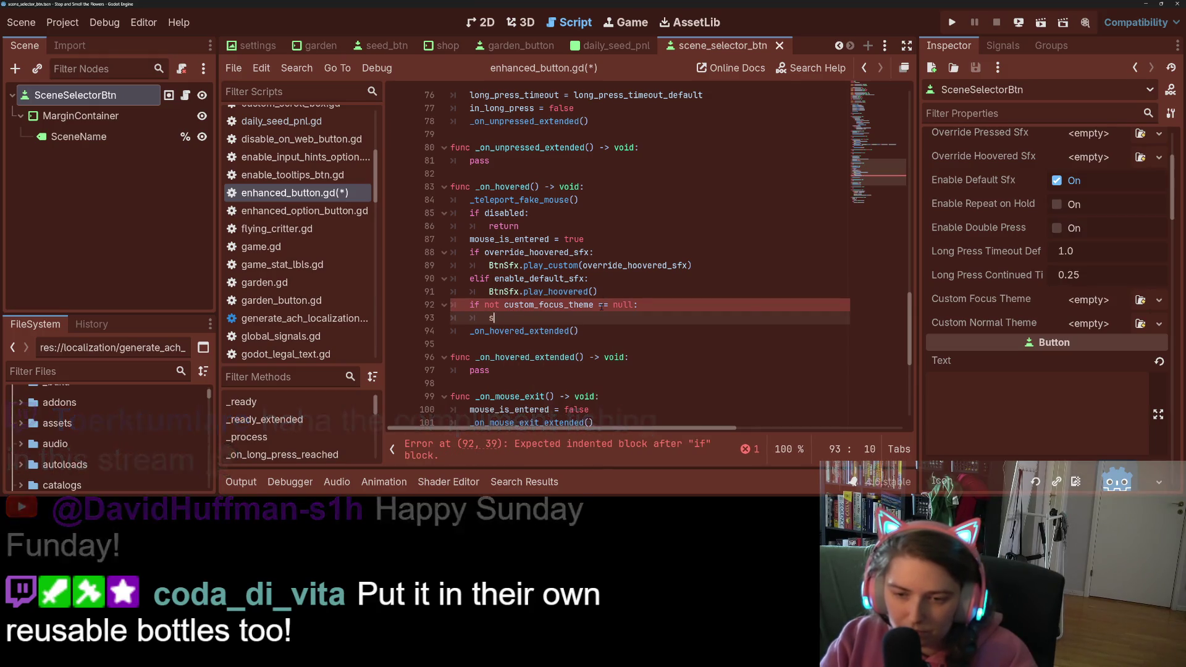
text(_over)
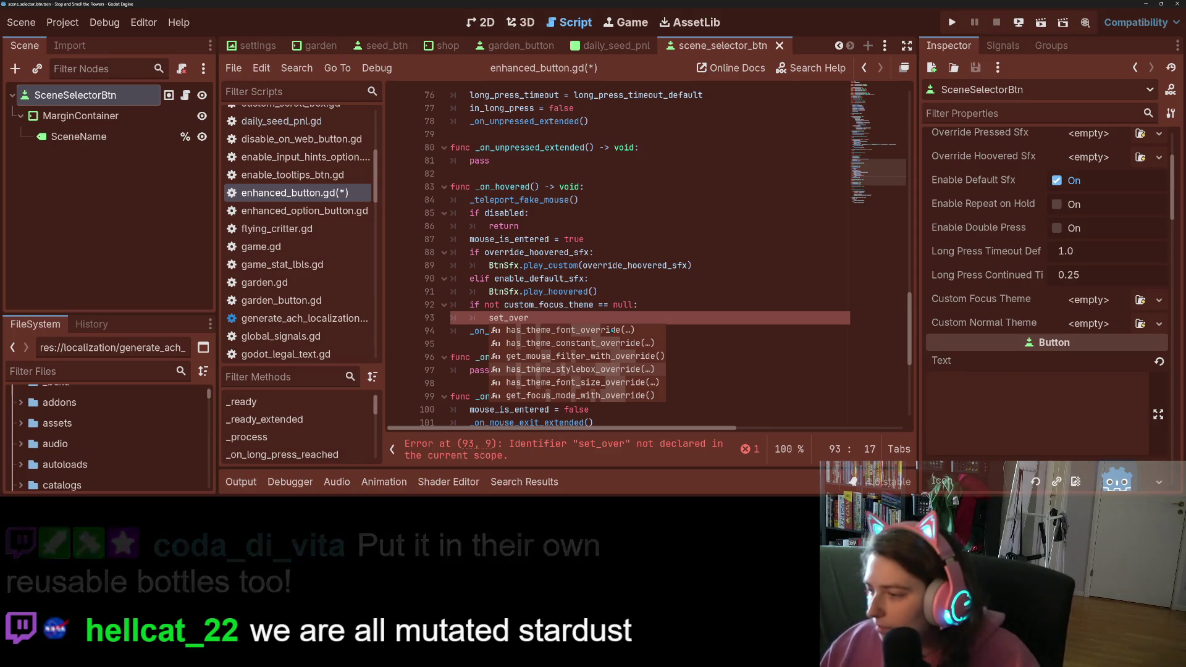
click(613, 304)
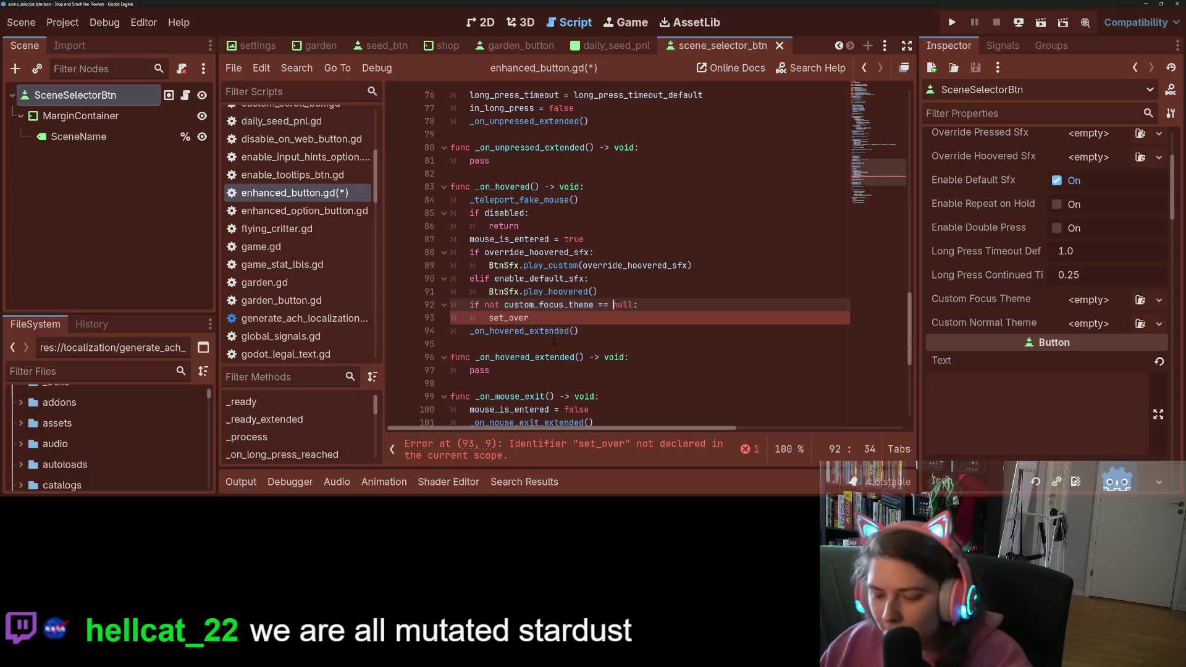
key(Down)
key(ctrl+shift+Left)
key(BackSpace)
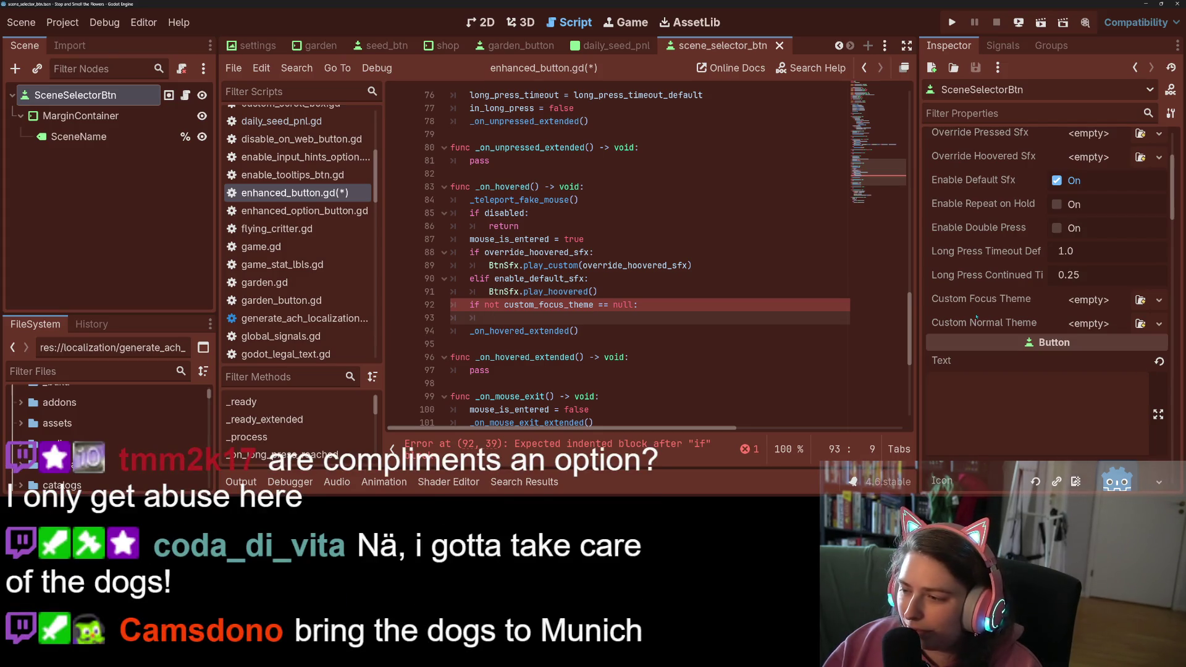
Step: Try themeoverride method suggestions on line 93 of the null check body
scroll(976, 316, down, 10)
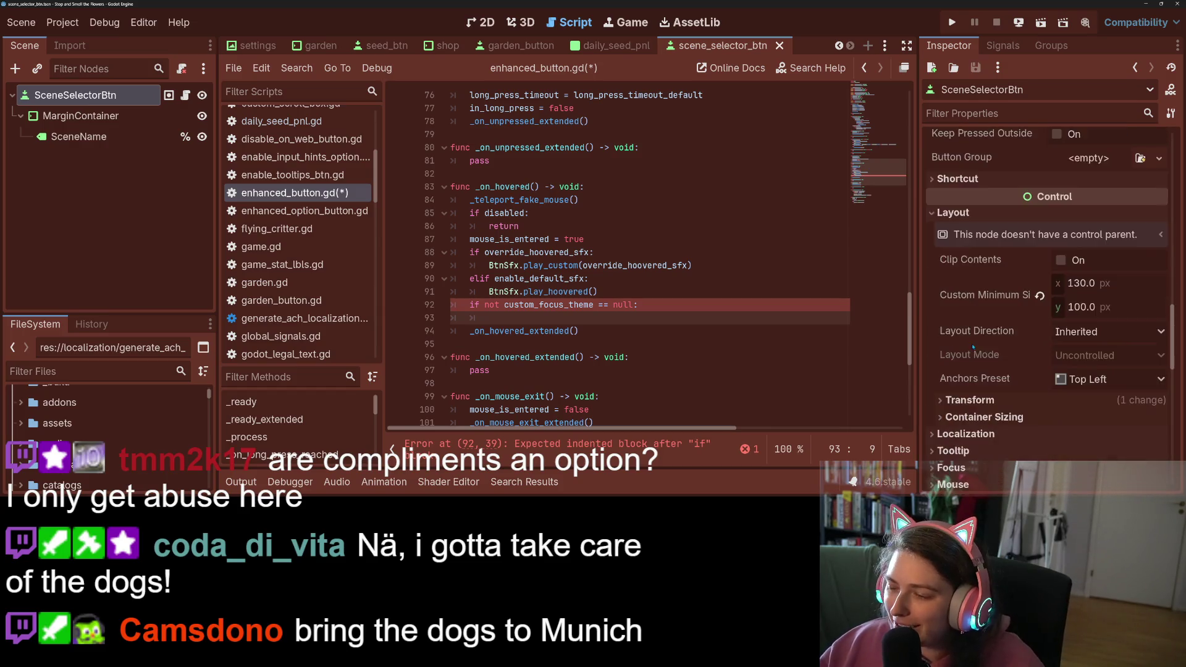
scroll(972, 346, down, 5)
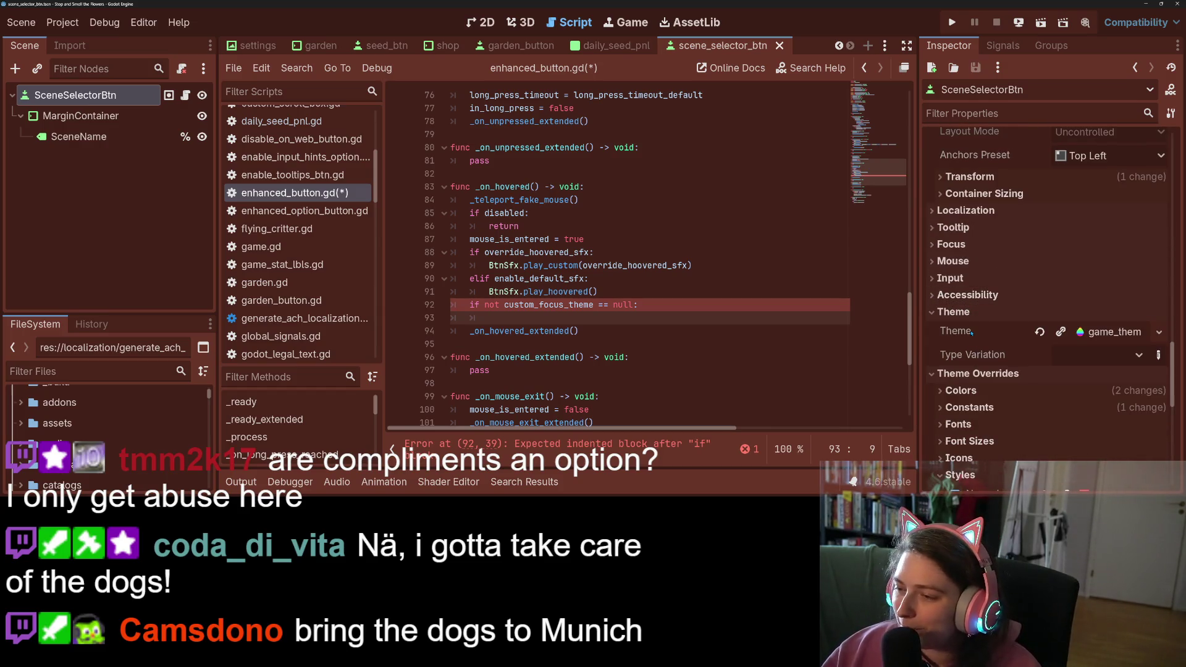
scroll(976, 358, down, 5)
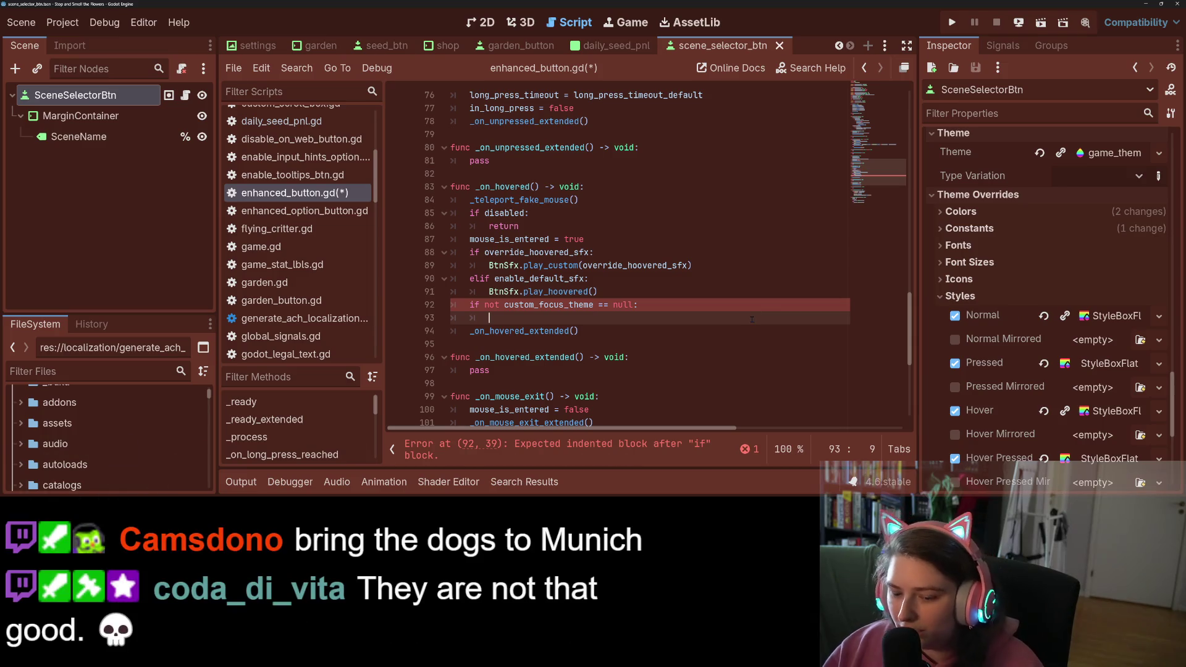
text(themeov)
text(errer)
key(BackSpace)
key(BackSpace)
text(ide)
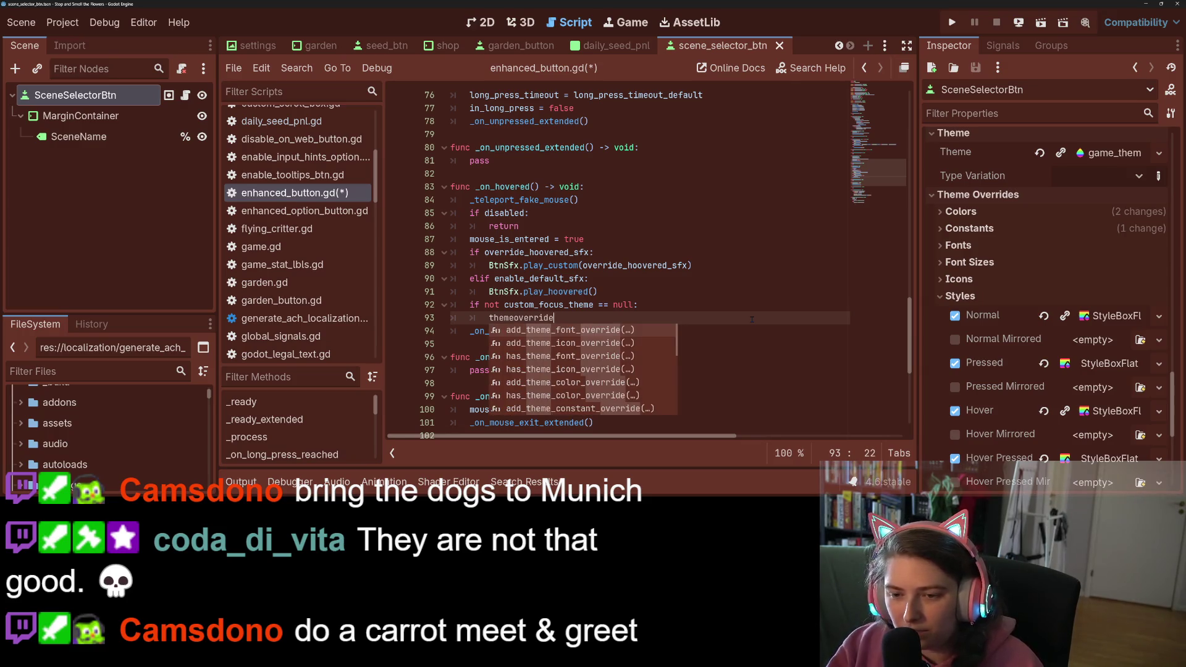
key(Down)
key(Down)
key(Down)
key(Down)
key(Down)
key(Down)
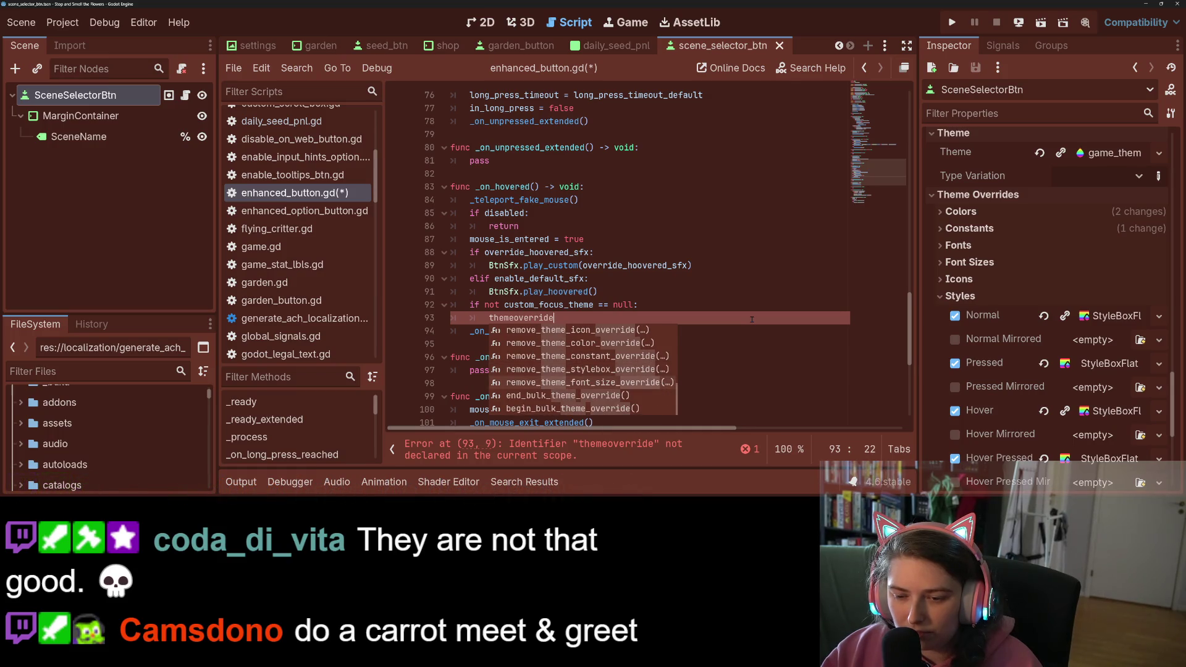
key(Down)
key(Down)
key(Down)
Step: Replace the trial call text with a 'pass' placeholder and save enhanced_button.gd
key(BackSpace)
key(BackSpace)
key(BackSpace)
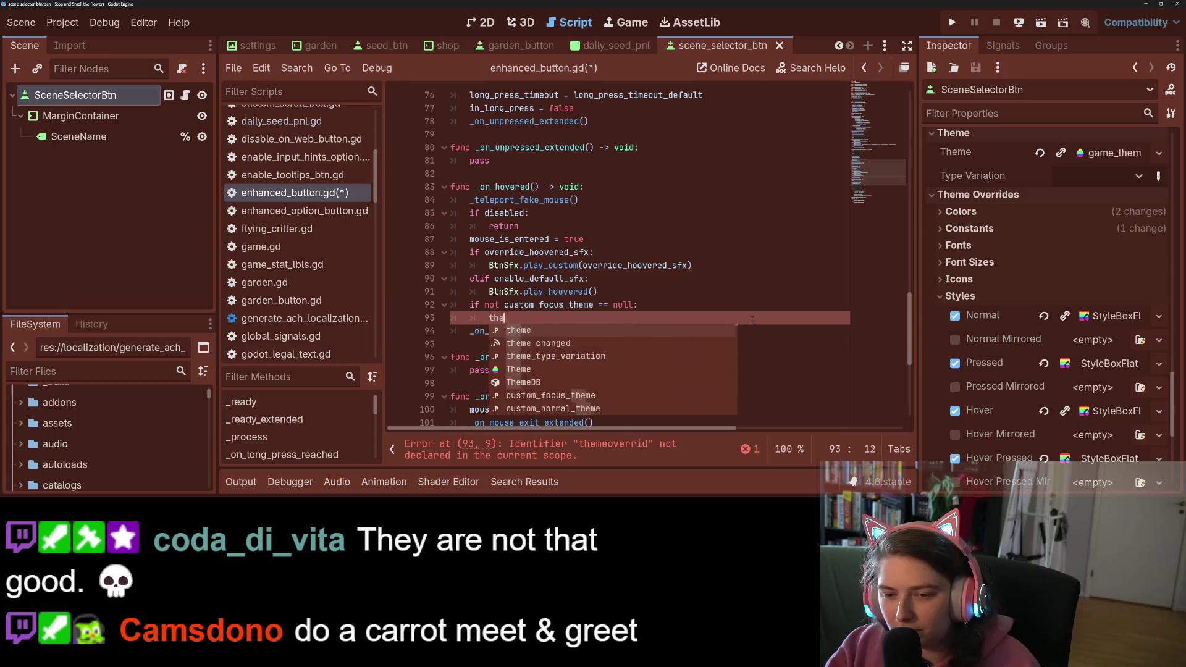
text(set()
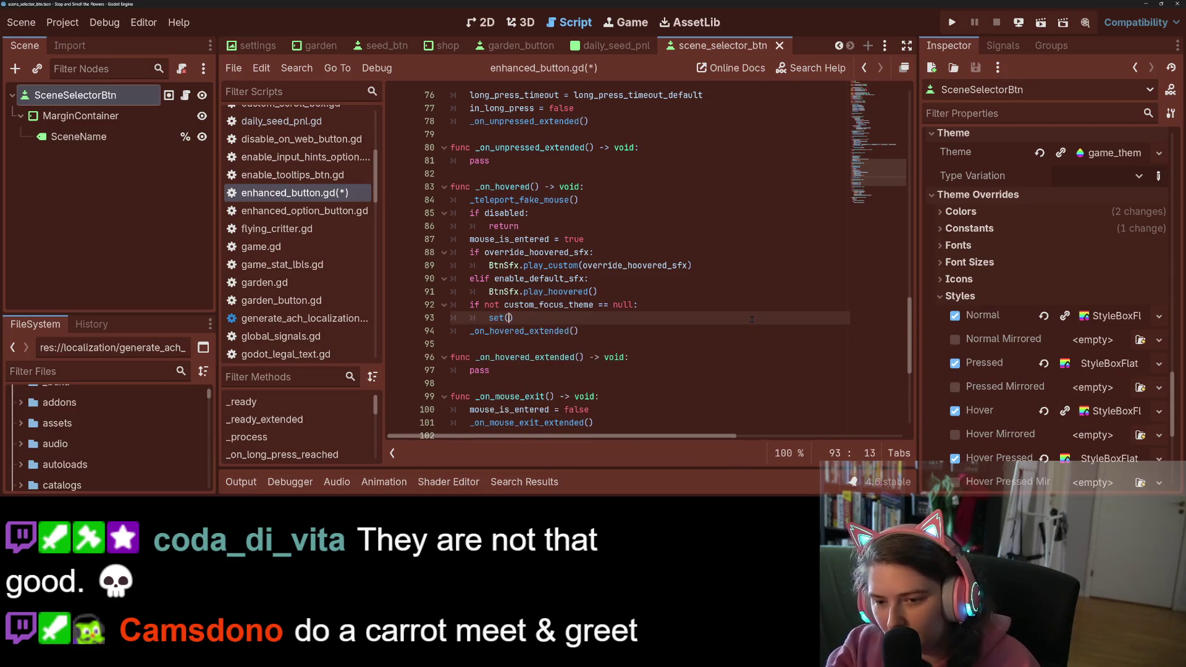
text("th)
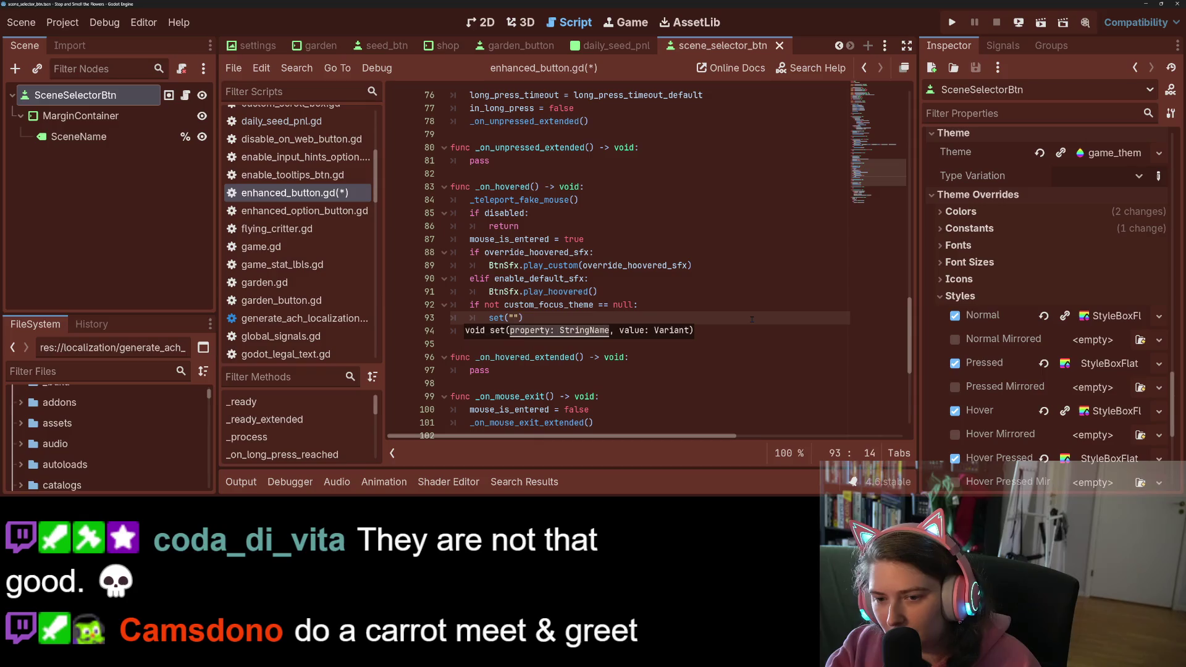
text(eme)
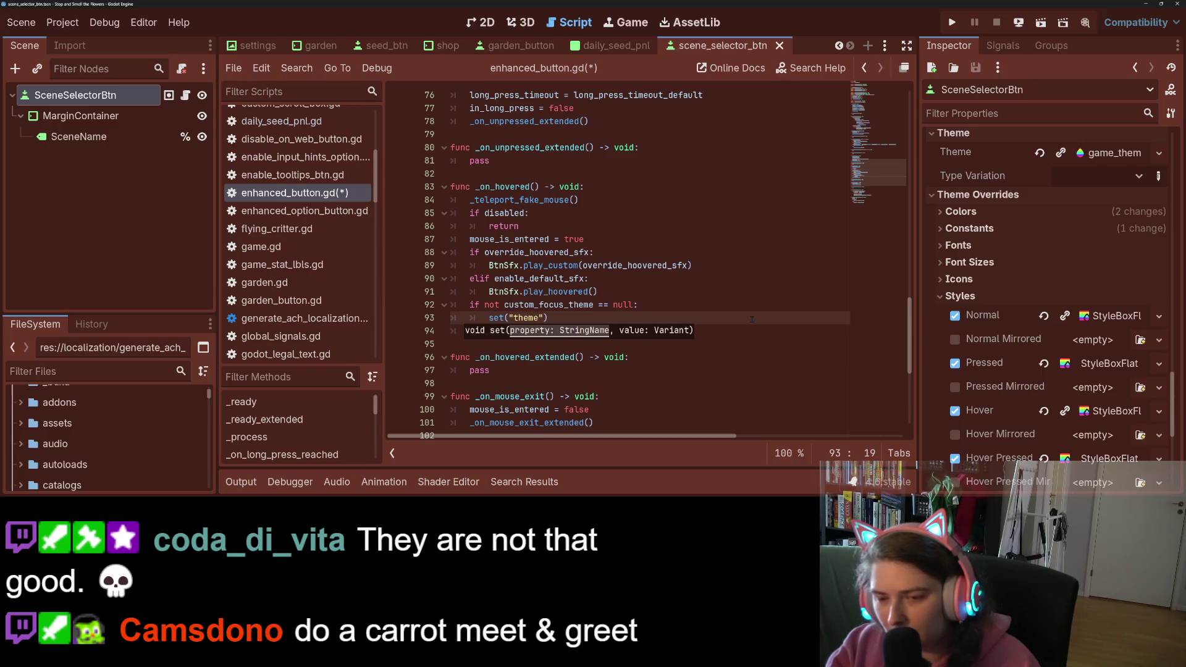
key(BackSpace)
key(BackSpace)
key(BackSpace)
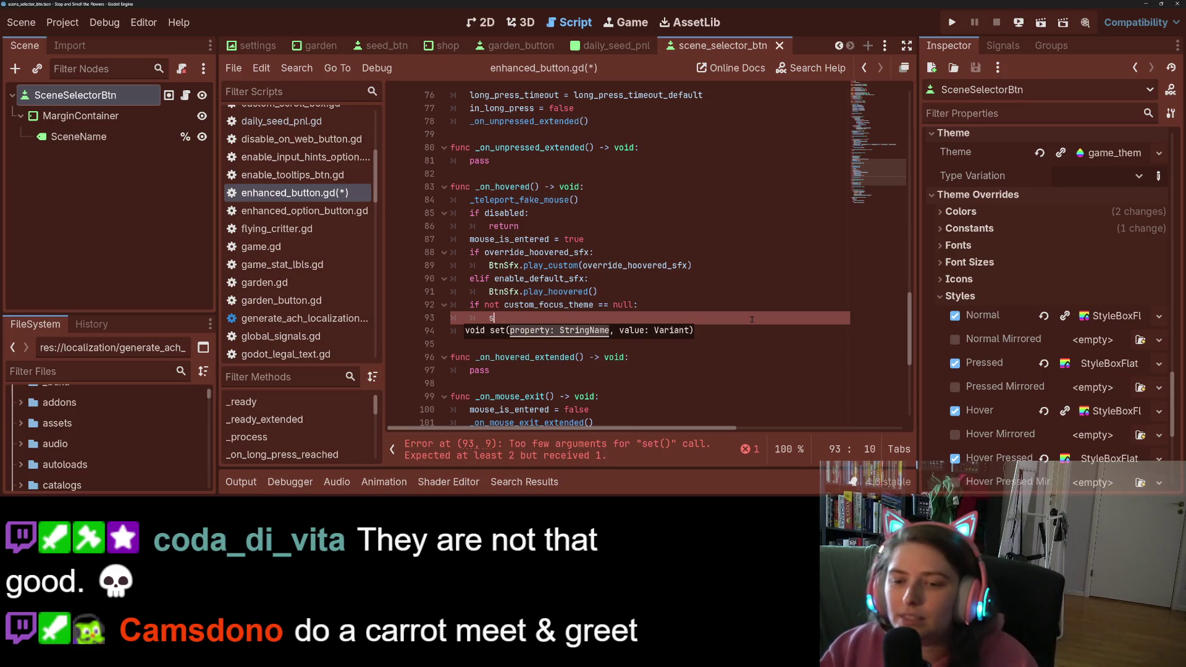
key(BackSpace)
text(pass)
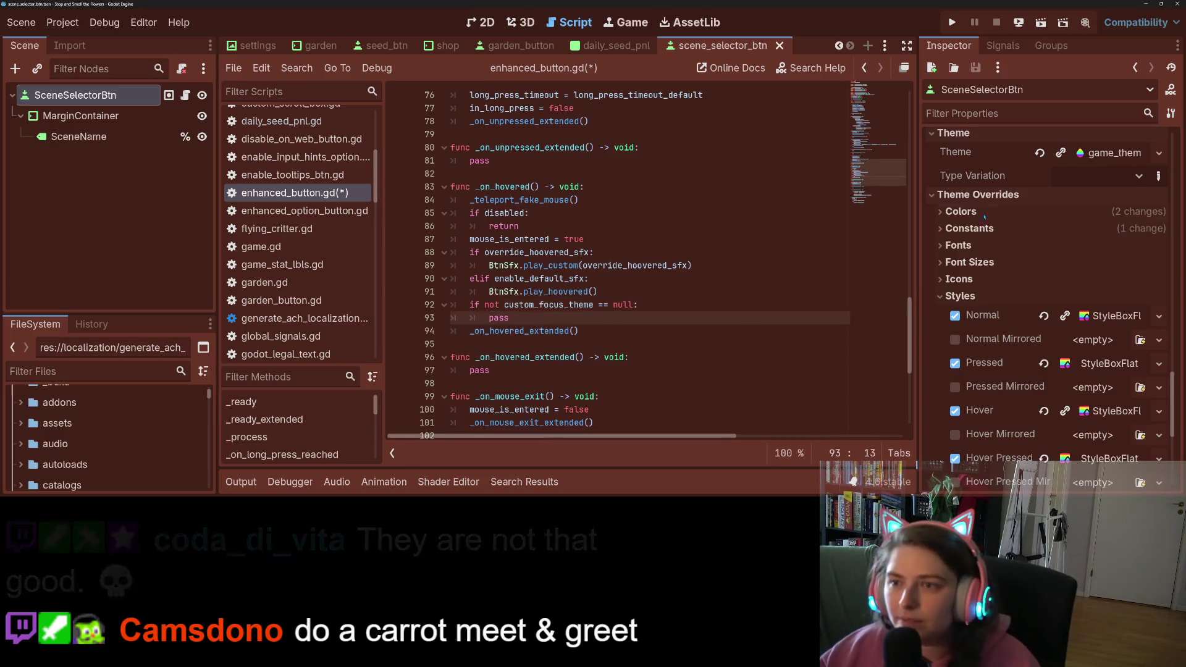
key(ctrl+s)
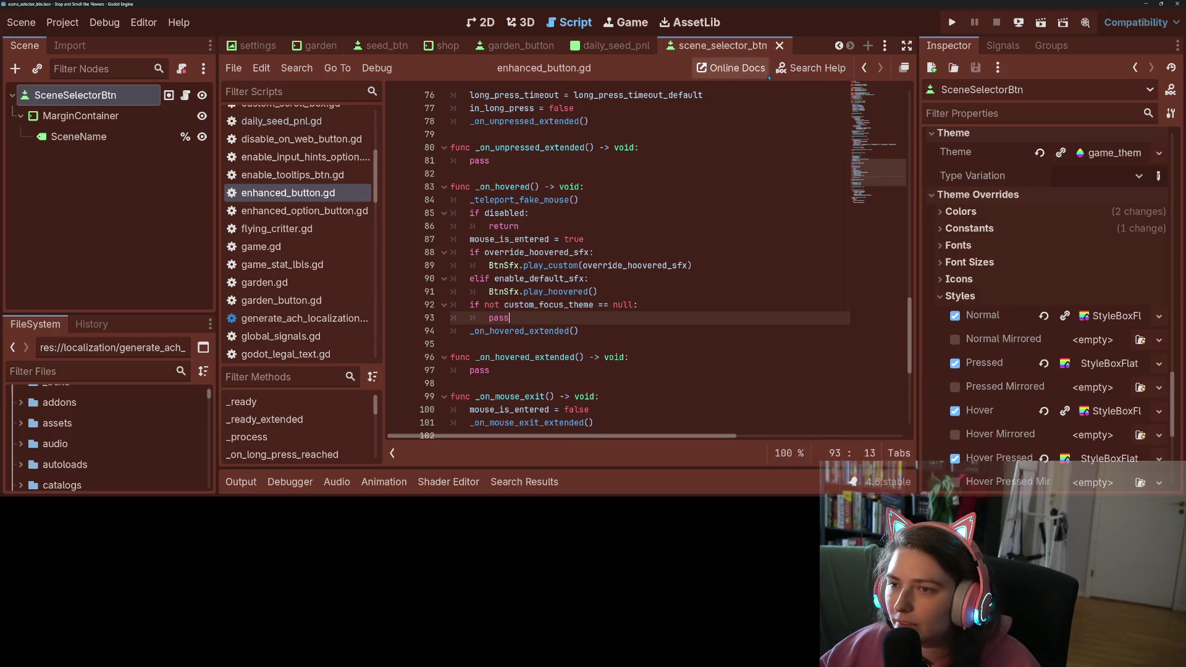
click(1170, 90)
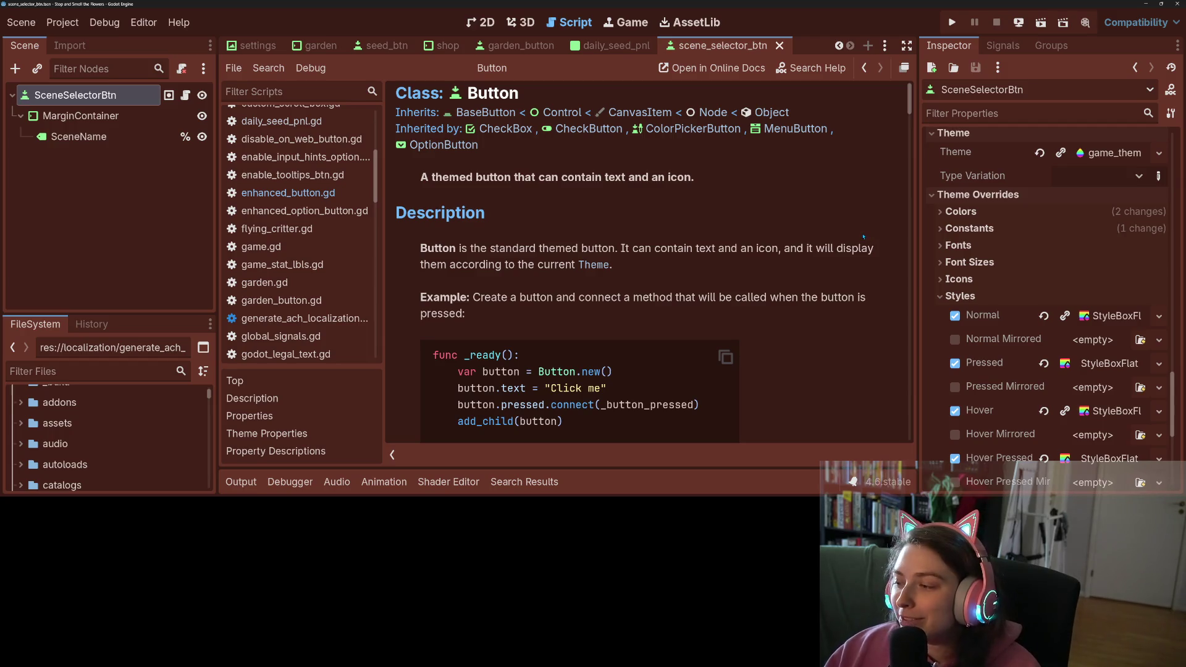
scroll(793, 270, down, 7)
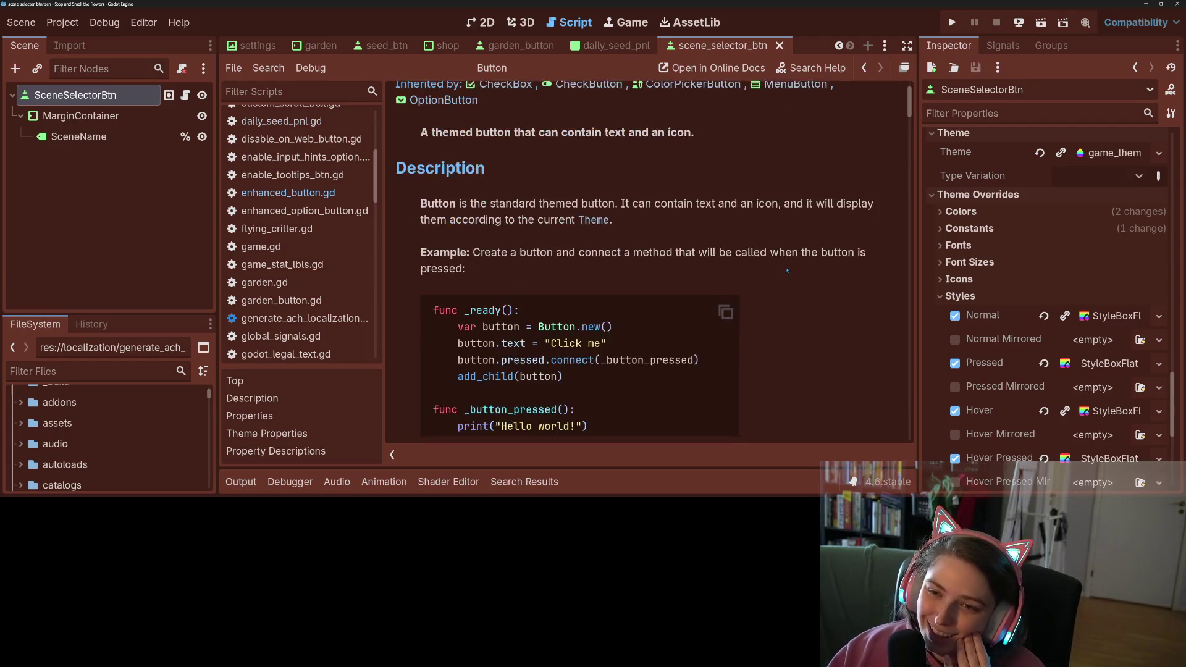
scroll(787, 270, down, 7)
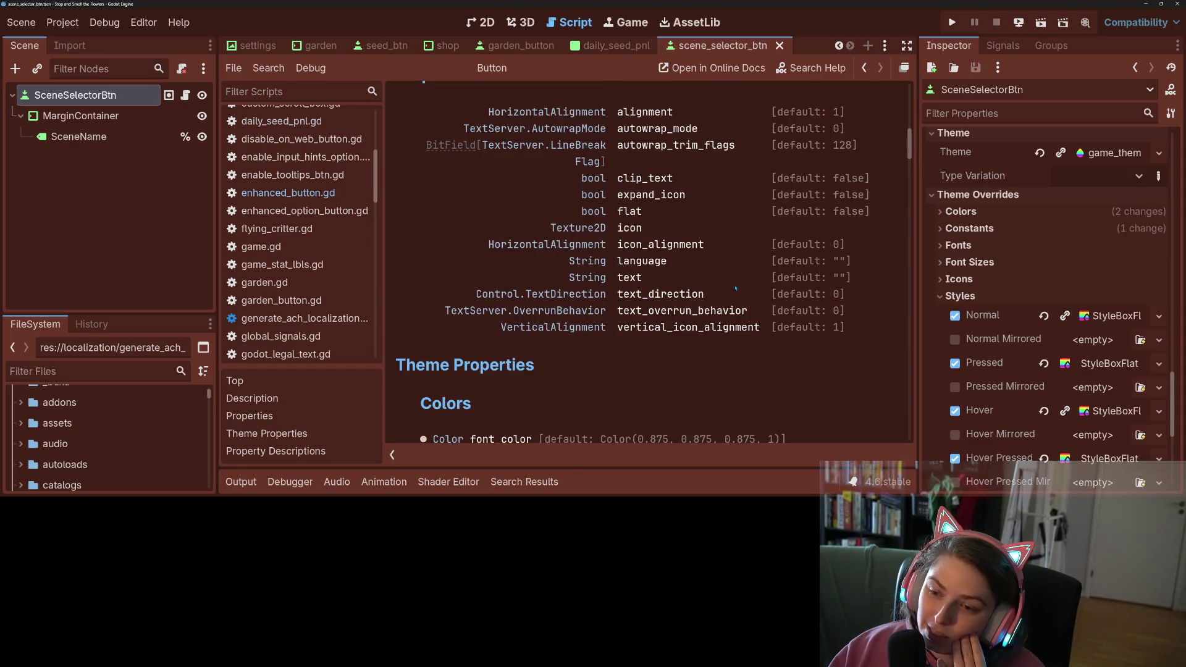
scroll(744, 394, down, 10)
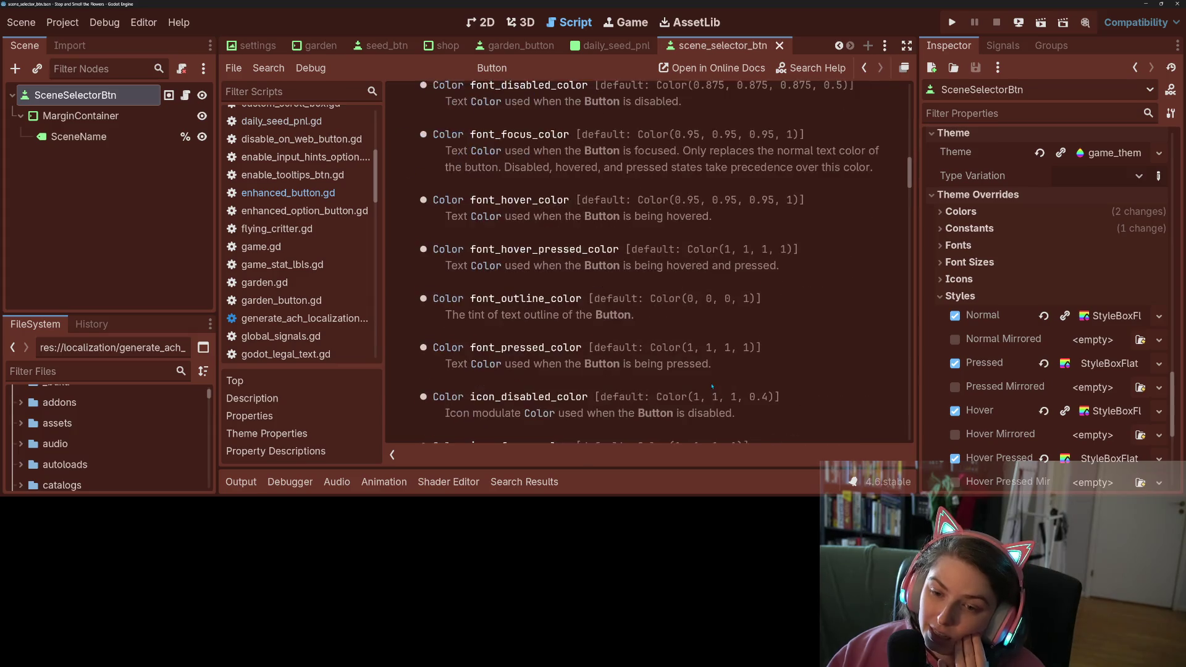
scroll(712, 386, up, 6)
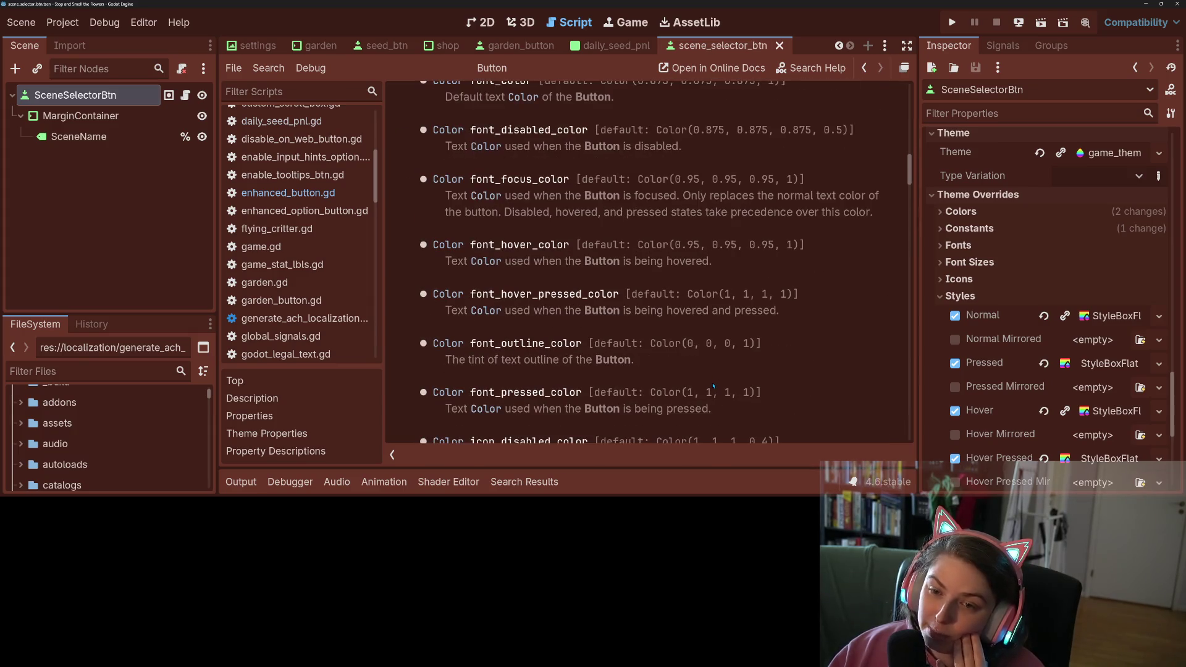
scroll(716, 387, up, 1)
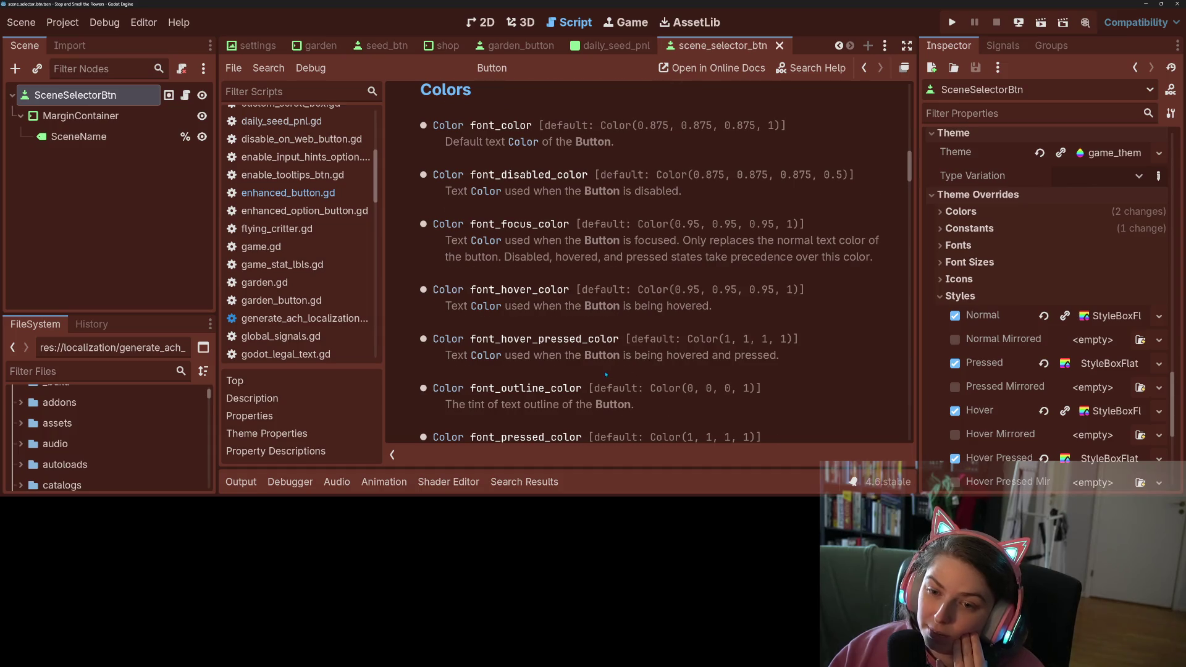
scroll(605, 374, down, 10)
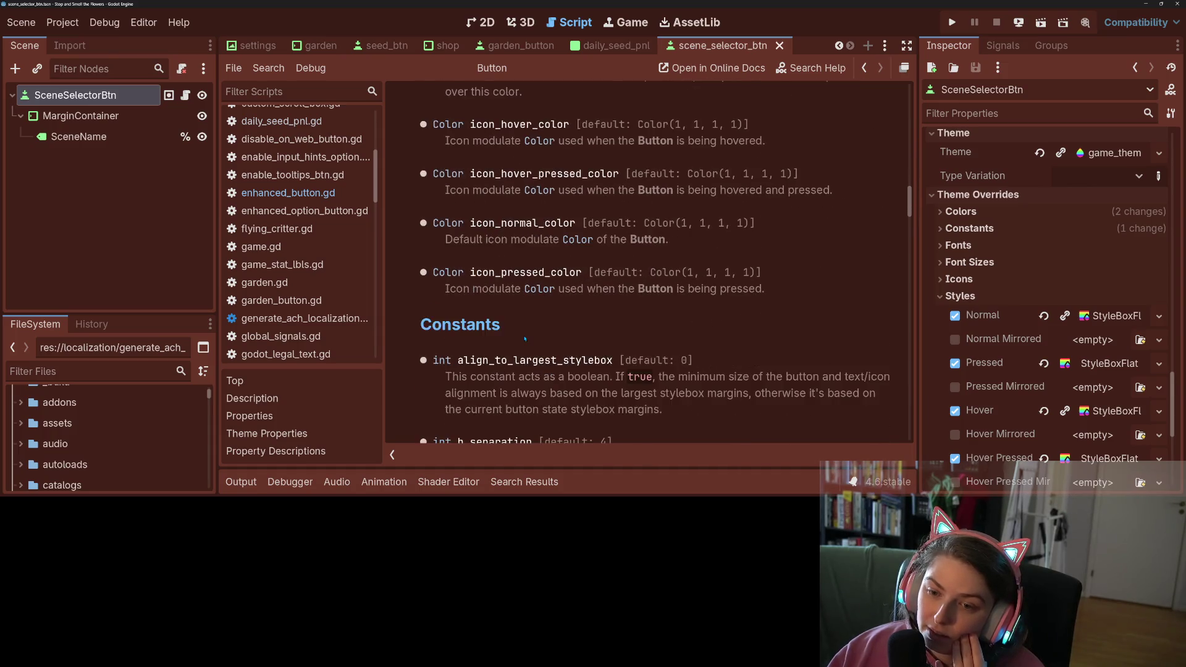
scroll(524, 339, down, 4)
scroll(525, 338, up, 13)
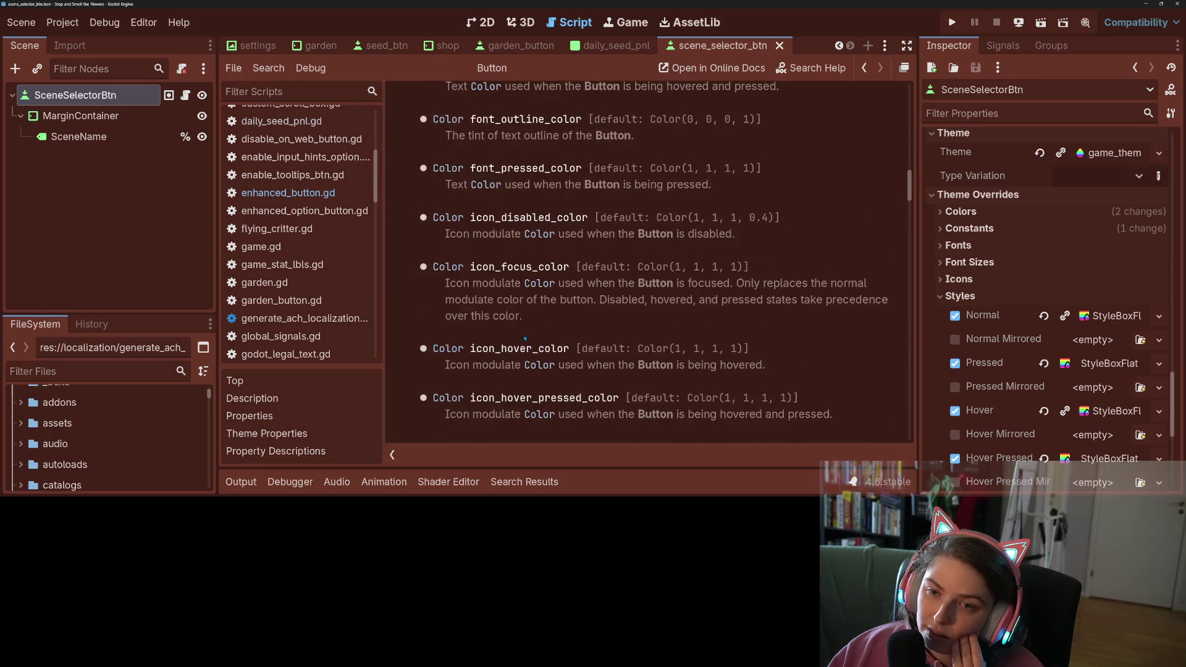
scroll(525, 338, down, 7)
scroll(525, 339, down, 15)
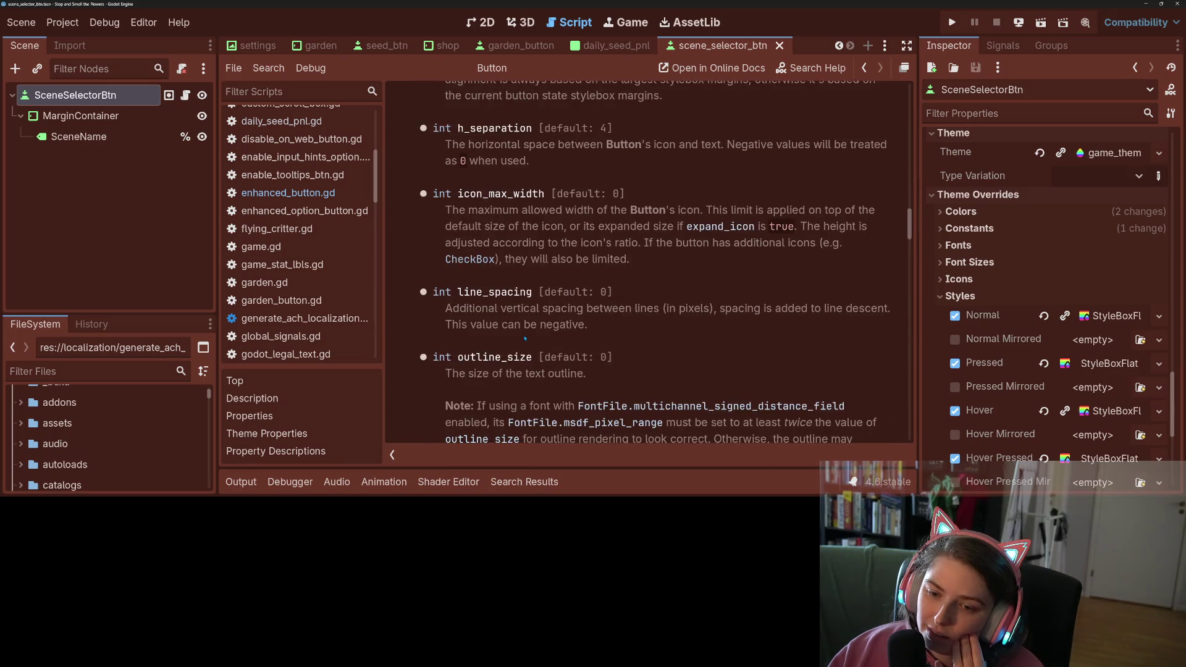
scroll(525, 339, down, 3)
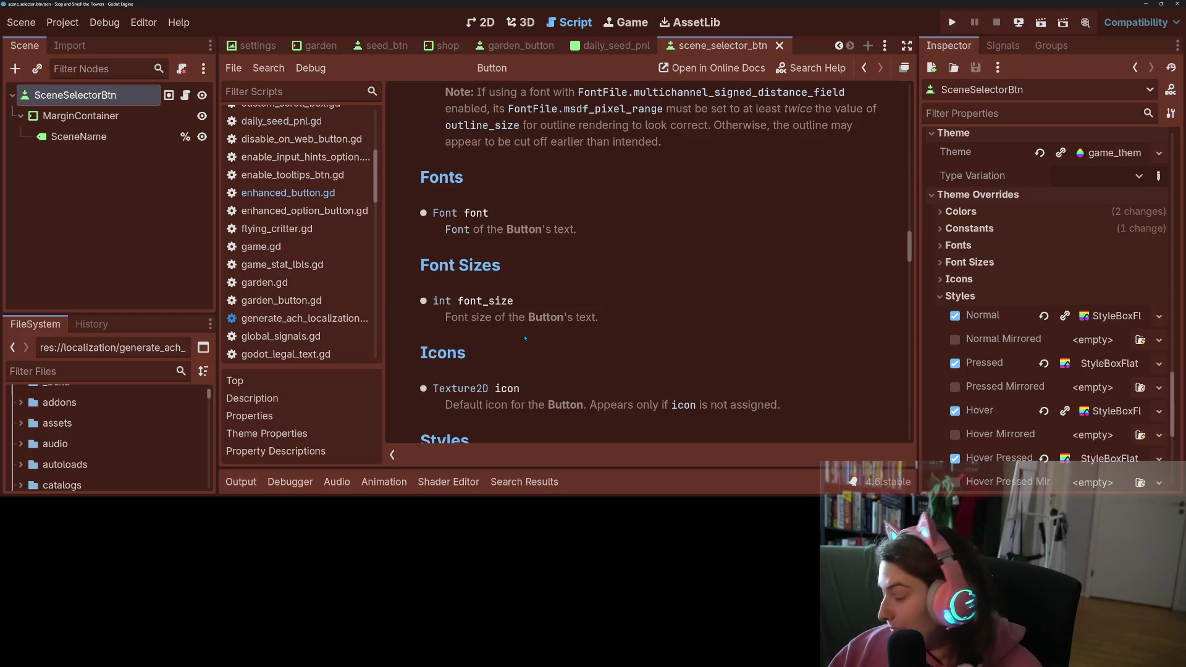
scroll(525, 337, down, 3)
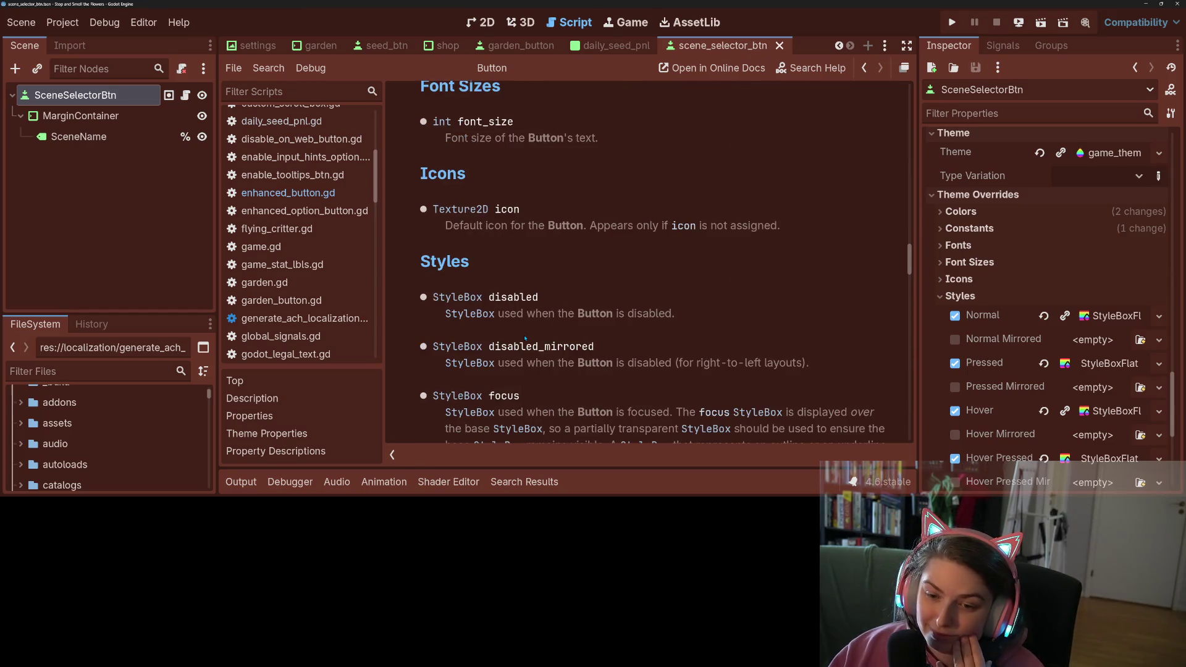
scroll(498, 374, down, 3)
double_click(515, 313)
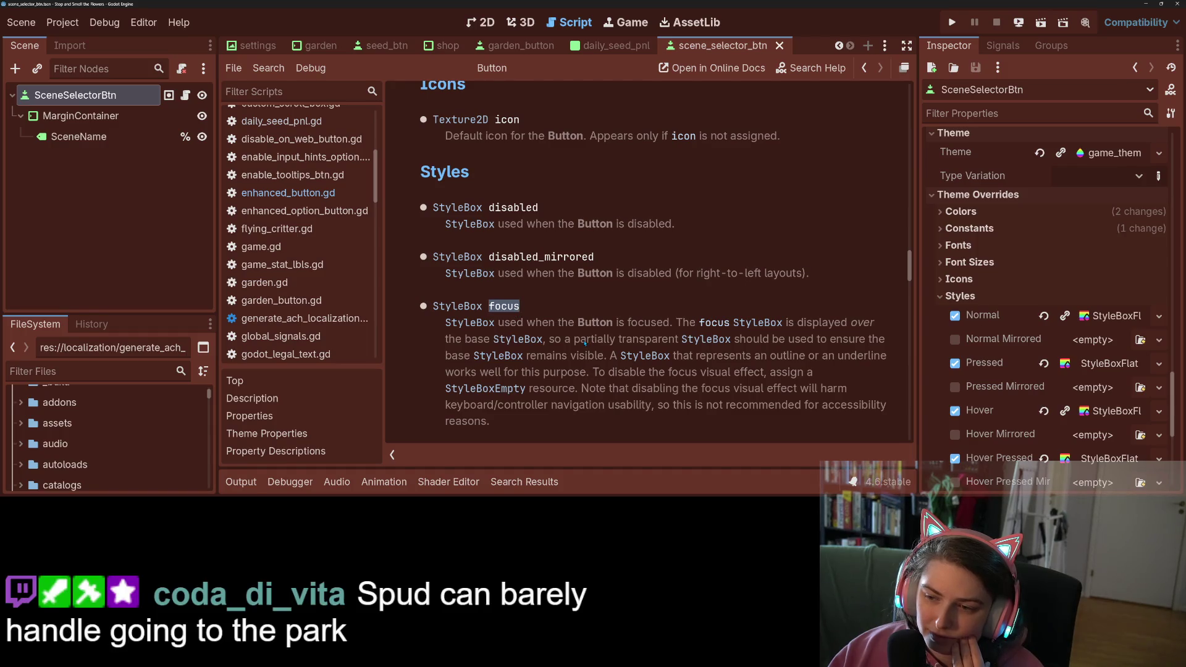
scroll(584, 343, up, 3)
scroll(585, 344, down, 10)
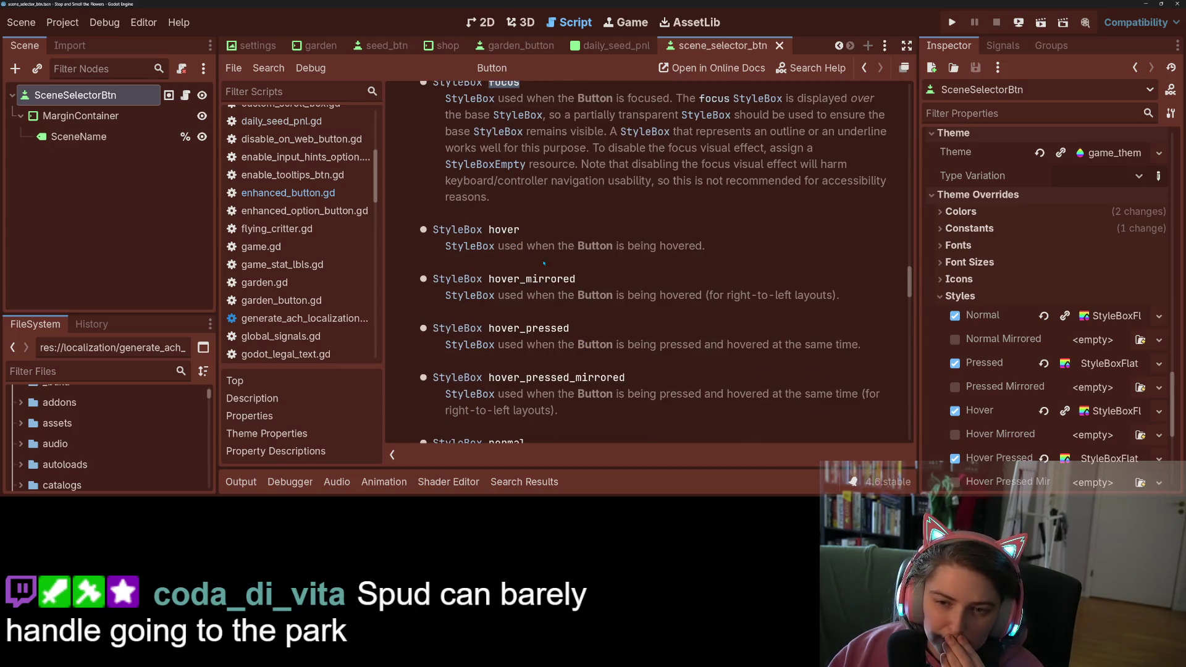
click(309, 193)
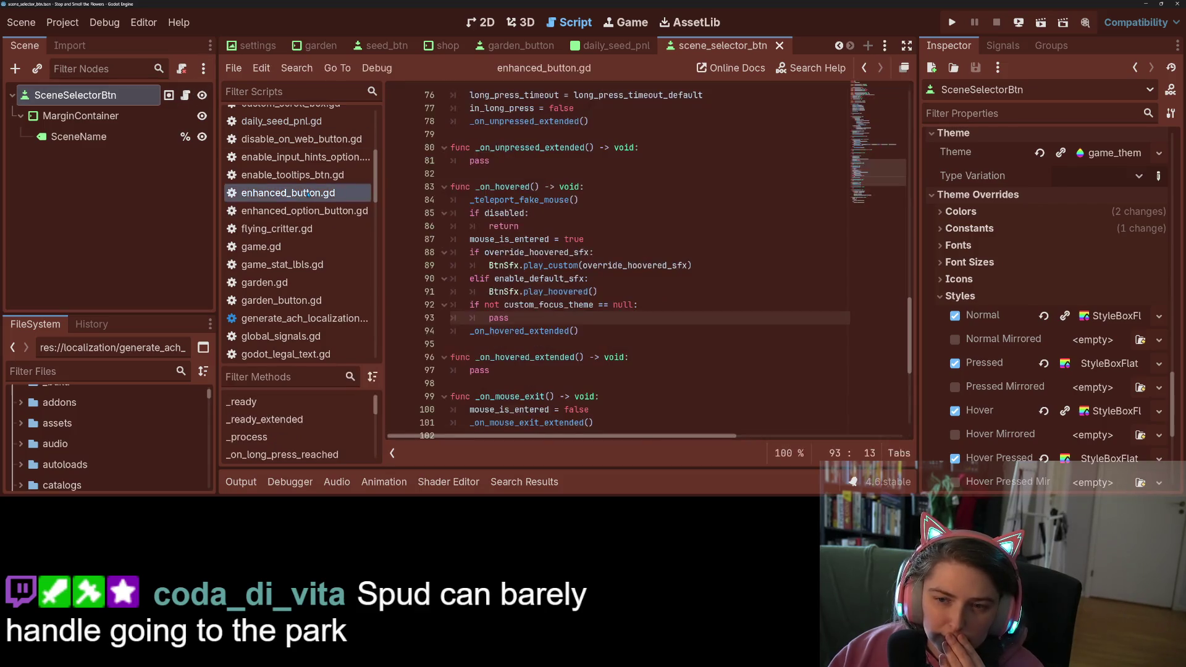
Step: Replace the pass on line 93 with 'sty' and browse the completions for the stylebox override method
key(BackSpace)
key(BackSpace)
key(BackSpace)
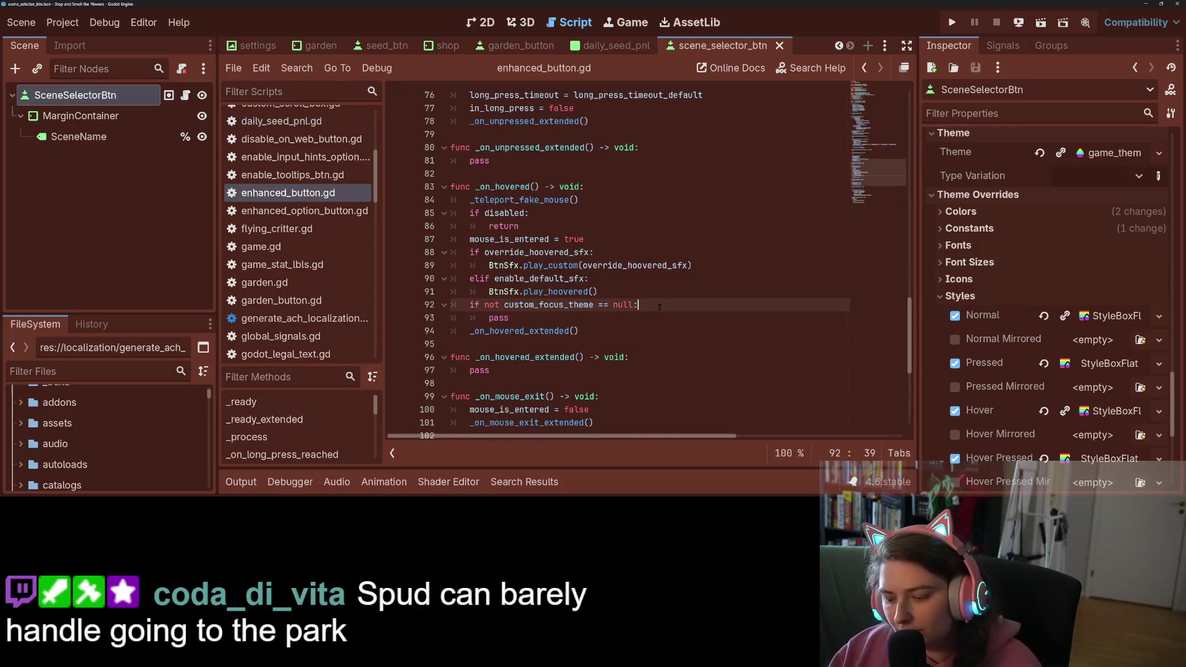
text(sty)
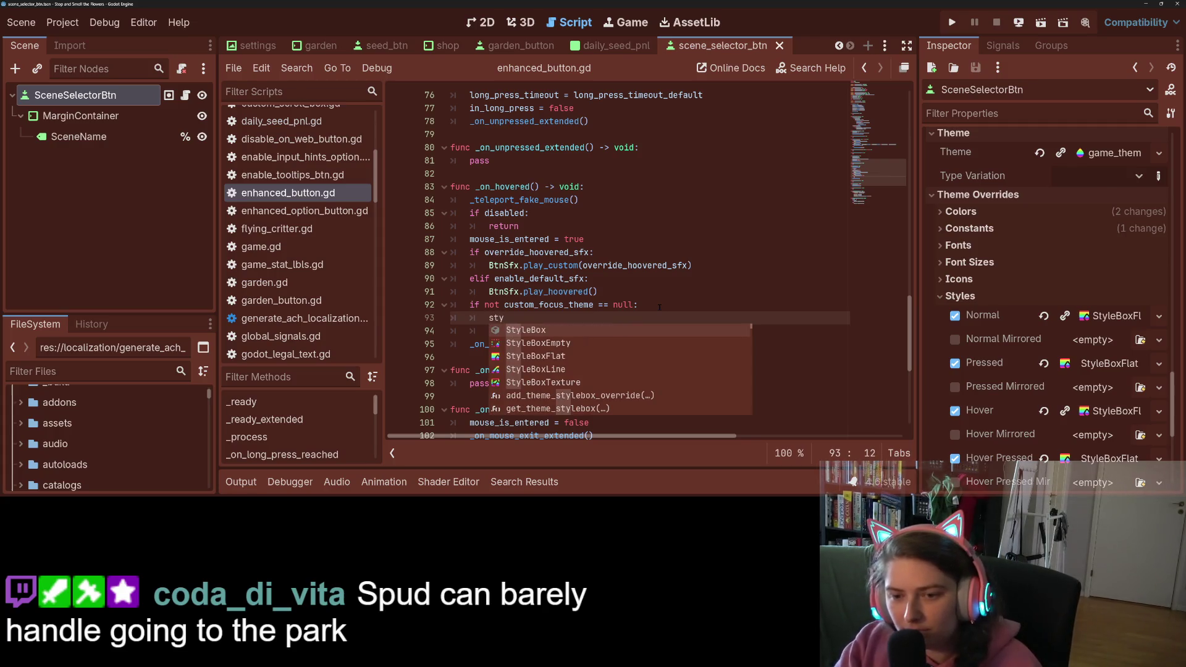
key(Down)
key(Down)
key(Down)
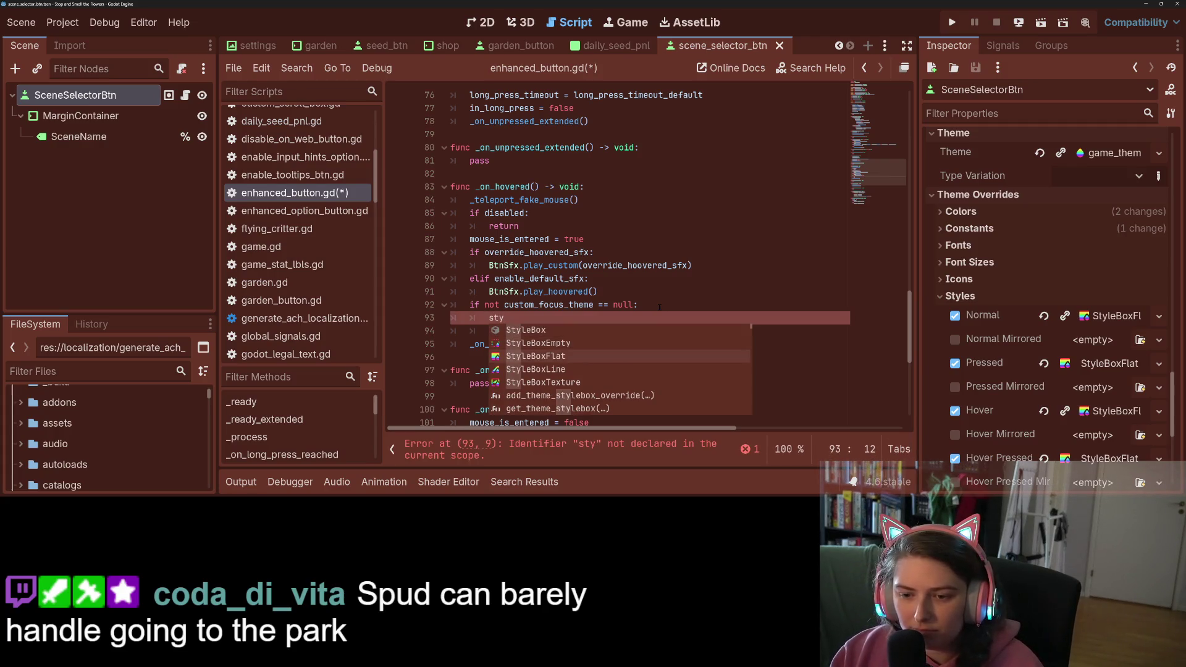
key(Down)
key(Down)
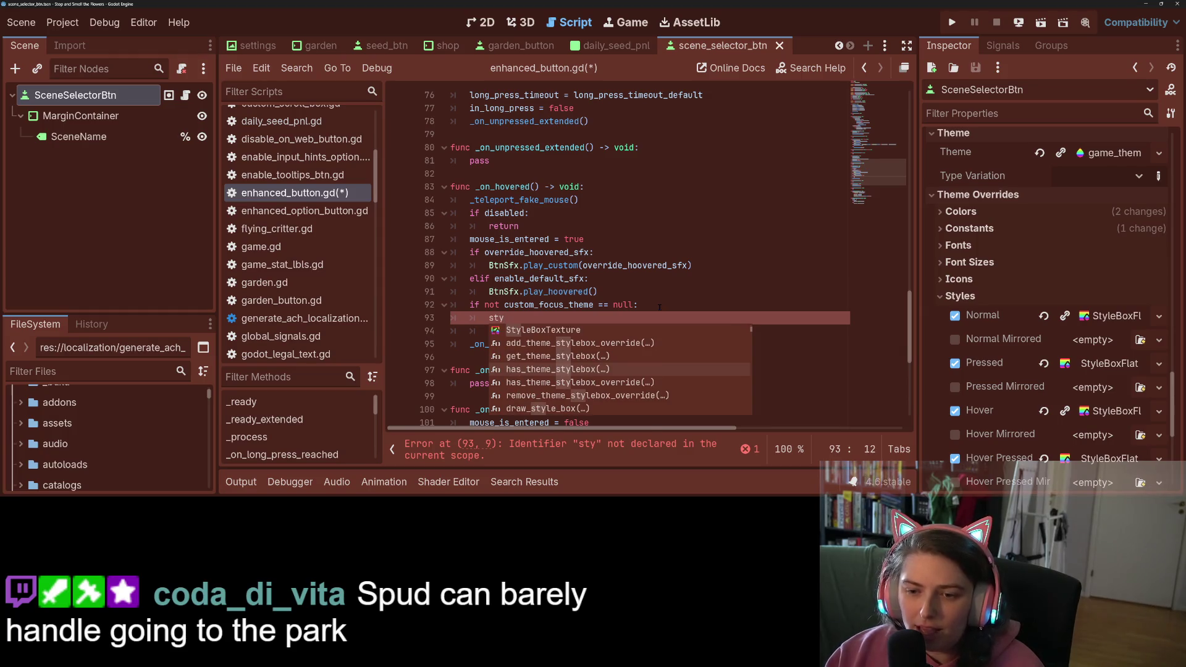
key(Down)
key(Down)
key(Down)
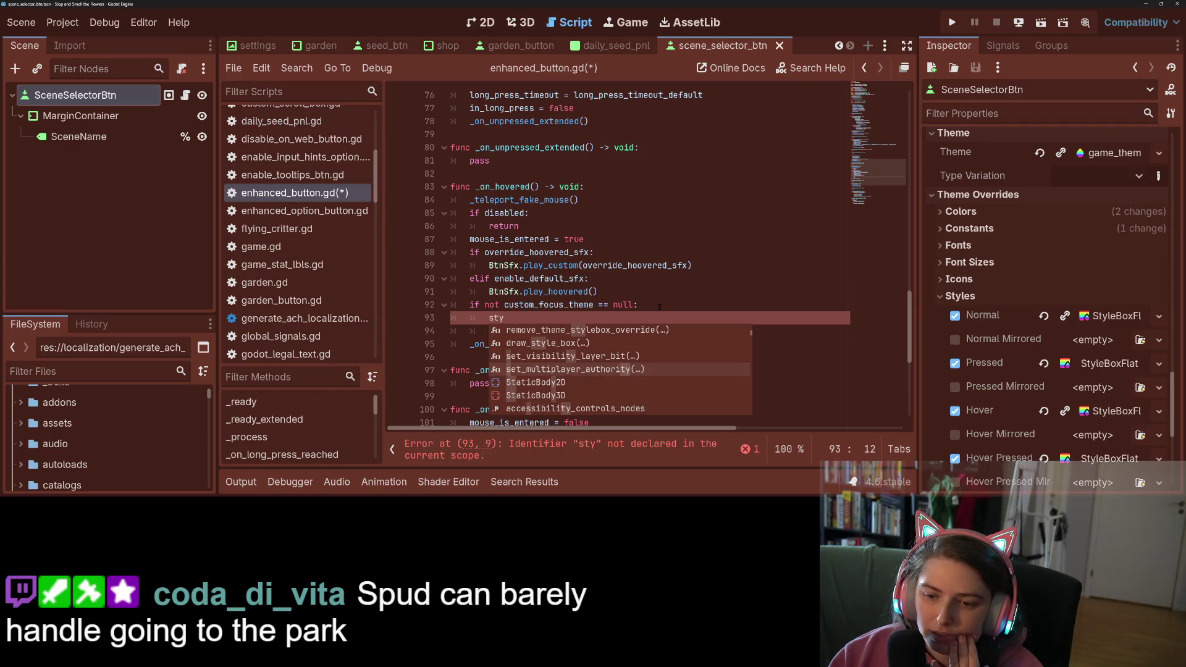
key(Down)
key(Down)
key(Down)
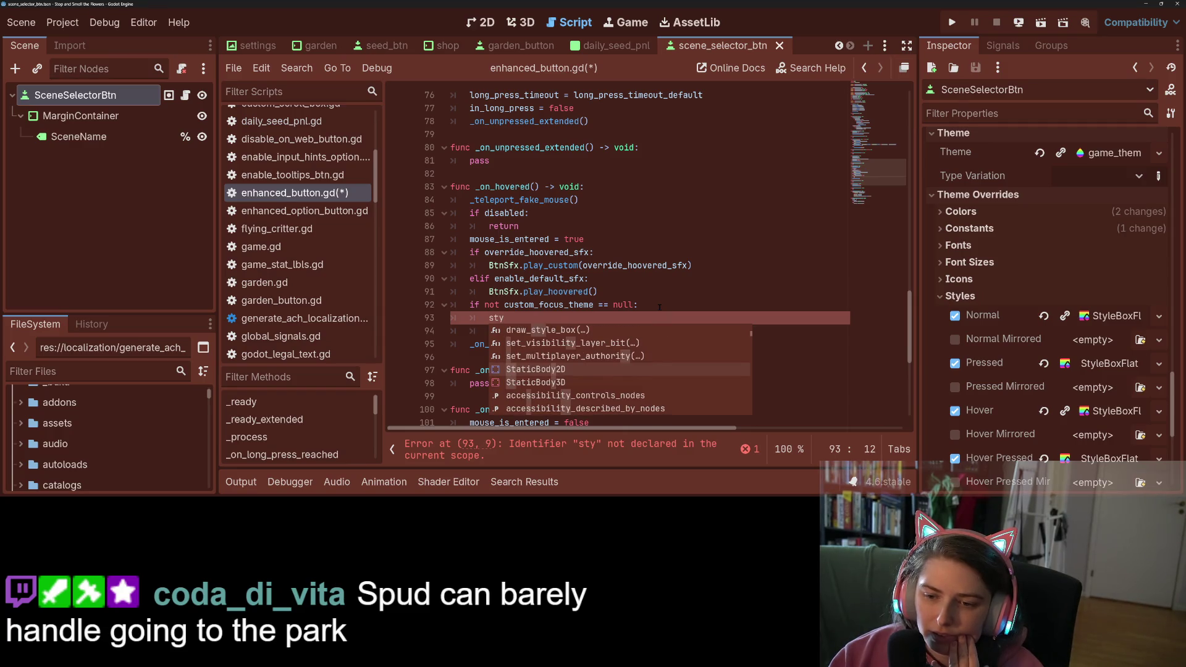
key(Down)
key(Down)
key(Down)
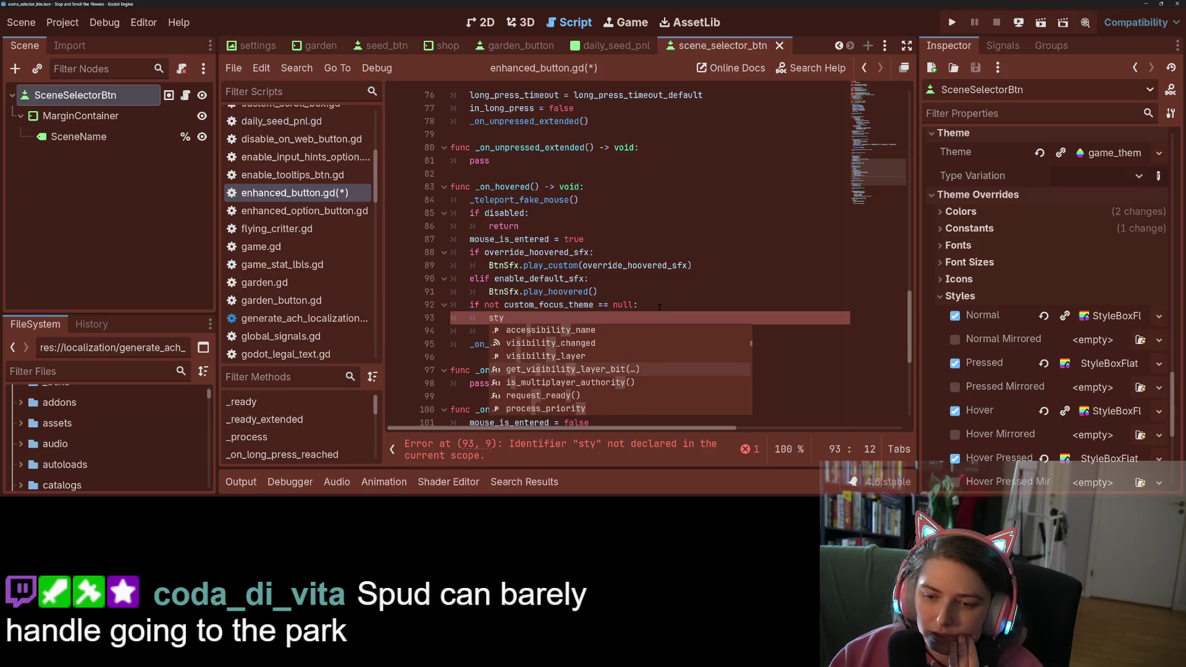
key(Up)
key(Up)
key(Up)
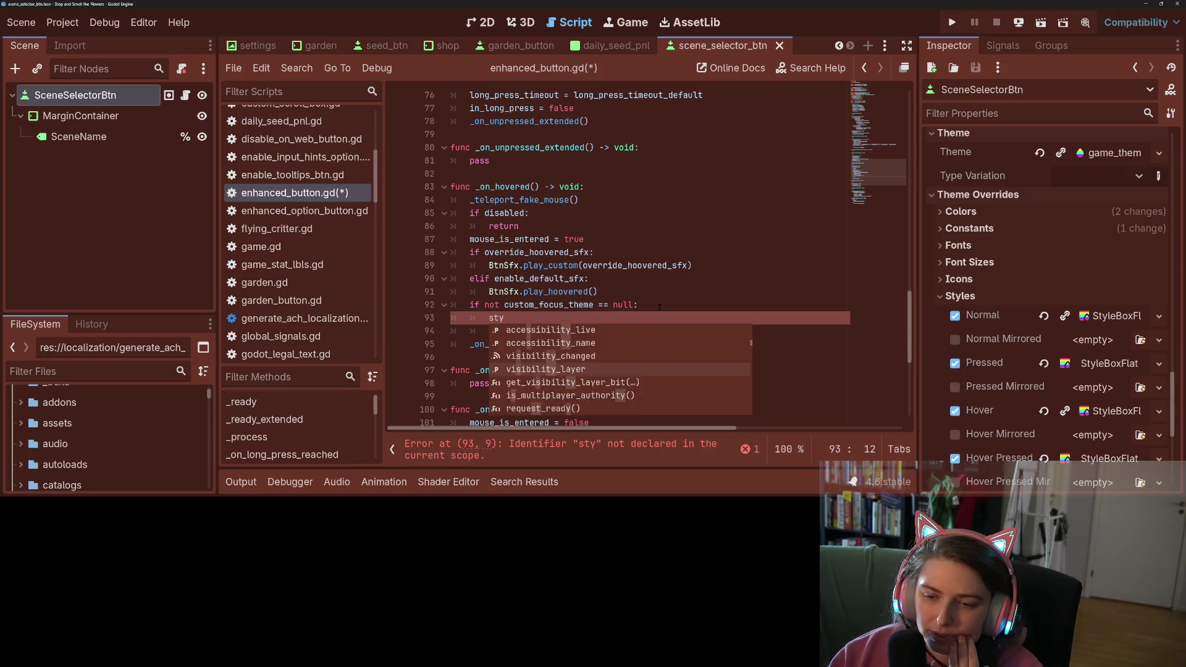
key(Up)
key(Up)
key(Up)
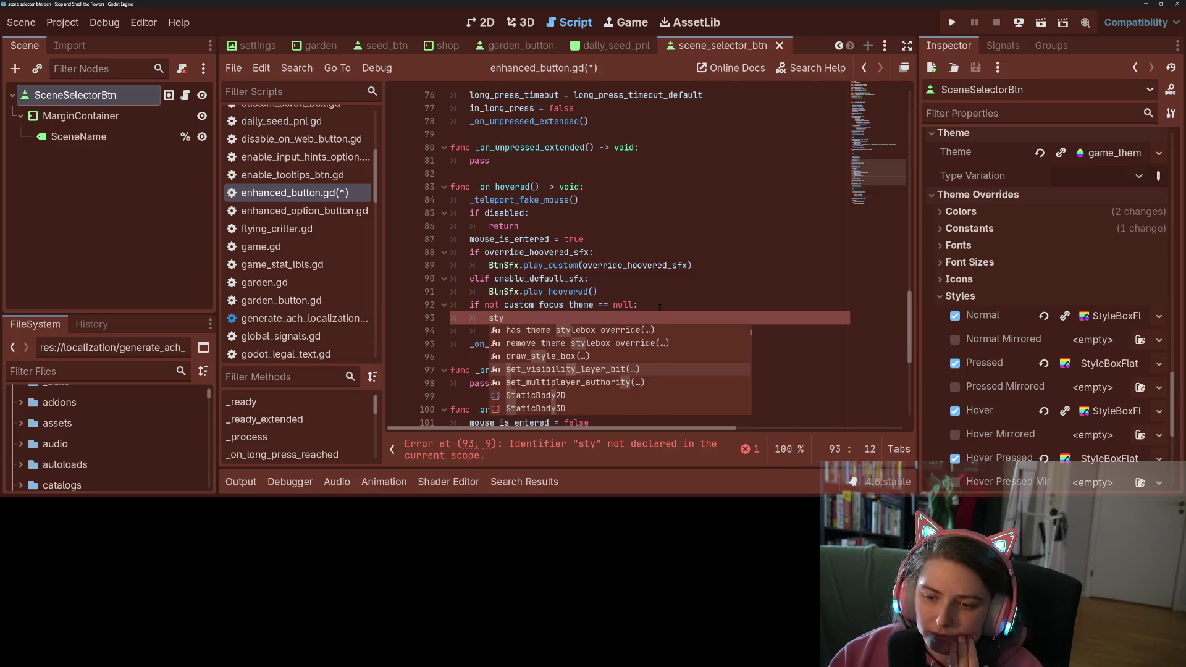
key(Up)
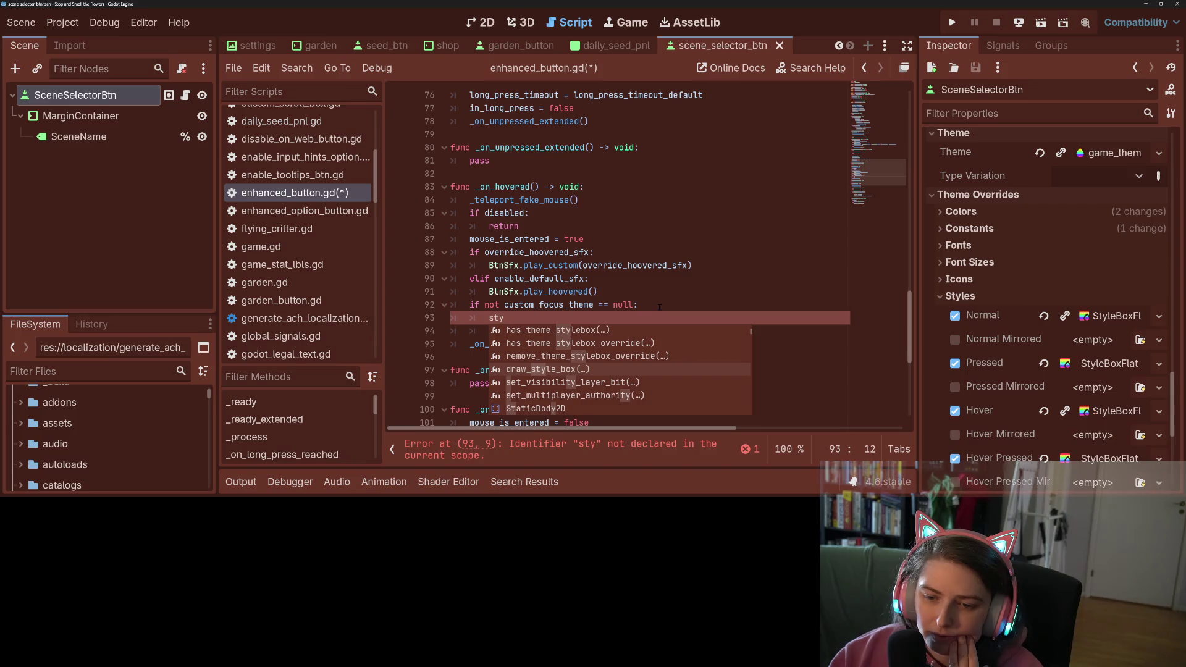
key(Up)
key(Up)
key(Up)
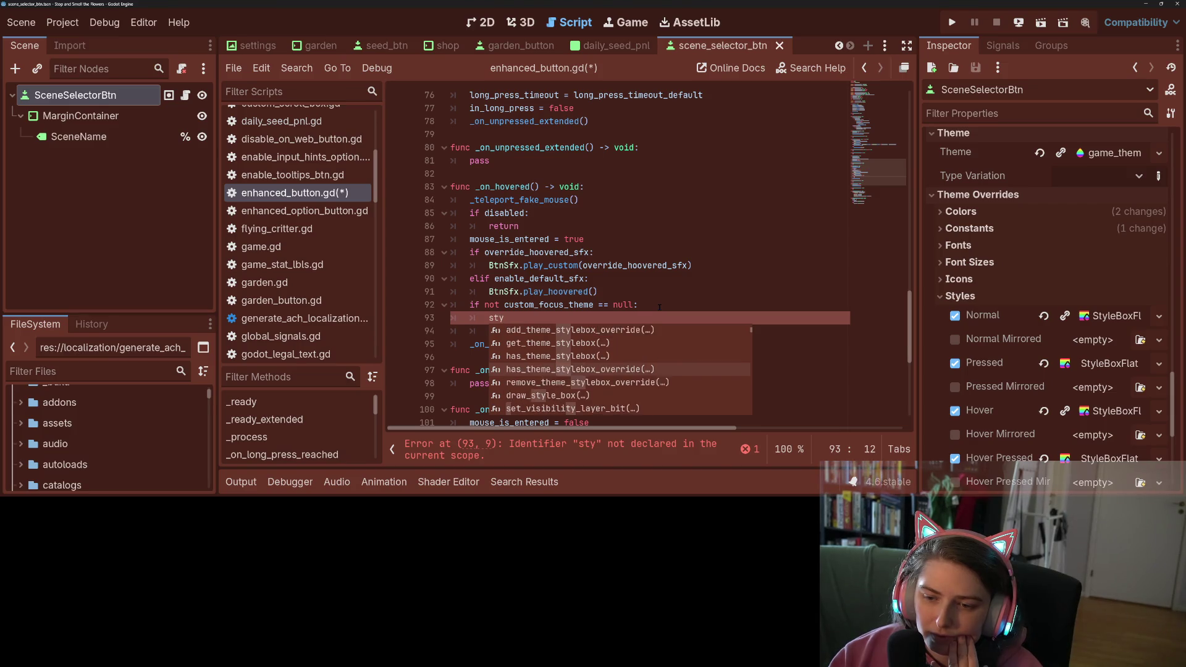
key(Up)
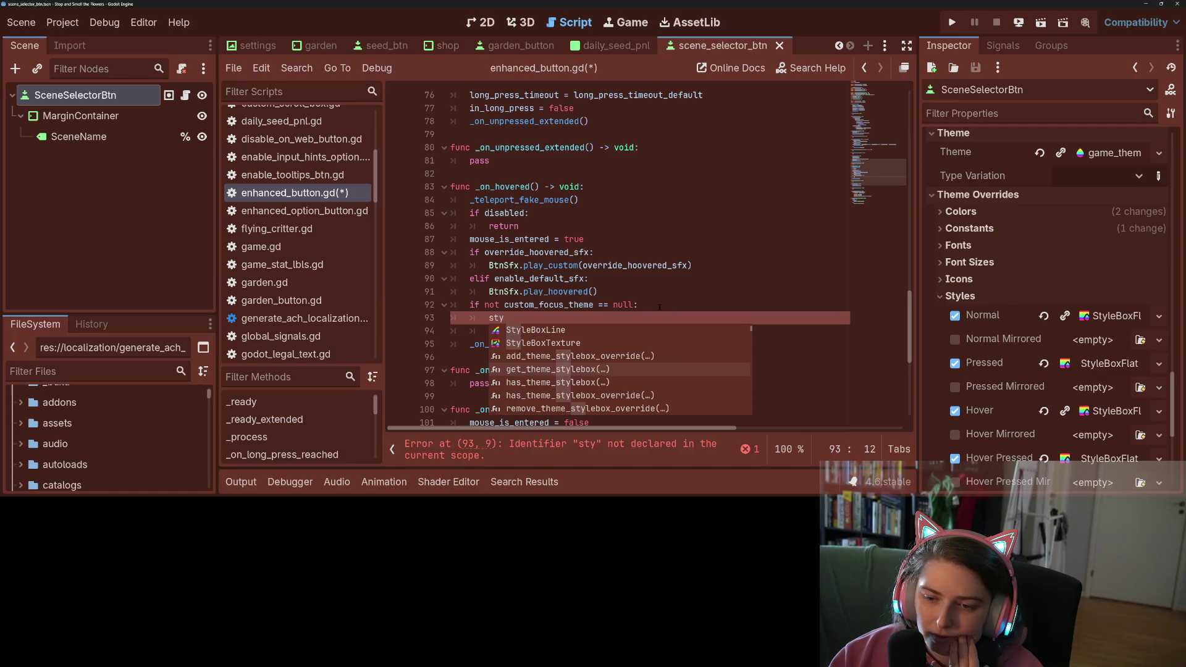
key(Up)
Step: Complete the line as add_theme_stylebox_override("normal", custom_focus_theme) and select lines 92–93
key(Return)
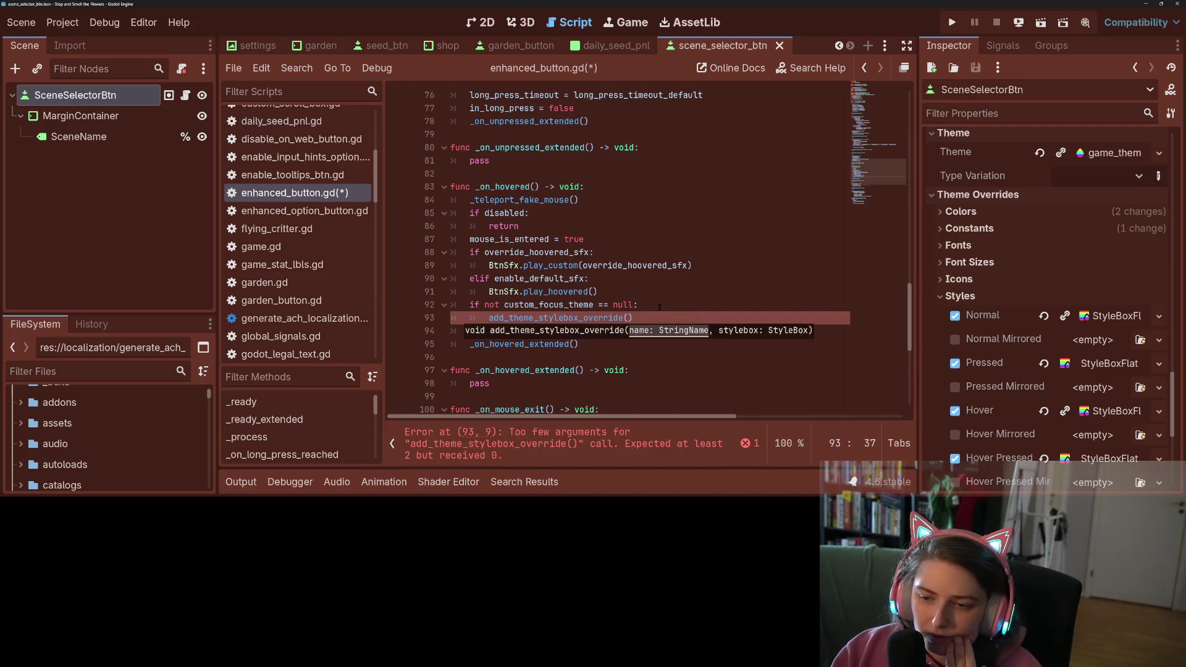
text("n)
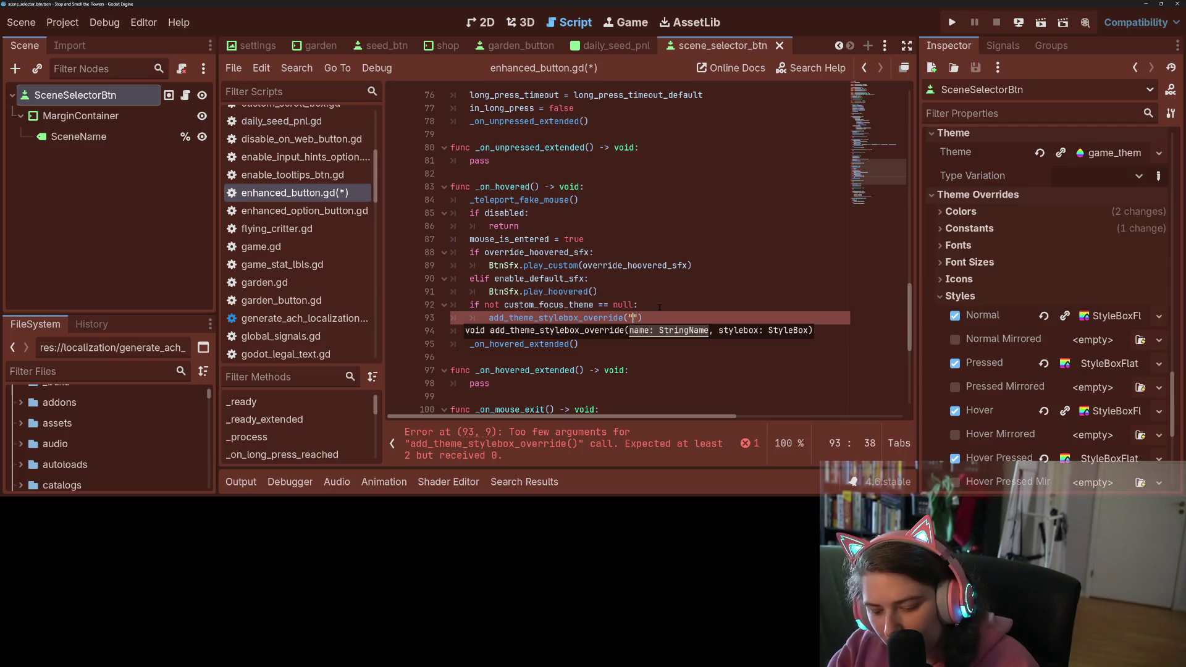
text(ormal")
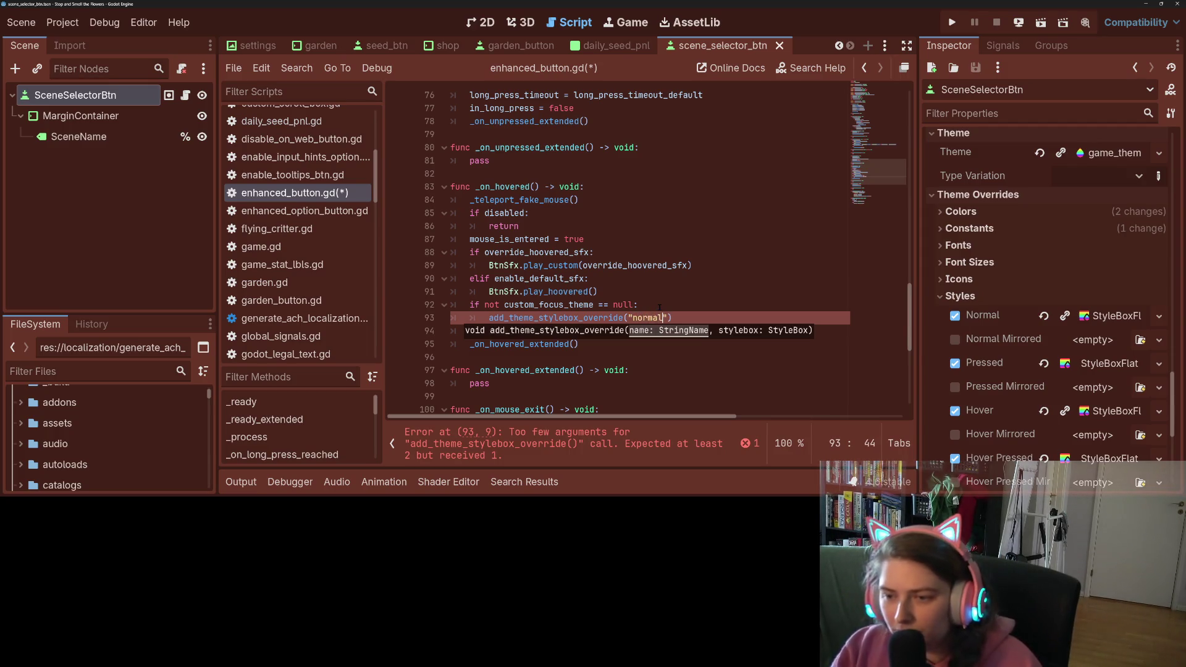
text(, cu)
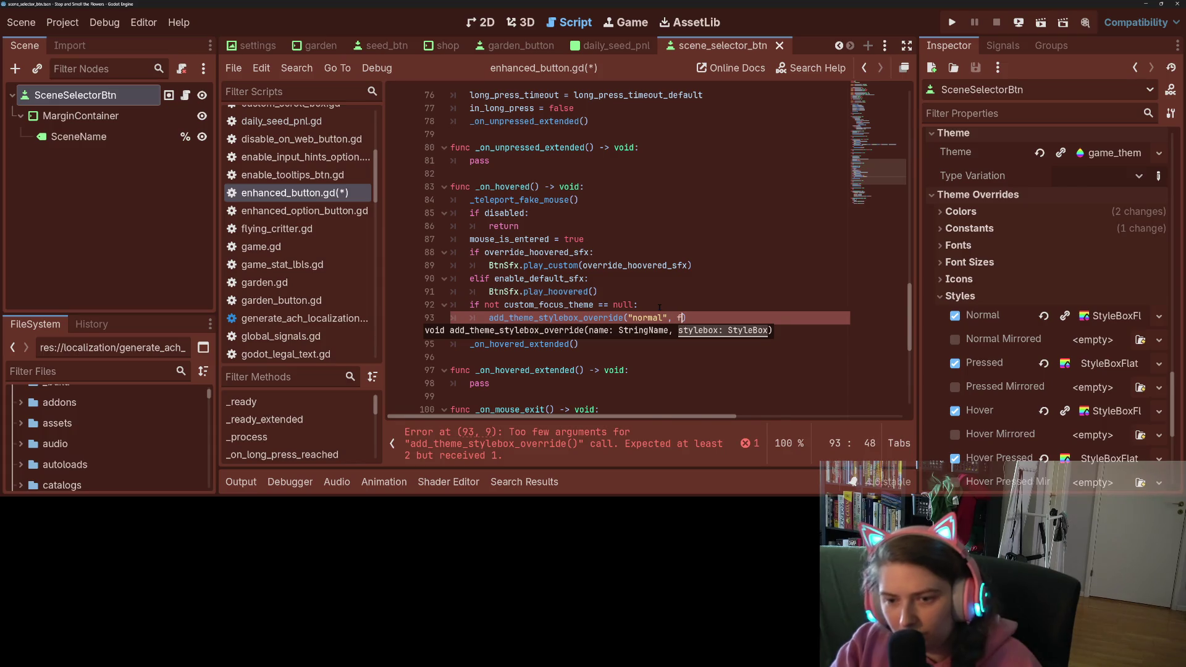
key(Return)
text())
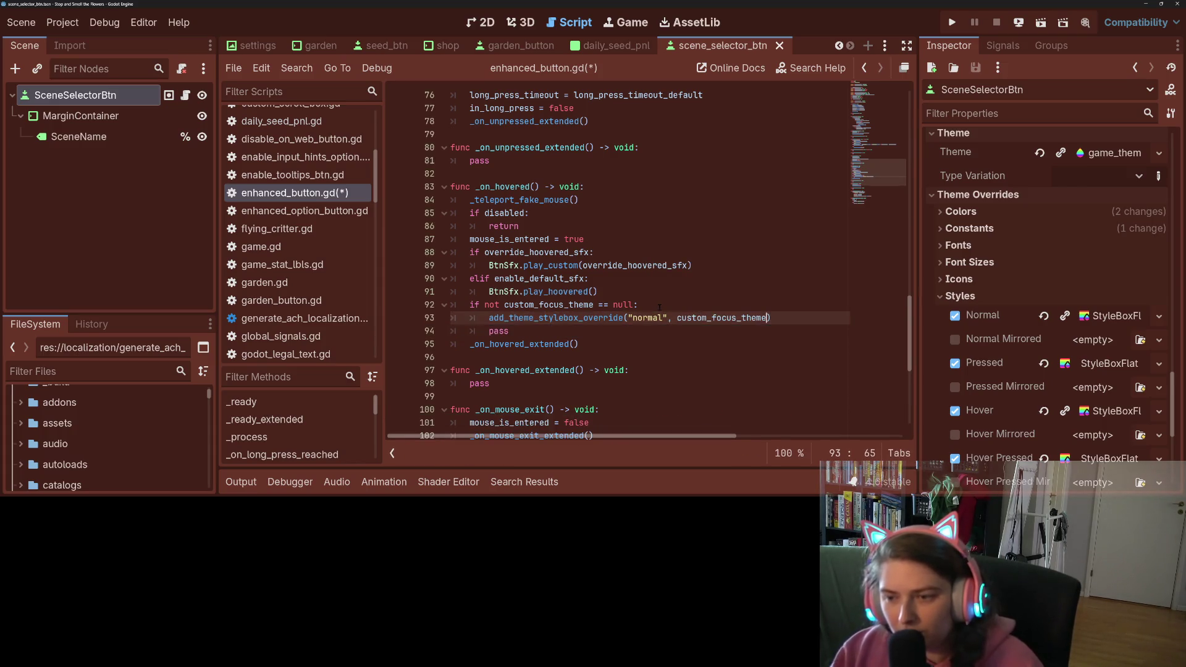
drag(470, 305, 771, 318)
key(ctrl+c)
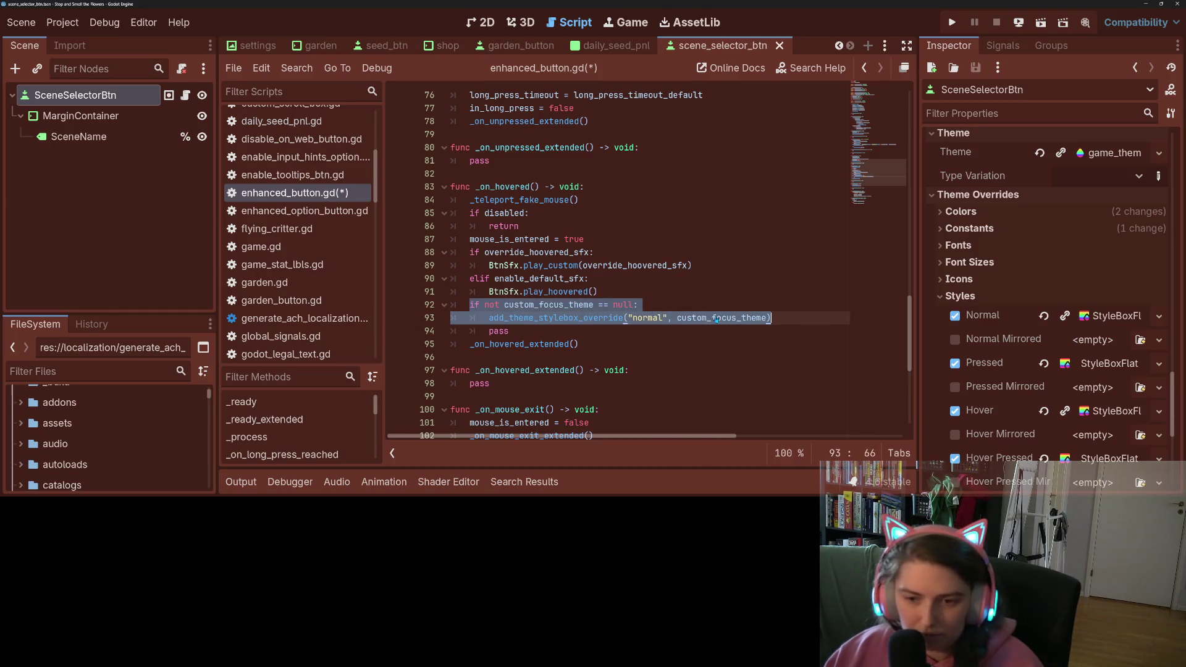
scroll(591, 380, down, 5)
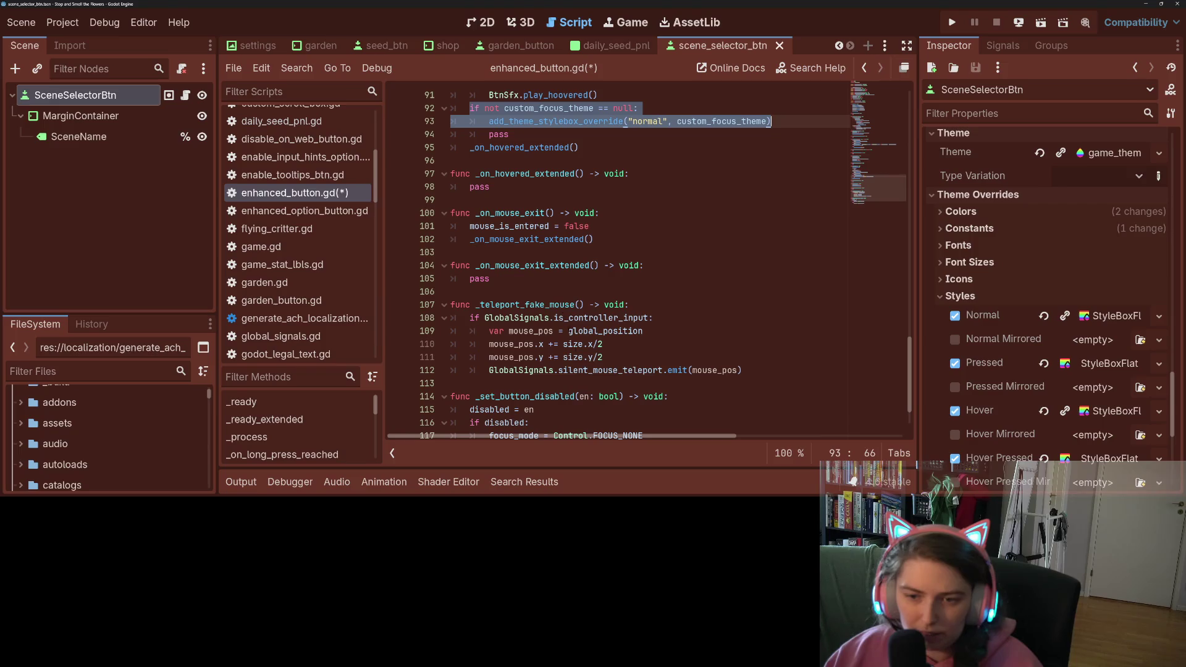
Step: Paste the stylebox check after line 101 in _on_mouse_exit and change it to custom_normal_theme
double_click(540, 266)
click(607, 226)
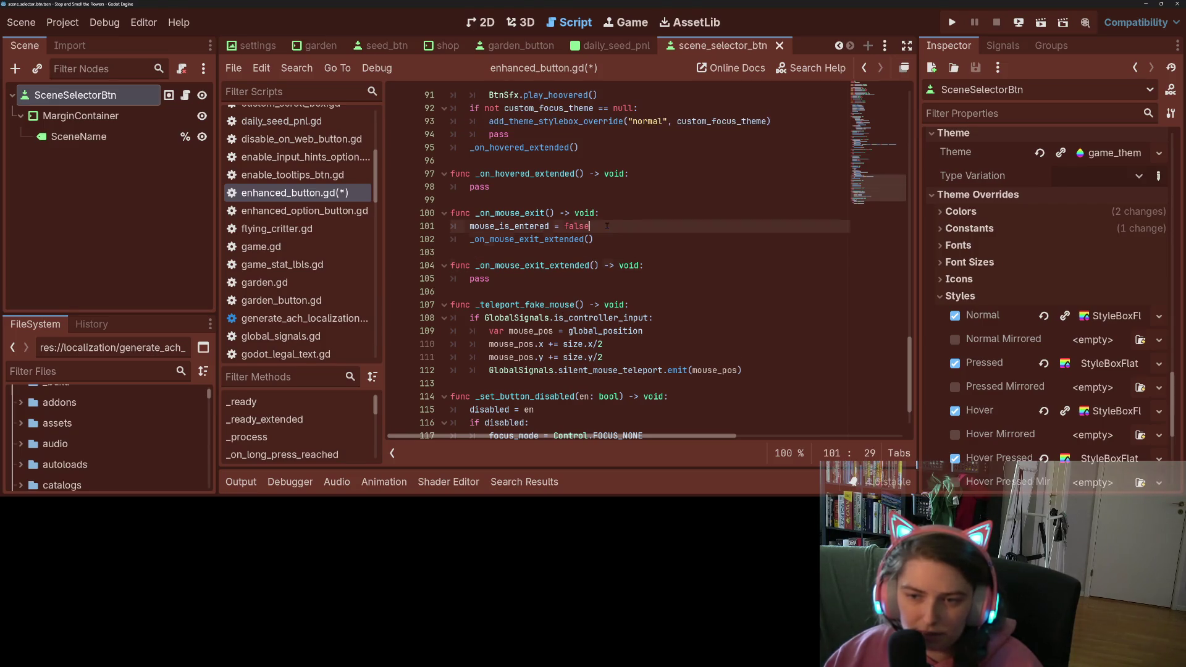
key(Return)
key(ctrl+v)
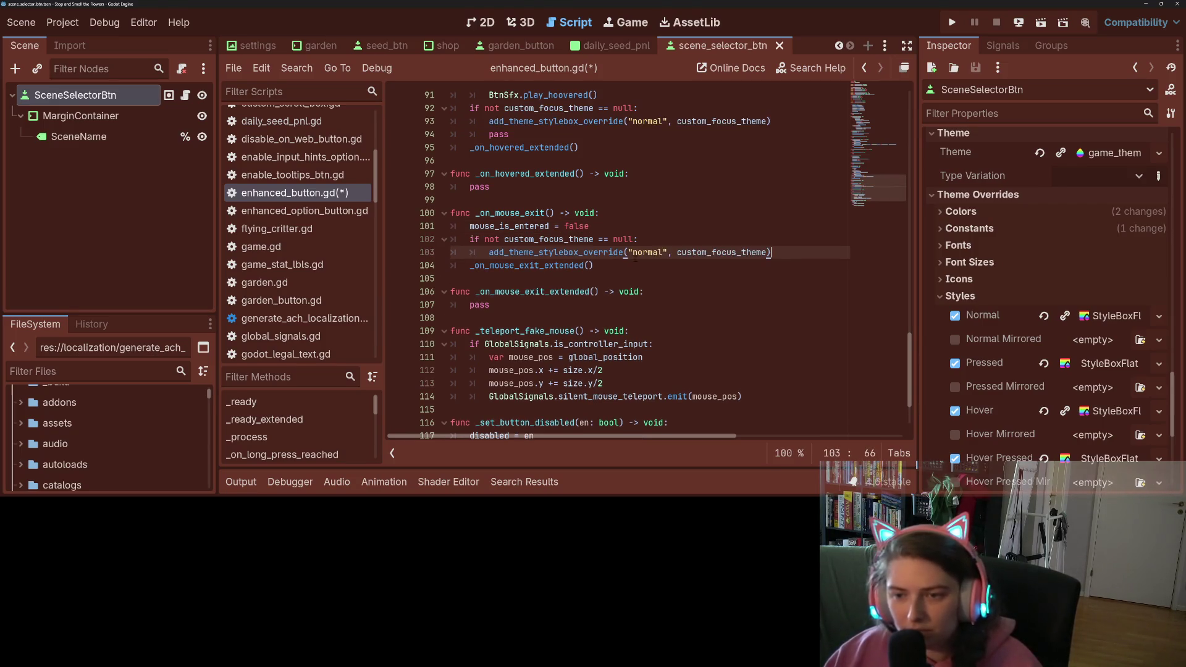
double_click(737, 251)
text(cut)
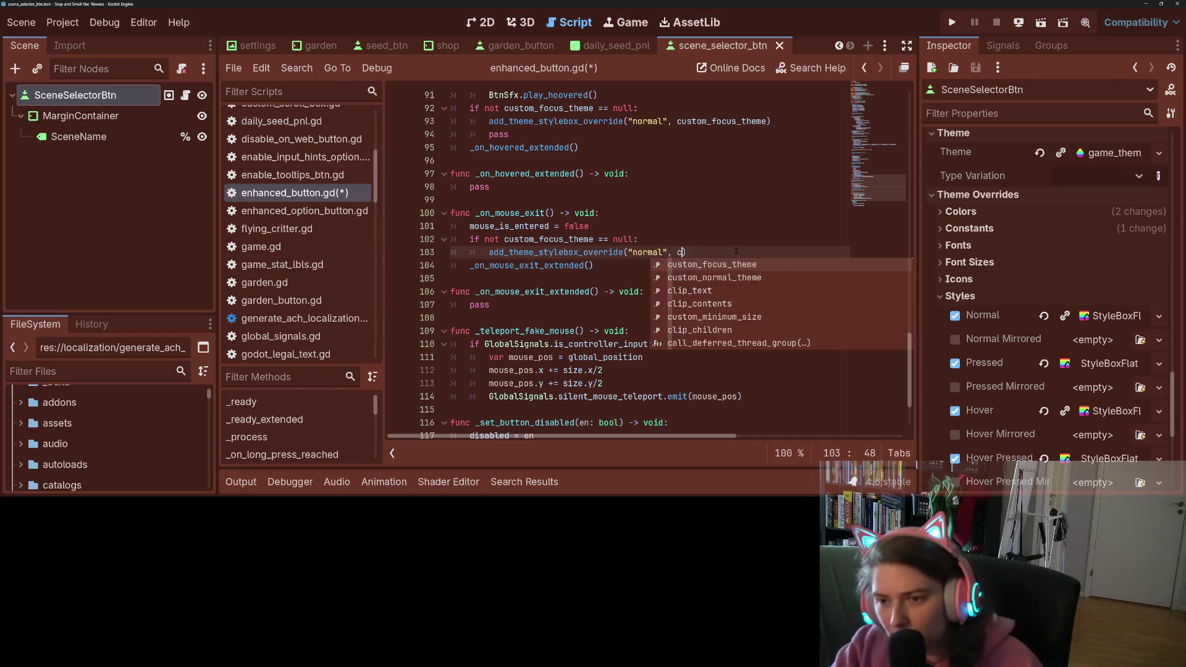
key(ctrl+z)
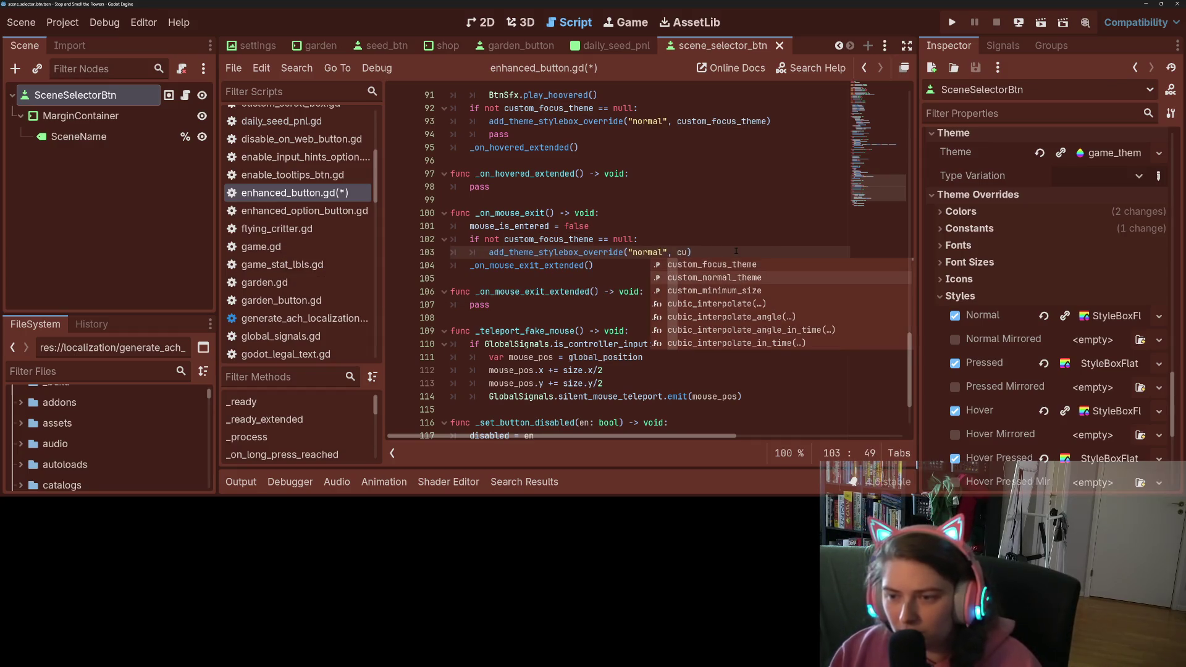
Step: Save enhanced_button.gd and run the project to test the buttons
key(ctrl+s)
key(Down)
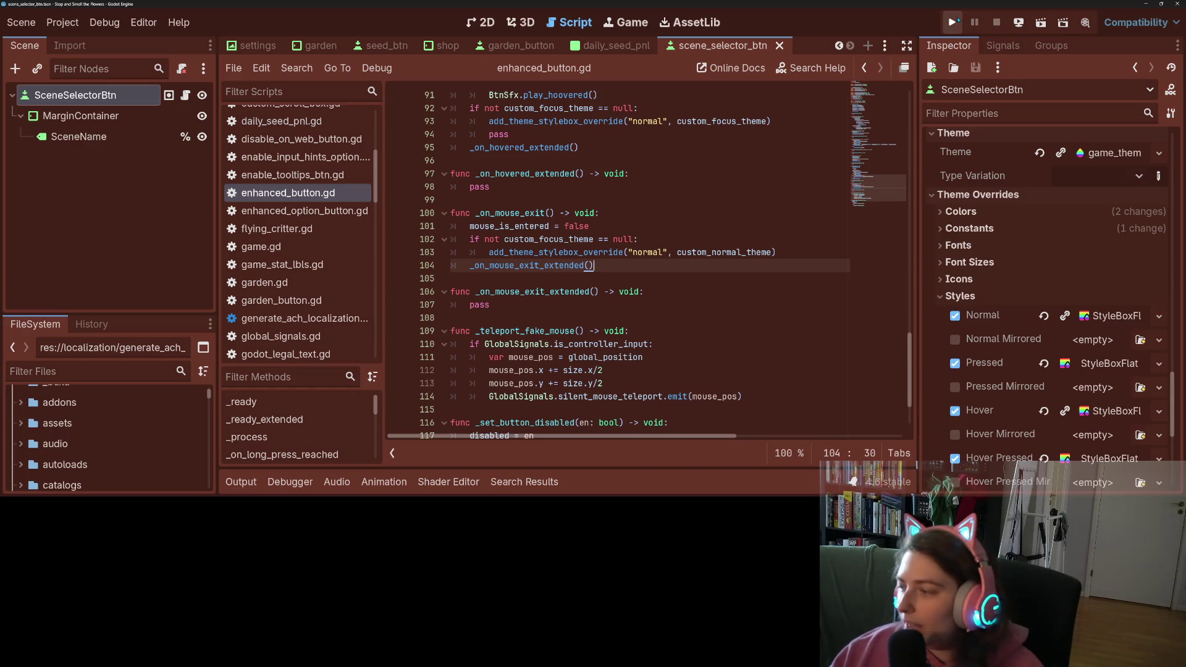
click(953, 22)
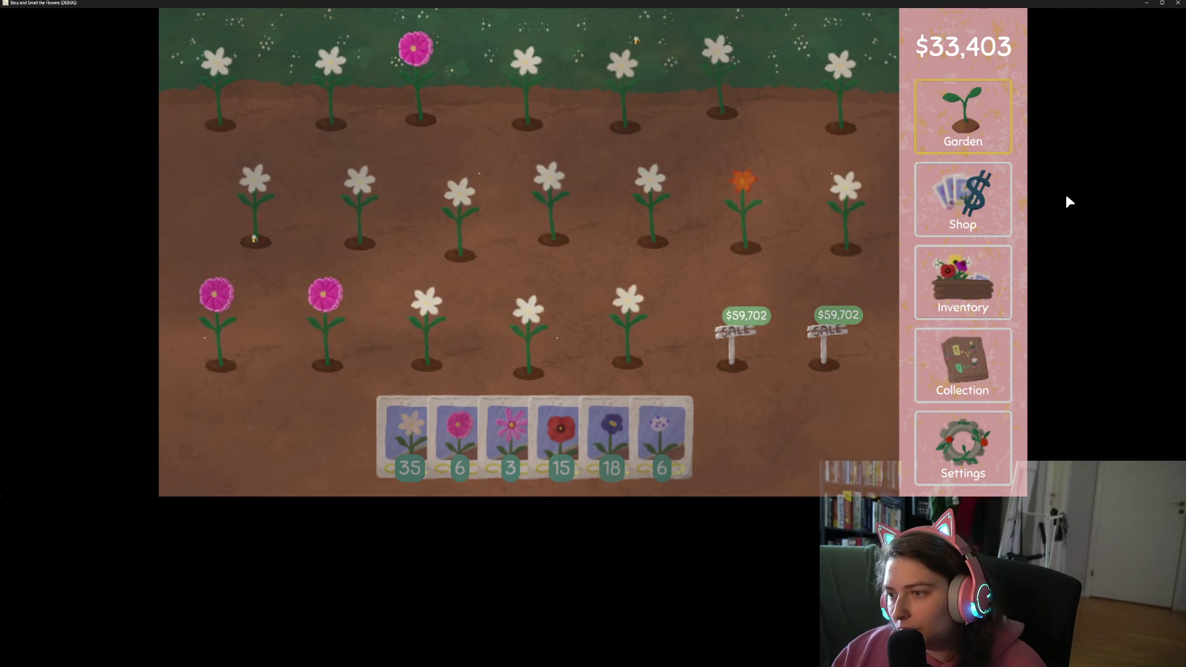
Step: Close the game window and choose Just Quit to return to the editor
click(1177, 2)
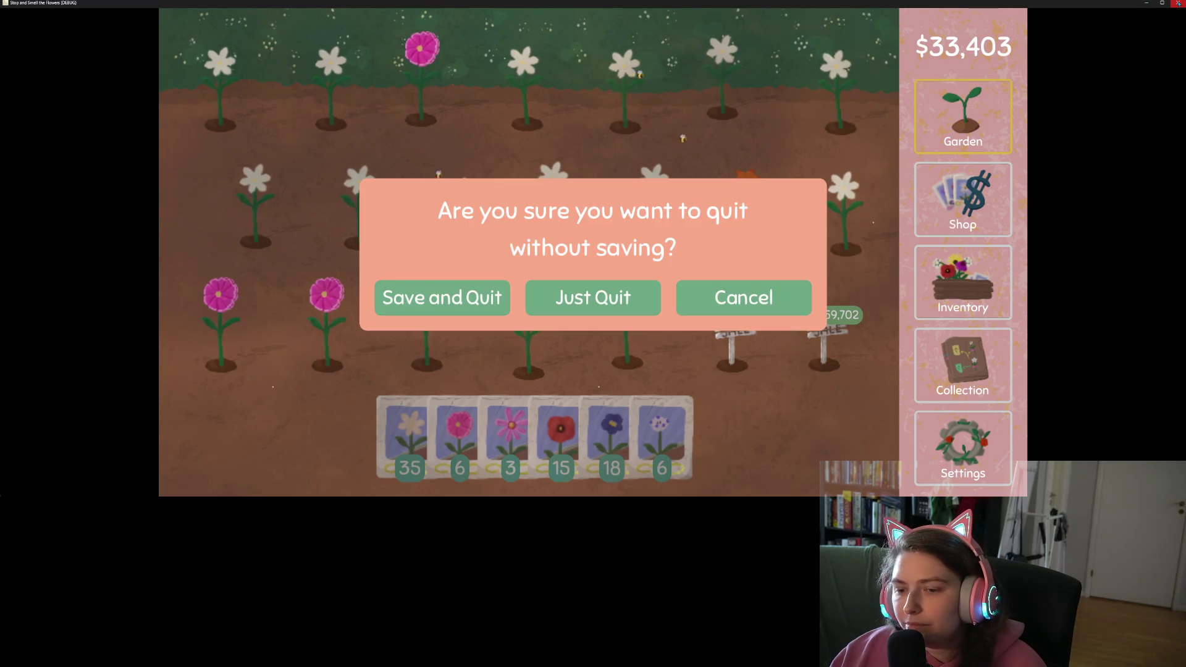
click(583, 297)
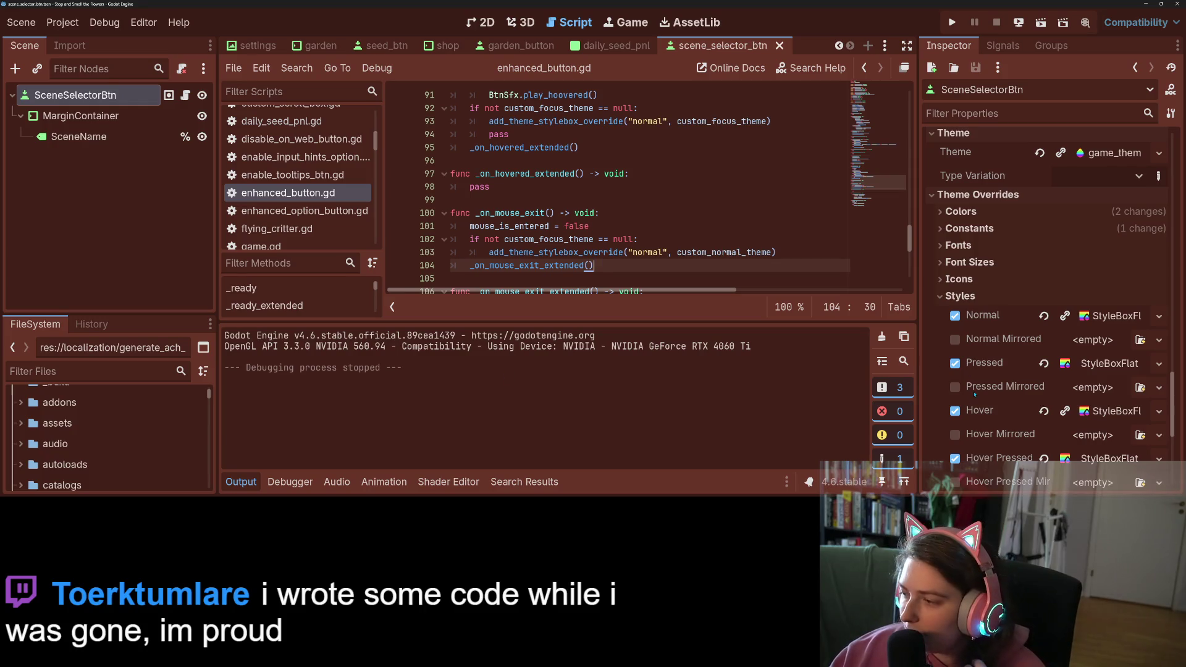
Step: Copy SceneSelectorBtn's Hover style into Custom Focus Theme and save the scene
scroll(970, 396, up, 10)
scroll(969, 394, up, 10)
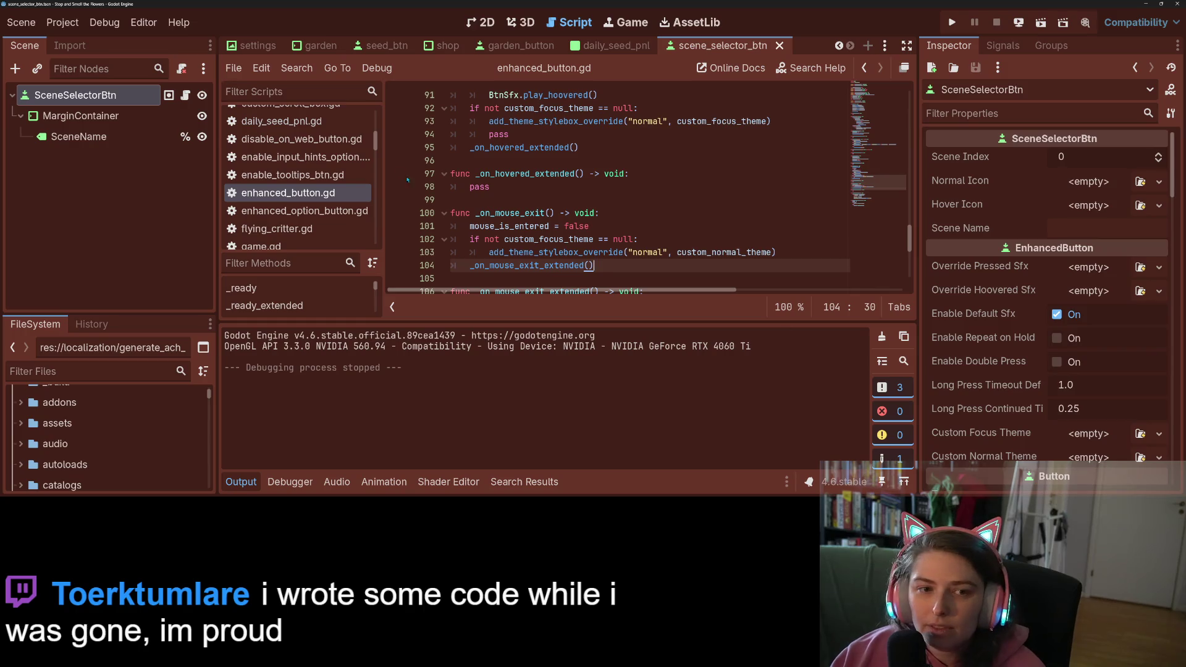
scroll(1082, 367, down, 4)
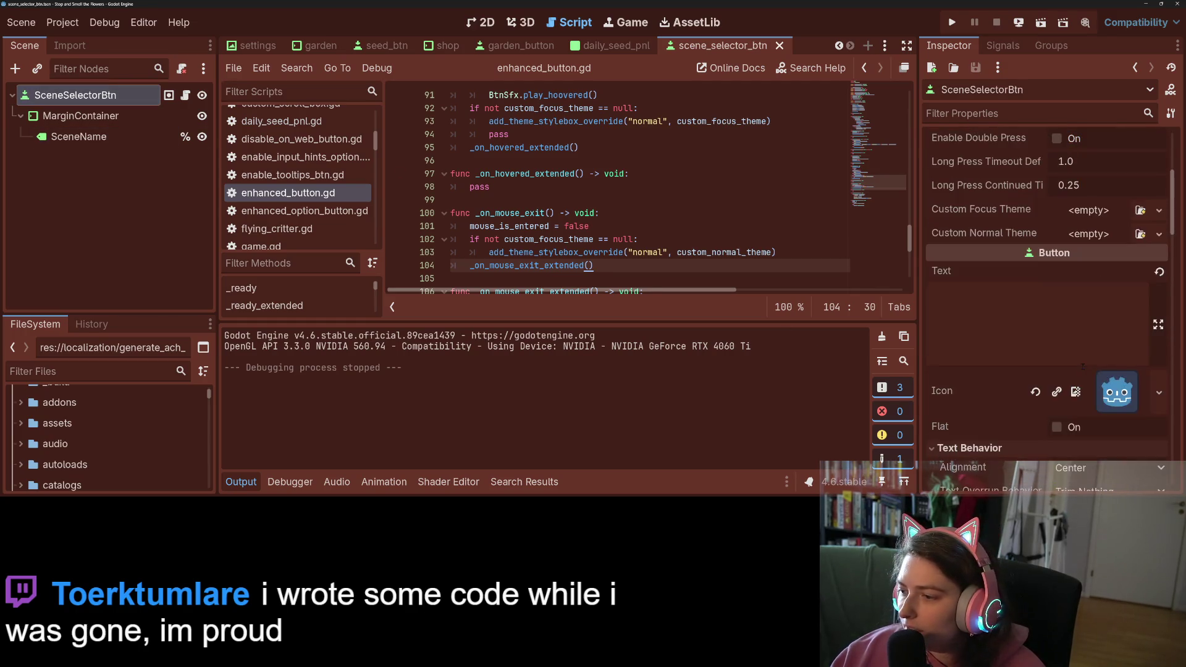
scroll(991, 413, down, 10)
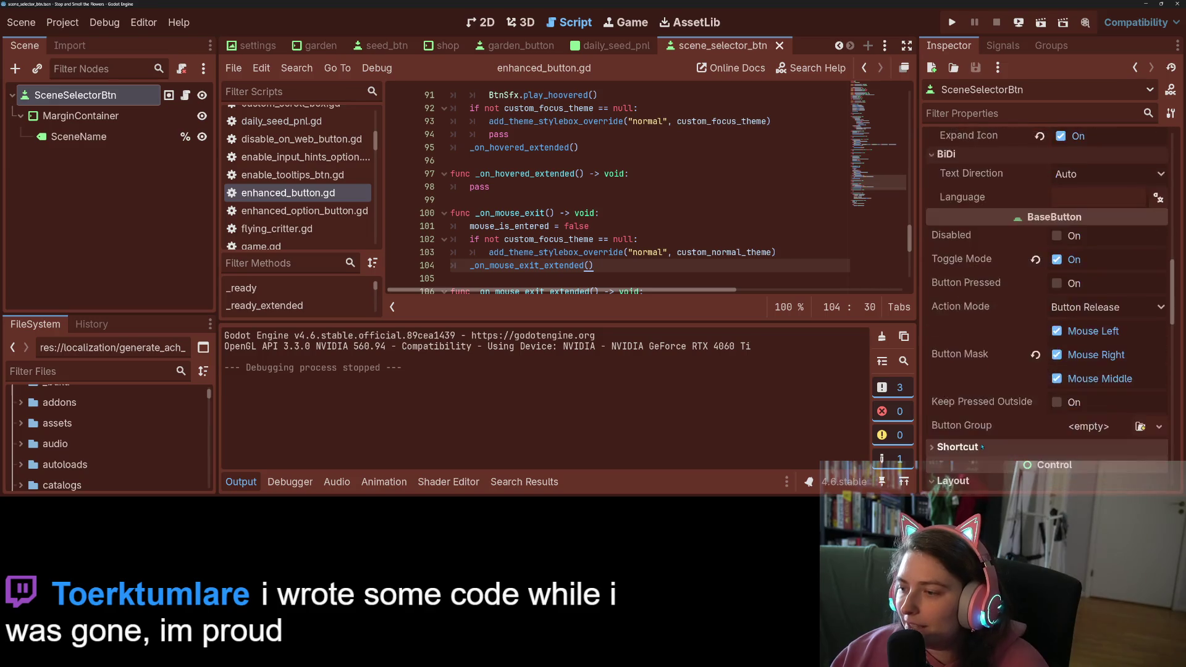
scroll(983, 444, down, 5)
scroll(987, 391, up, 5)
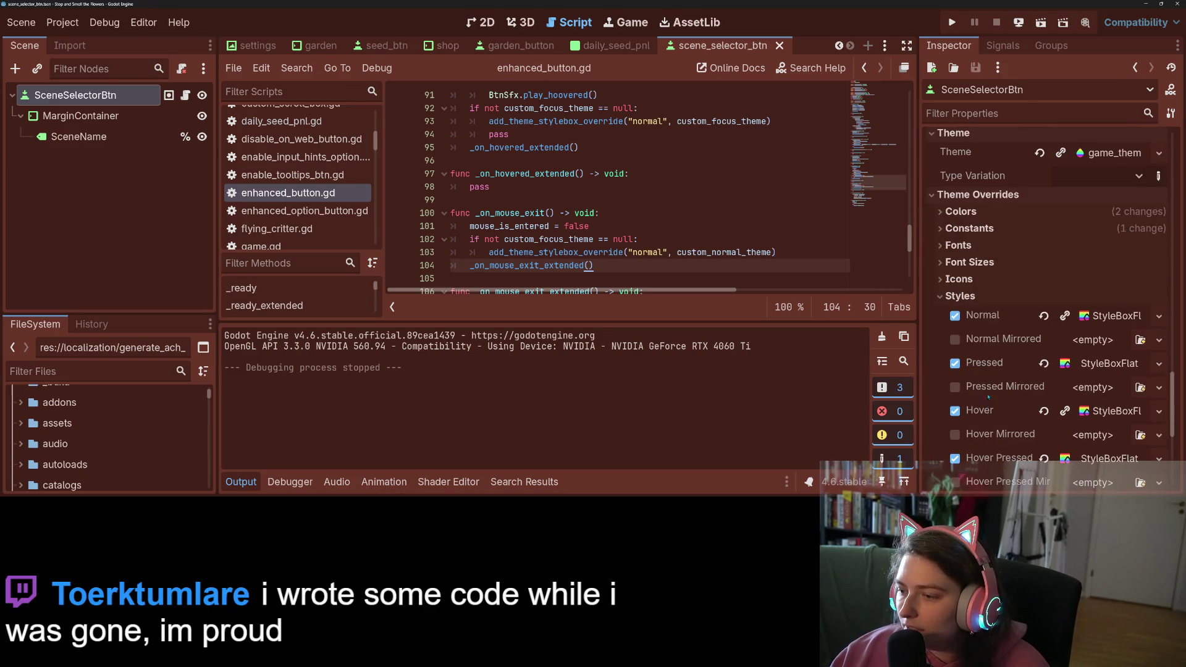
right_click(988, 411)
scroll(1001, 410, up, 10)
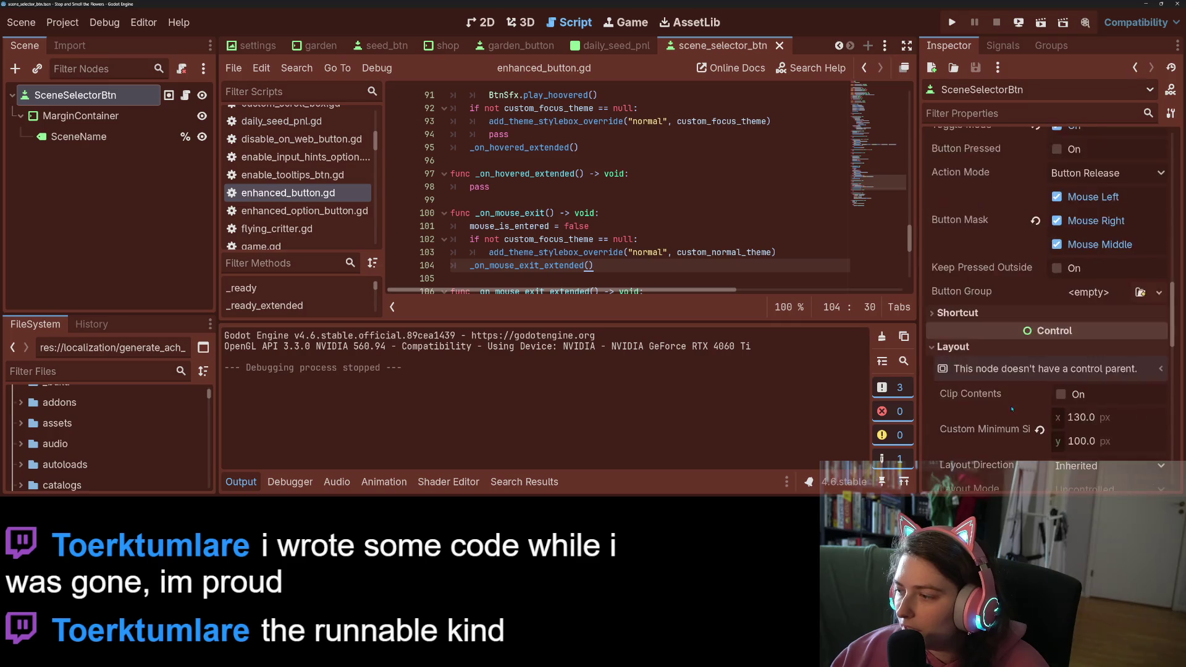
scroll(1011, 409, up, 5)
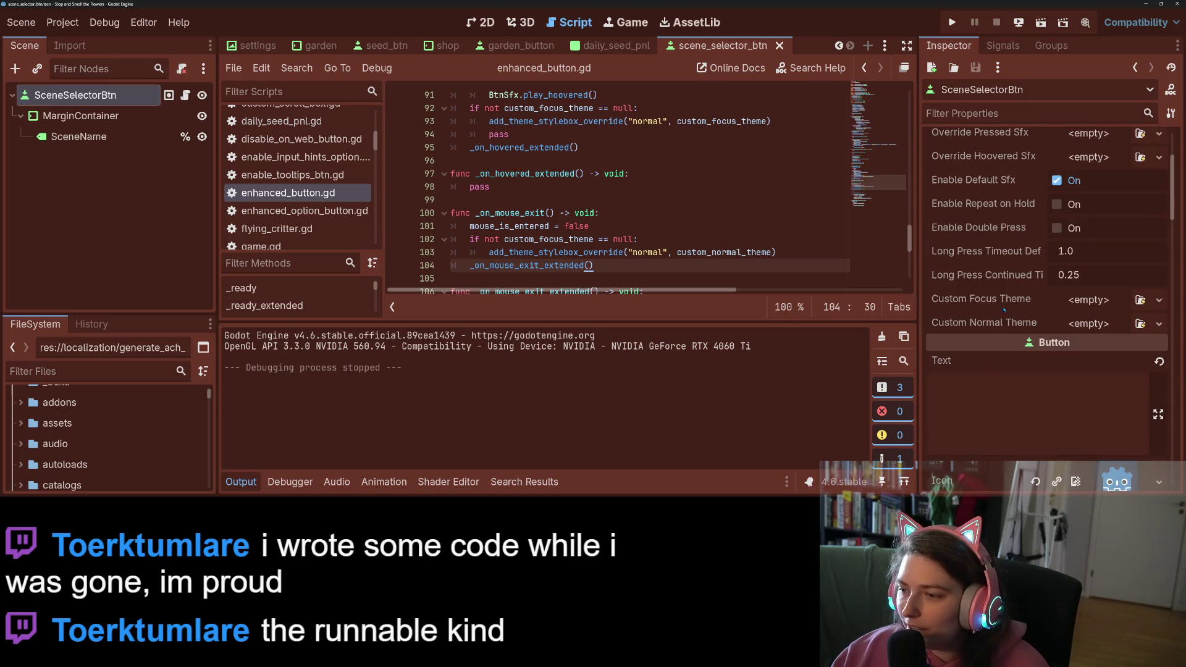
key(ctrl+v)
key(ctrl+s)
Step: Copy the Normal style into Custom Normal Theme and run the game again
scroll(999, 370, down, 10)
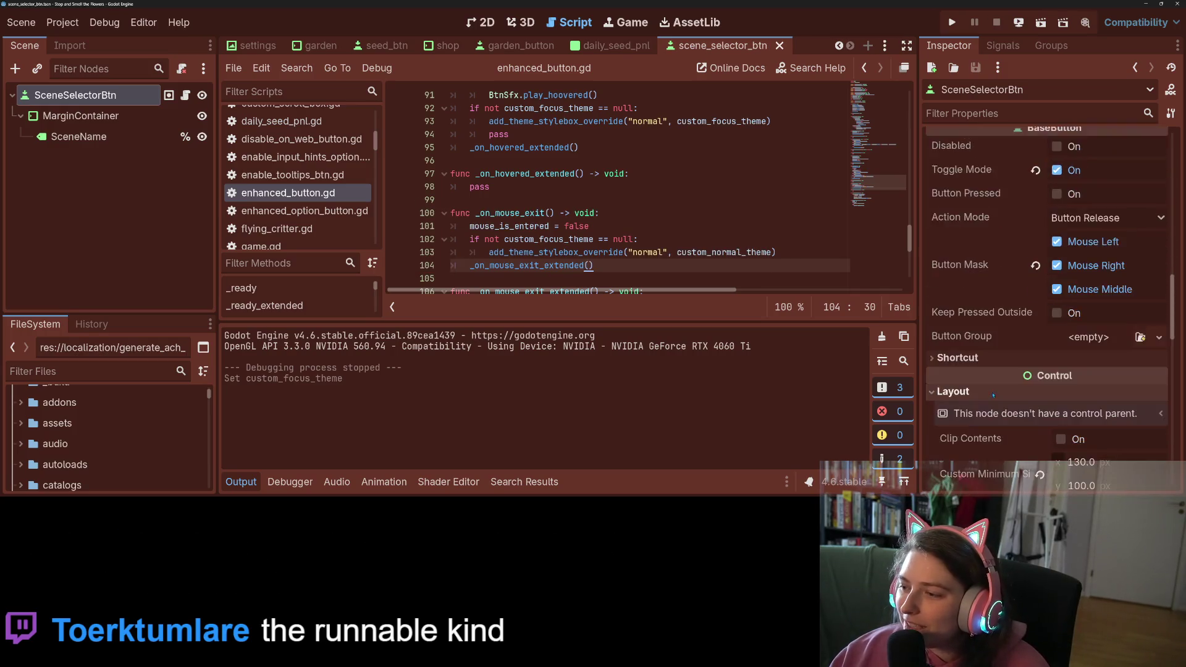
scroll(993, 395, down, 10)
right_click(994, 187)
click(1013, 194)
scroll(988, 296, up, 15)
scroll(982, 316, up, 3)
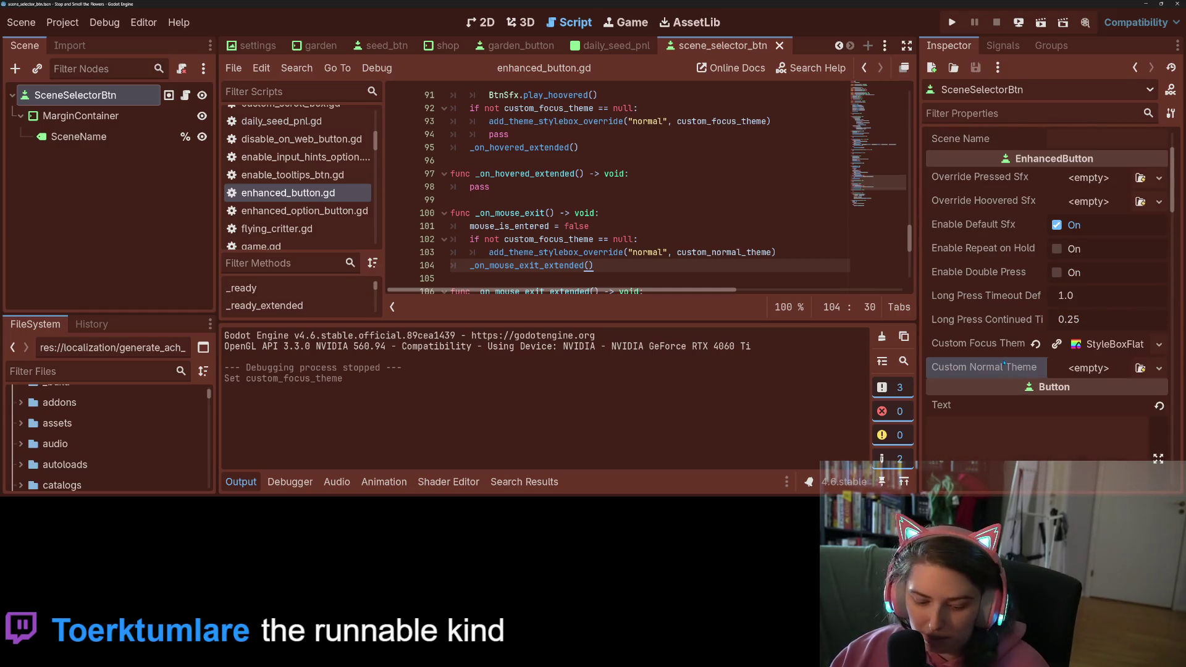
key(ctrl+v)
click(951, 23)
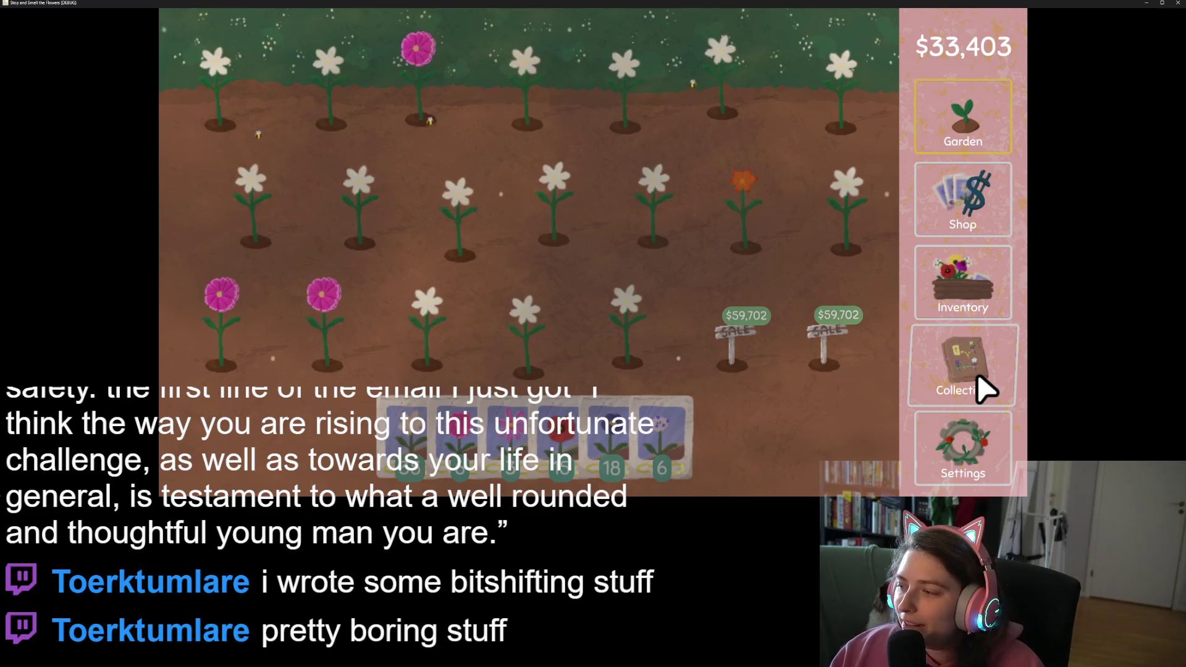
Step: Switch the running game to the Inventory screen of stocked flowers
click(986, 305)
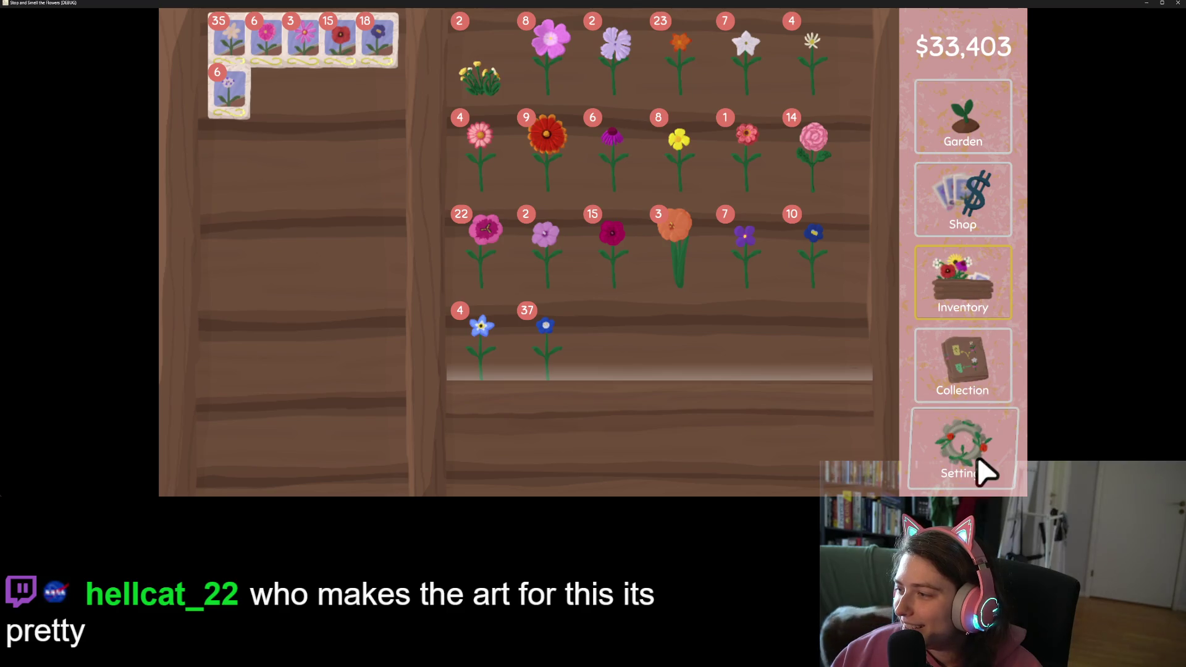
Step: Cycle the game through the Garden, Shop and Inventory screens to check the buttons
mouse_move(250, 61)
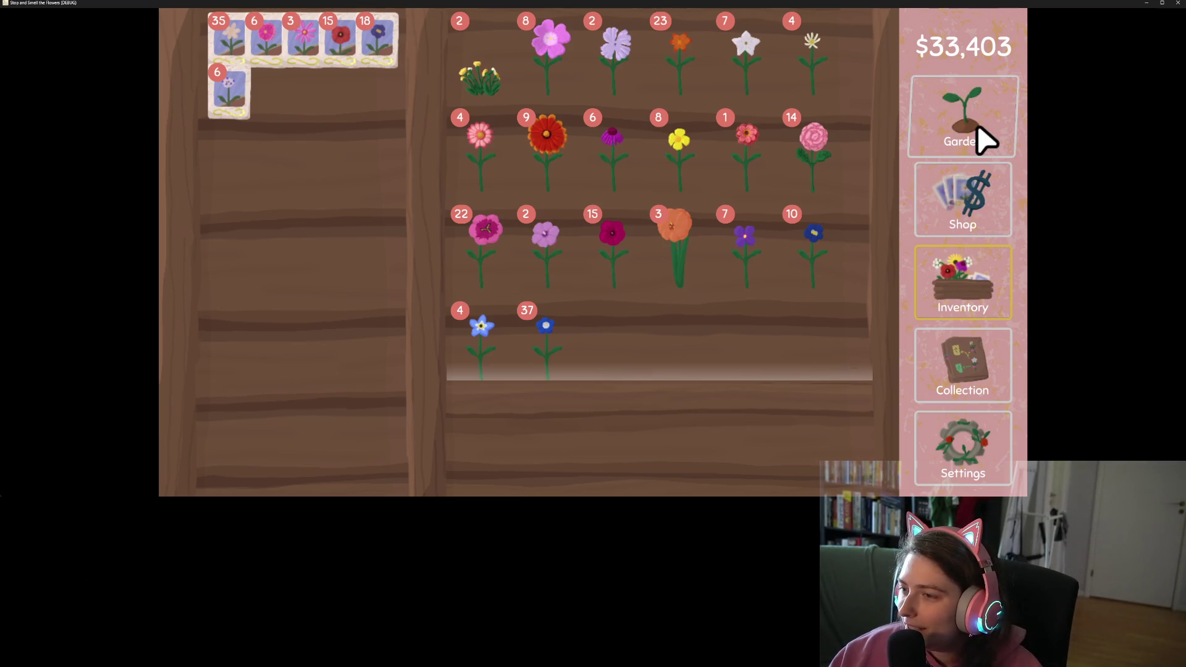
click(982, 139)
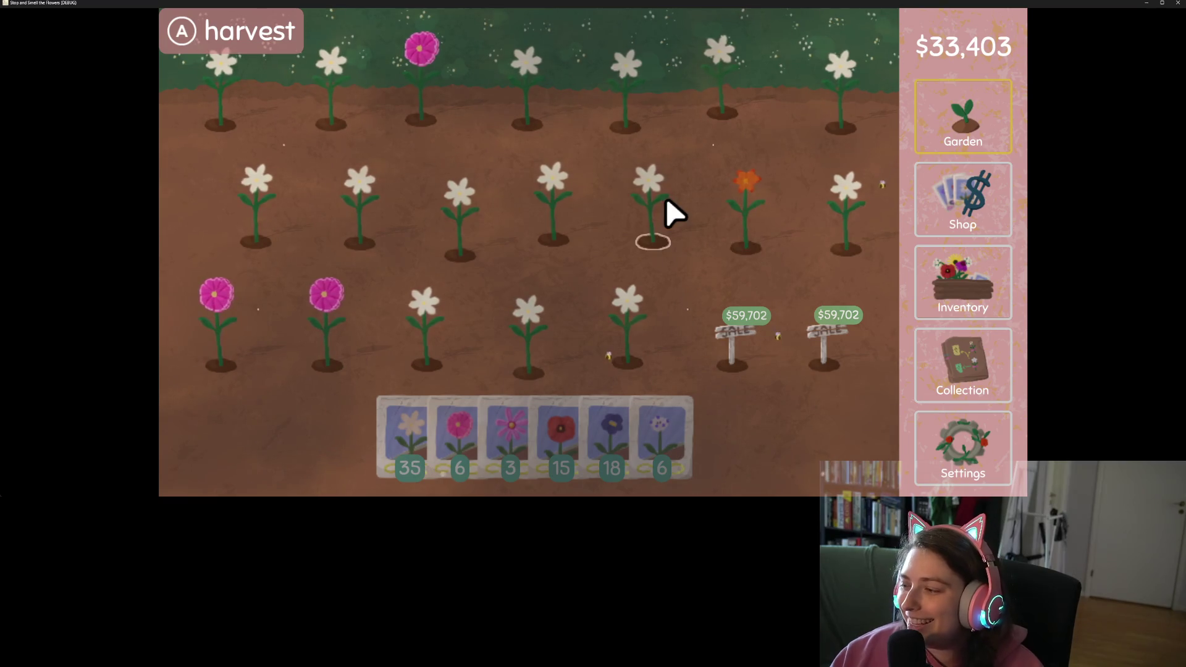
click(981, 221)
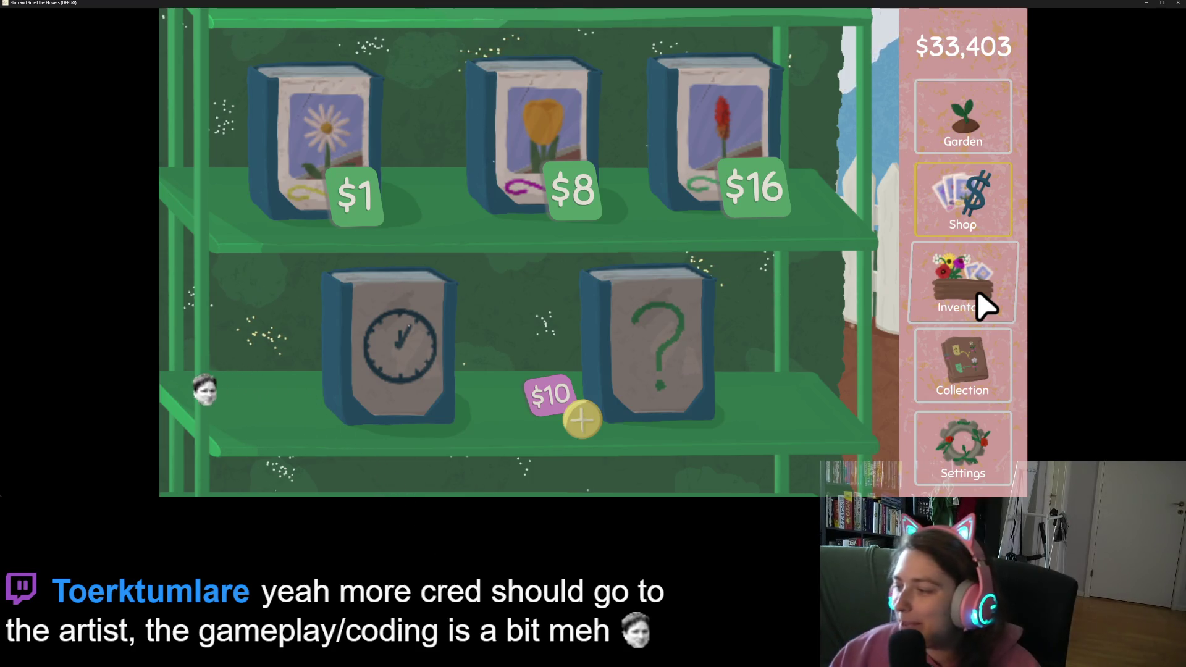
click(980, 304)
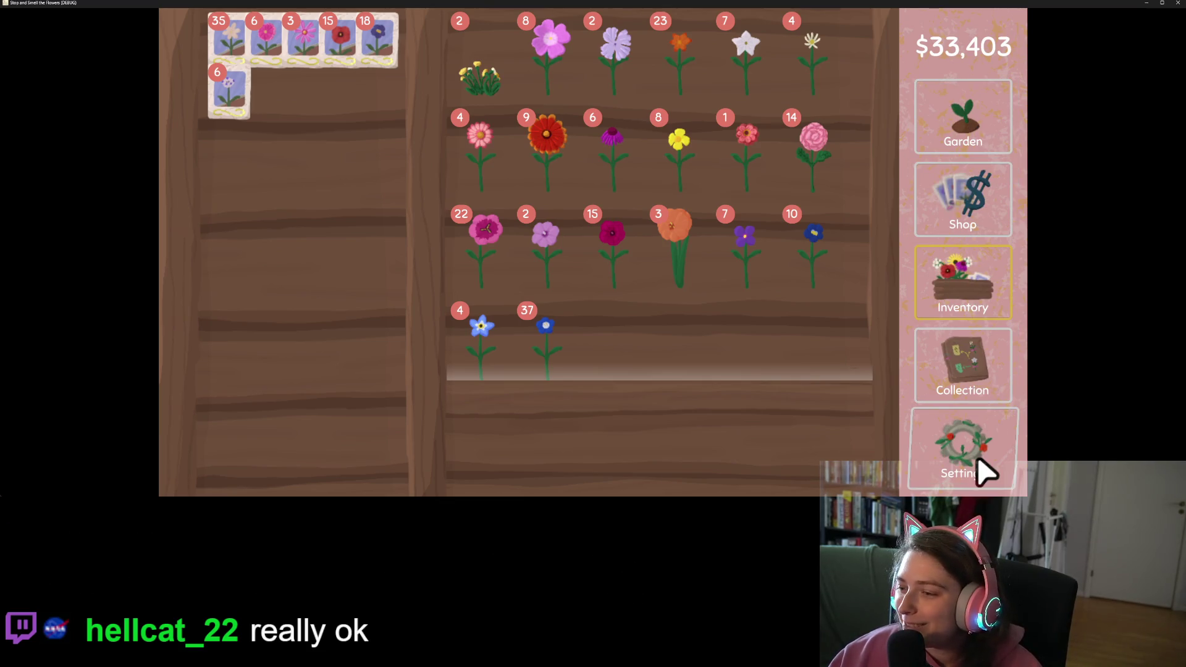
Step: Switch between Shop, Inventory and Garden again, then close the game with Save and Quit
click(985, 224)
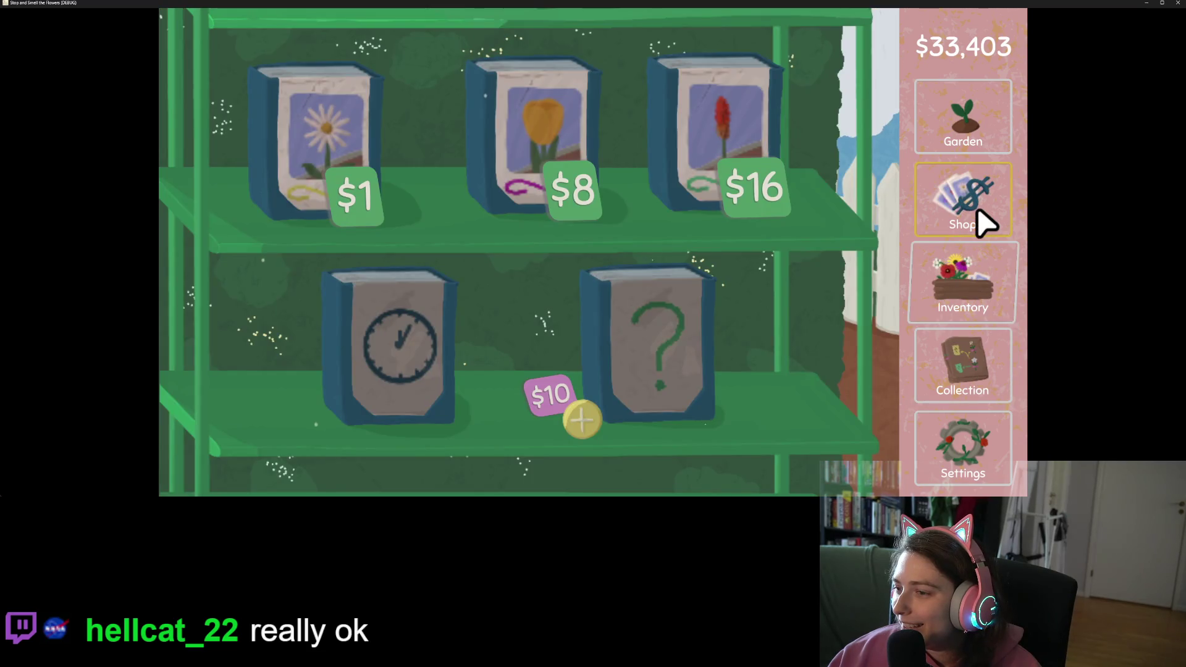
click(984, 304)
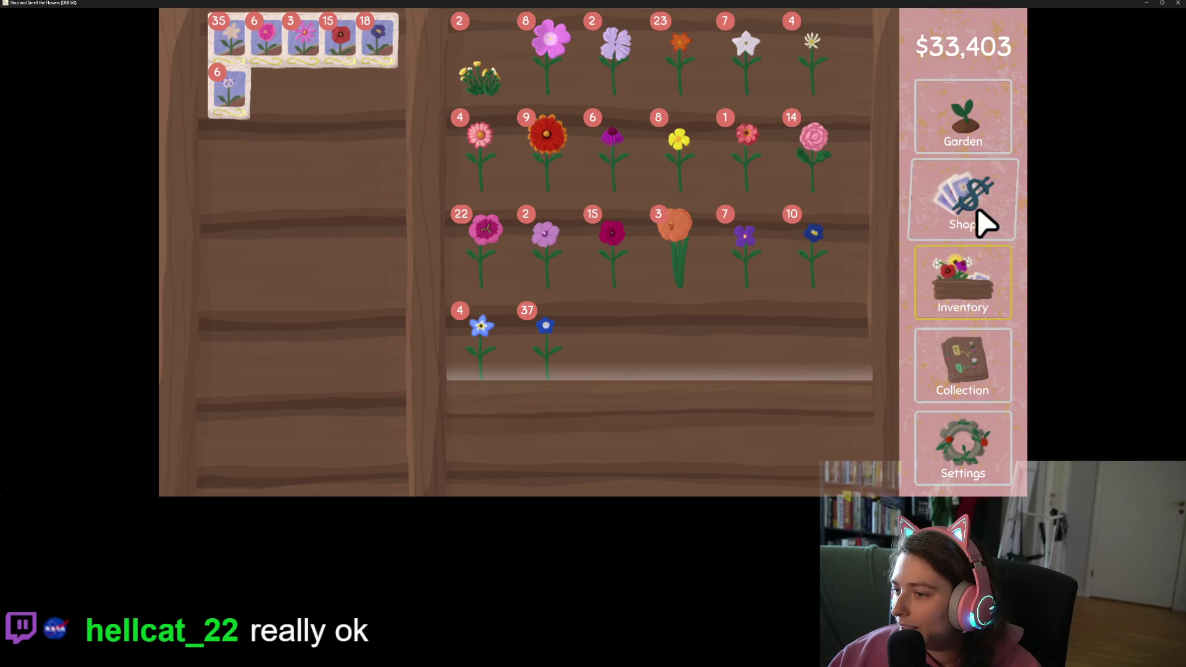
click(983, 139)
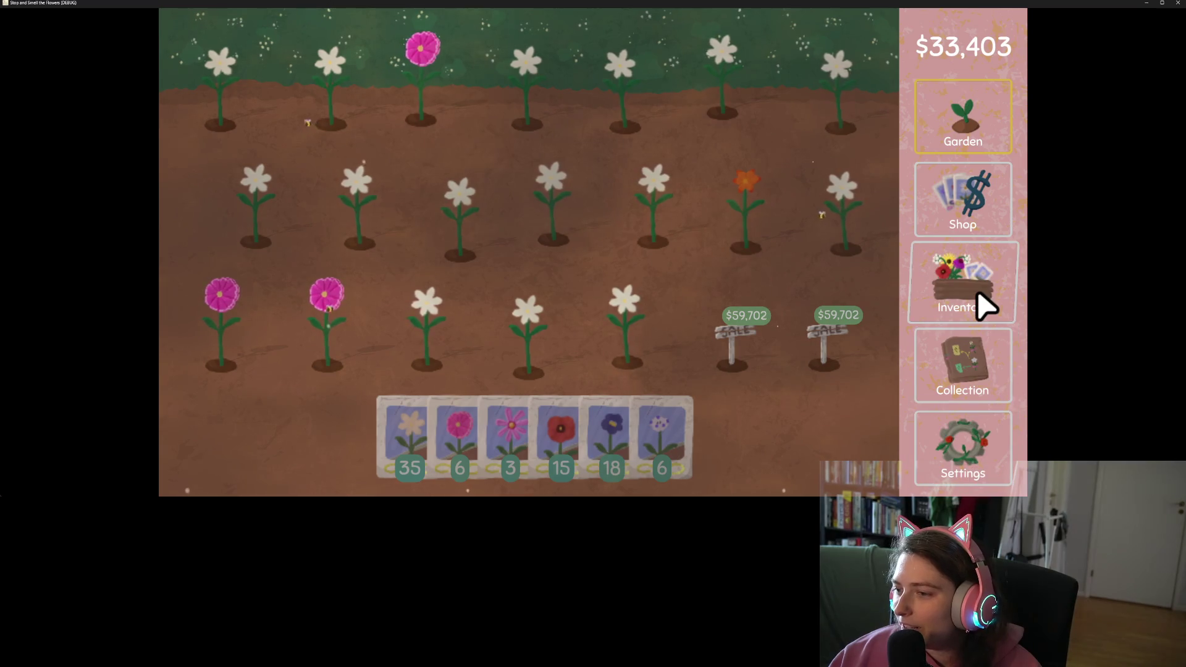
click(1177, 3)
click(487, 301)
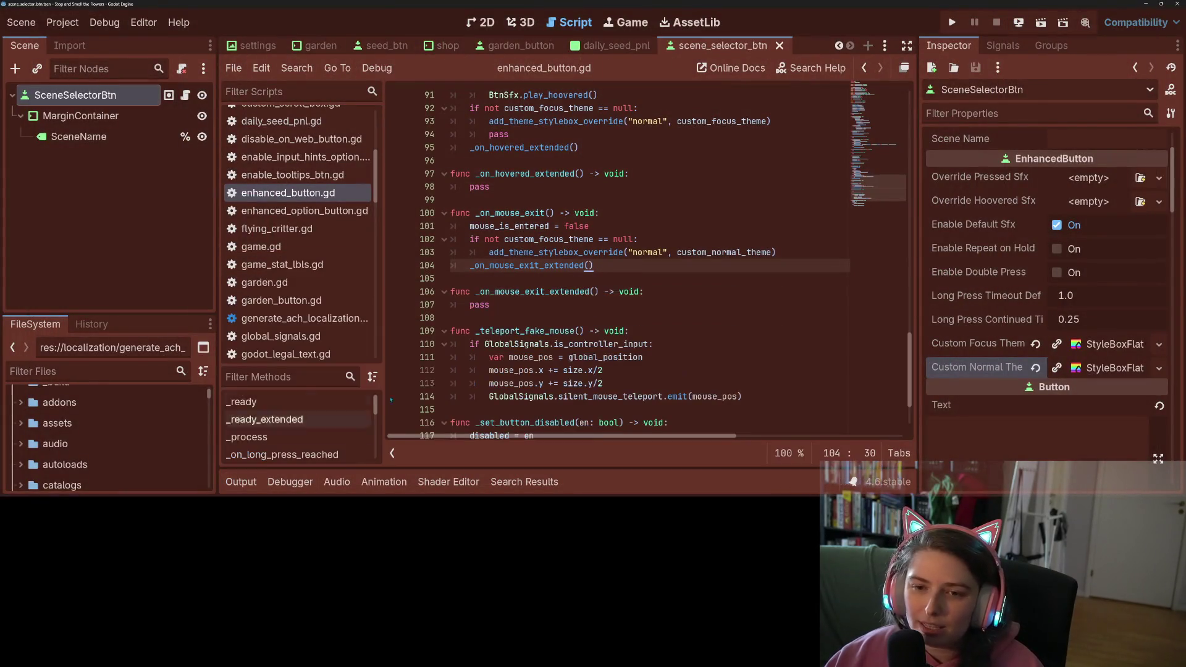
Step: Open the garden_button scene in the 2D view and select the GardenButton root node
click(573, 95)
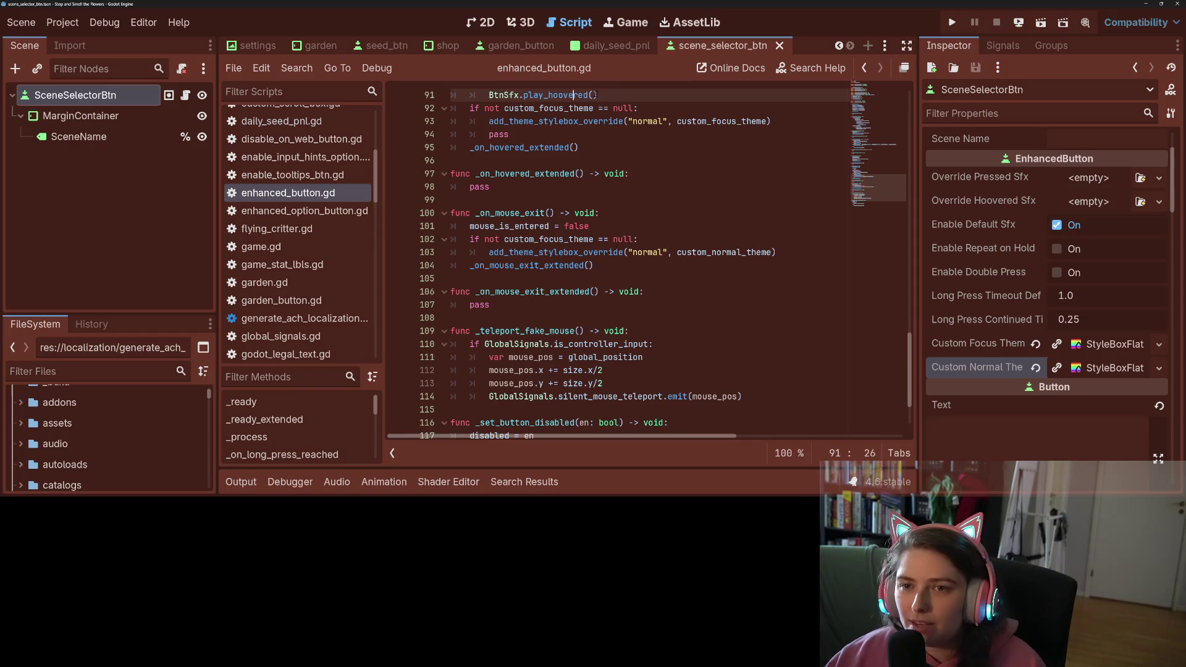
click(521, 22)
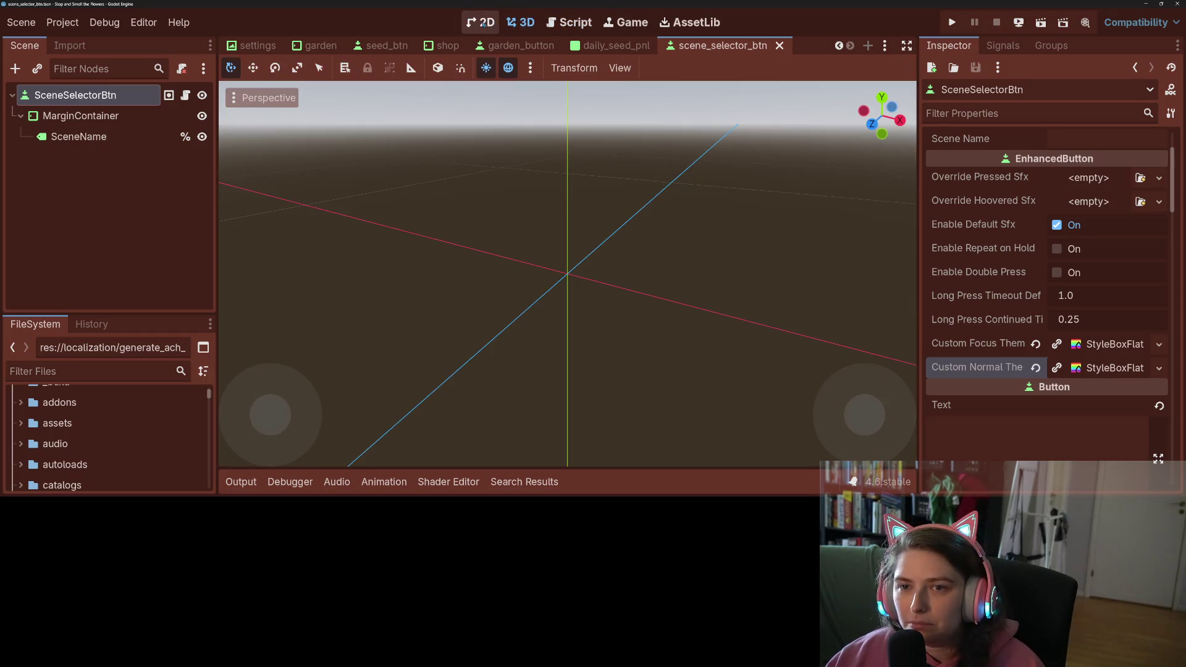
click(484, 22)
click(521, 45)
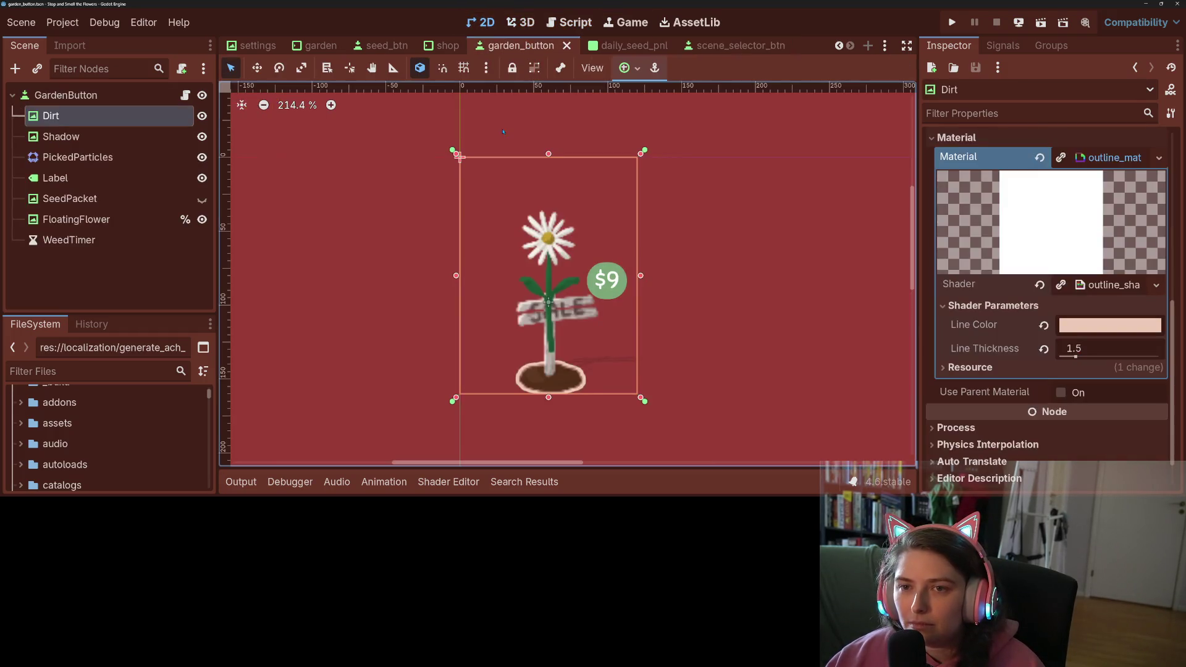
click(143, 96)
scroll(1002, 319, down, 5)
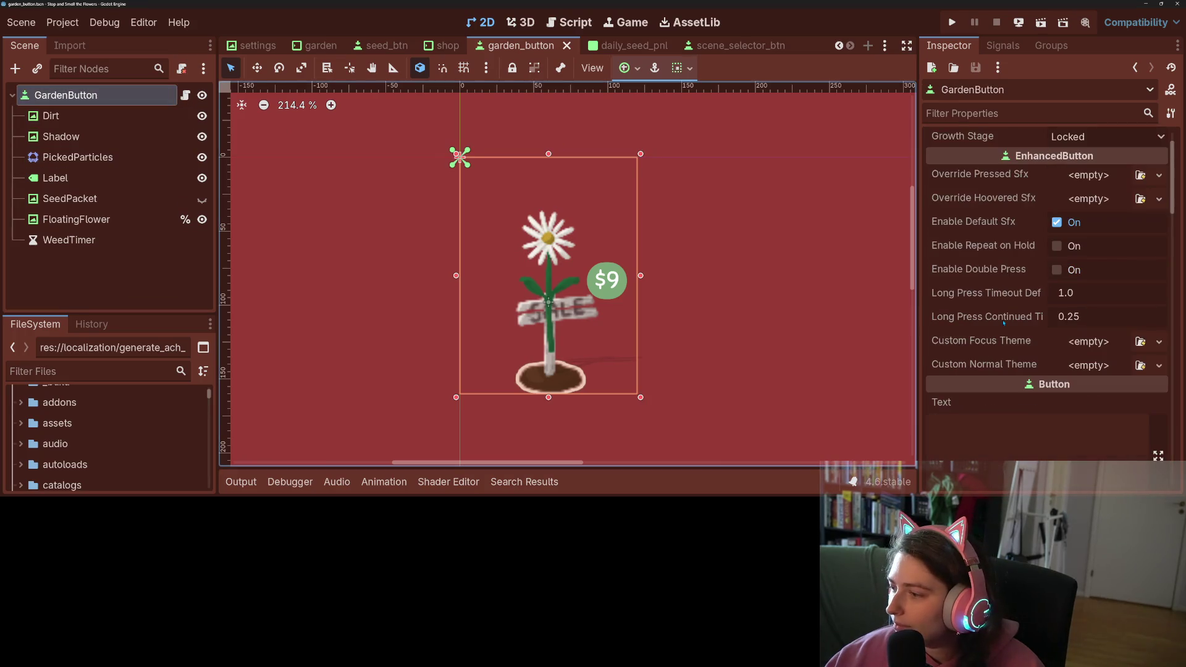
scroll(1001, 319, down, 10)
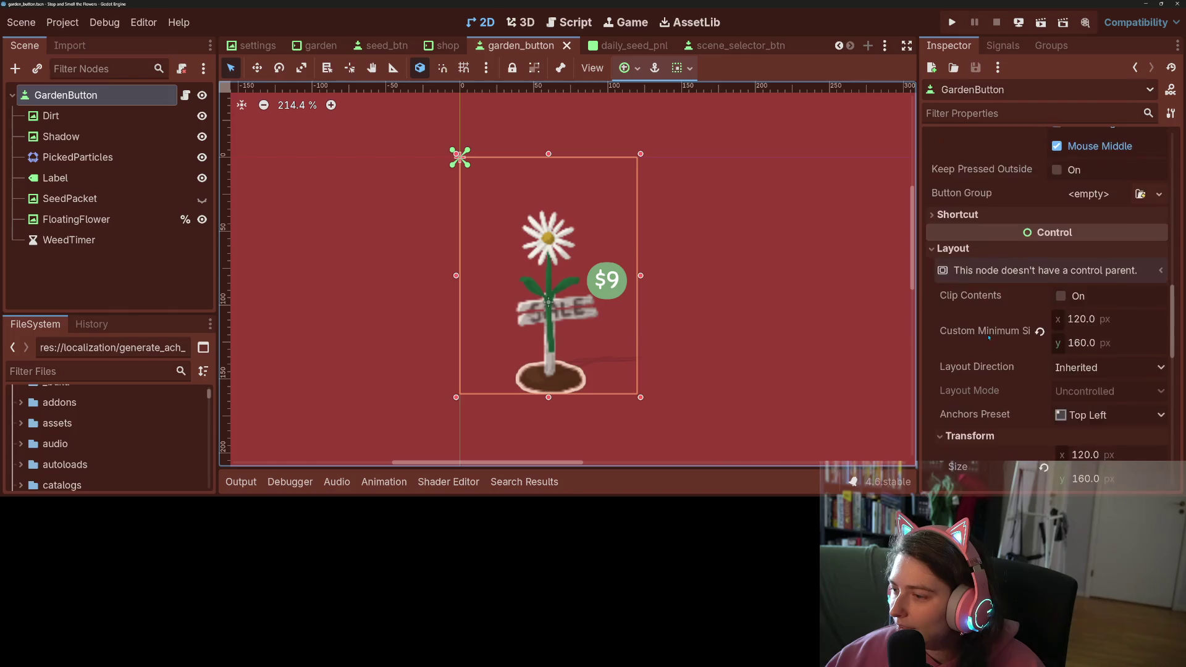
scroll(990, 337, down, 10)
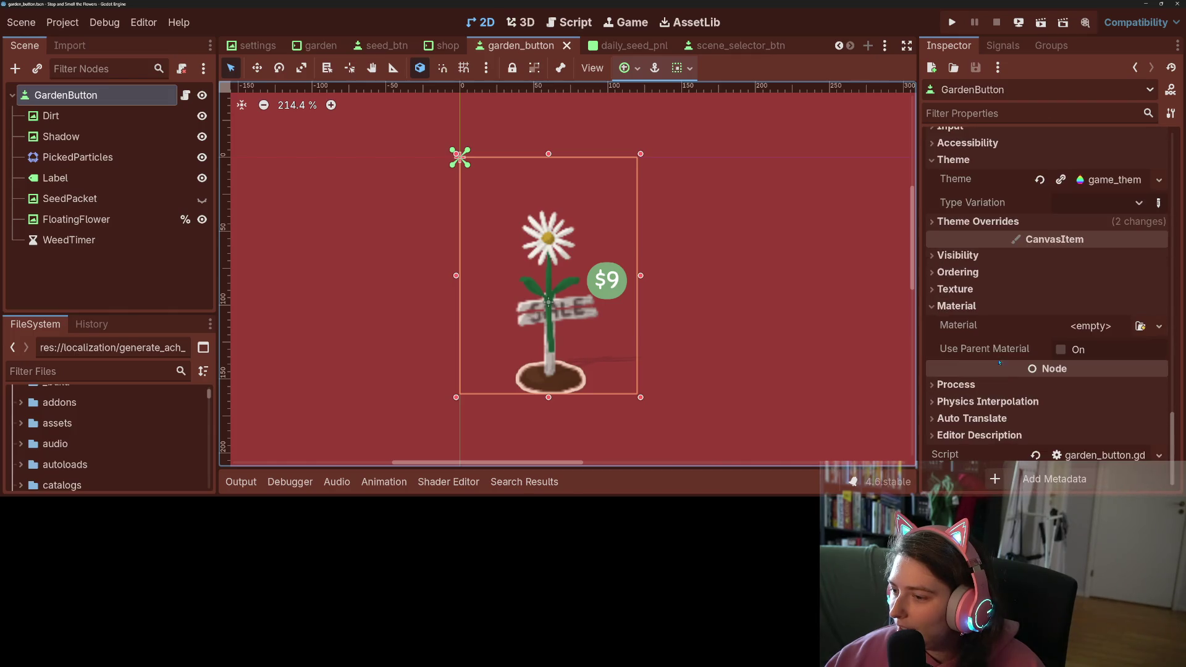
Step: Copy GardenButton's Normal style override and paste it into Custom Normal Theme
click(996, 218)
click(988, 321)
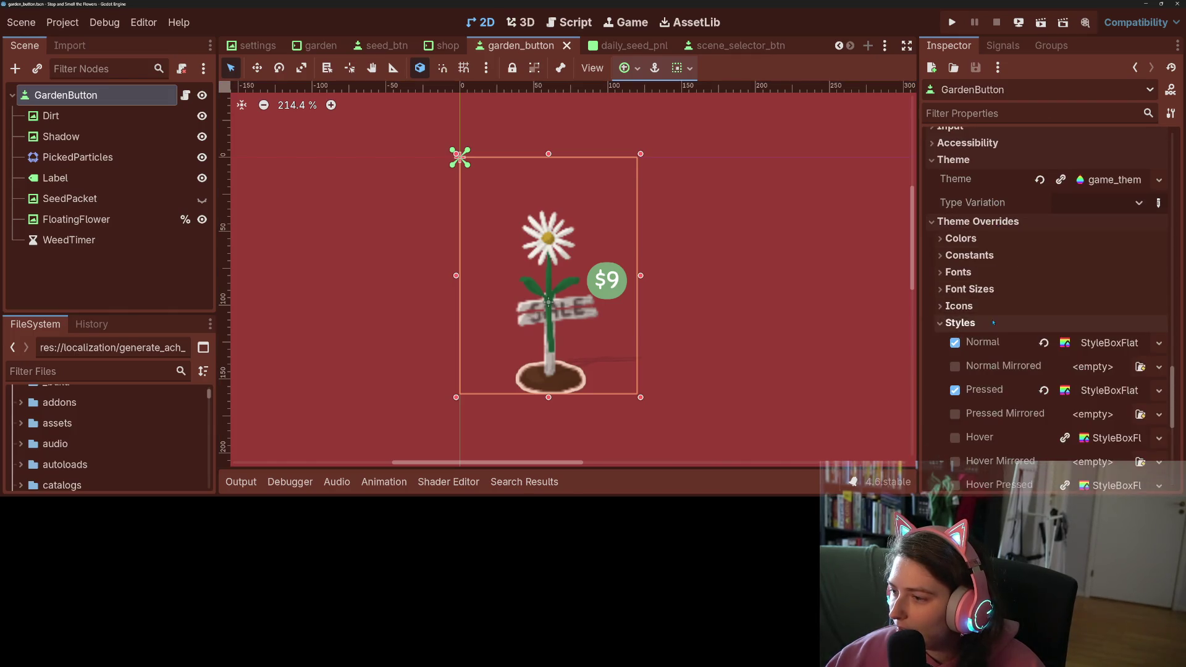
scroll(1001, 284, down, 3)
right_click(997, 253)
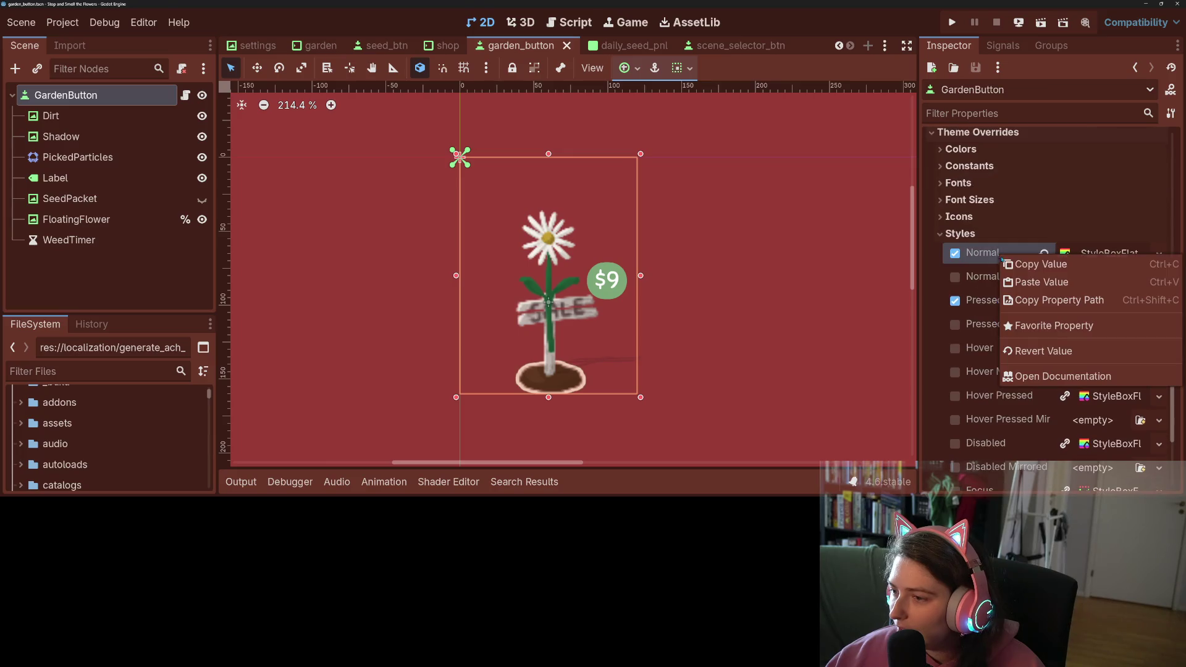
click(1040, 264)
scroll(1008, 318, down, 3)
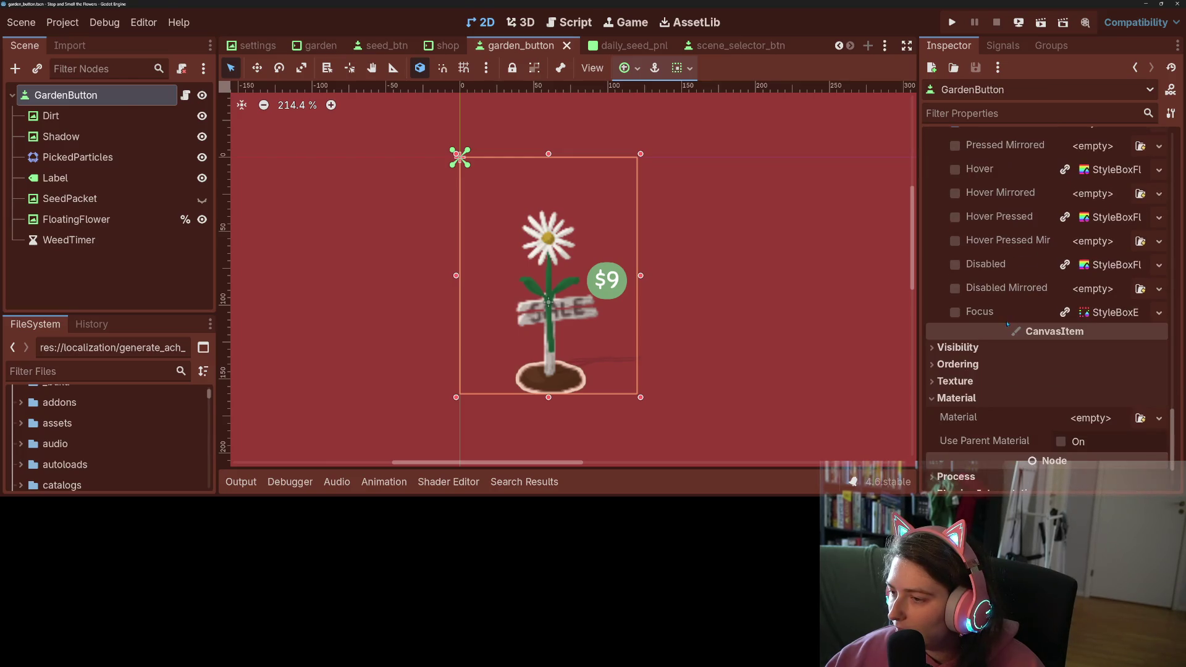
scroll(1018, 327, up, 2)
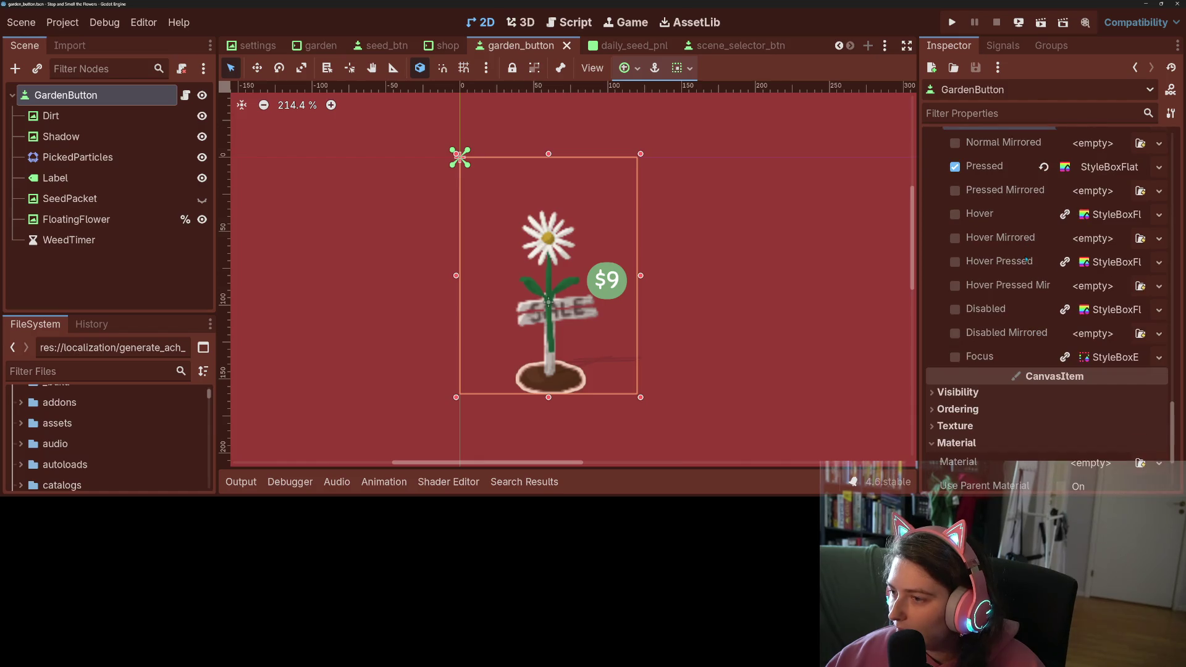
scroll(1025, 272, up, 20)
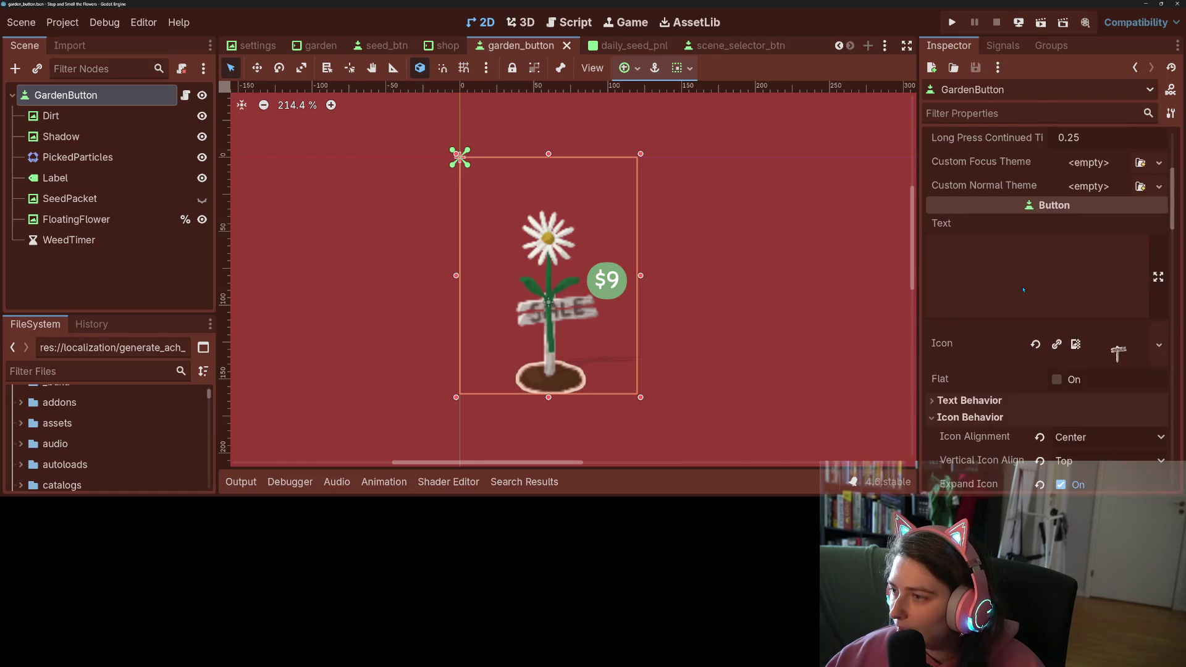
scroll(1023, 289, up, 4)
right_click(1017, 283)
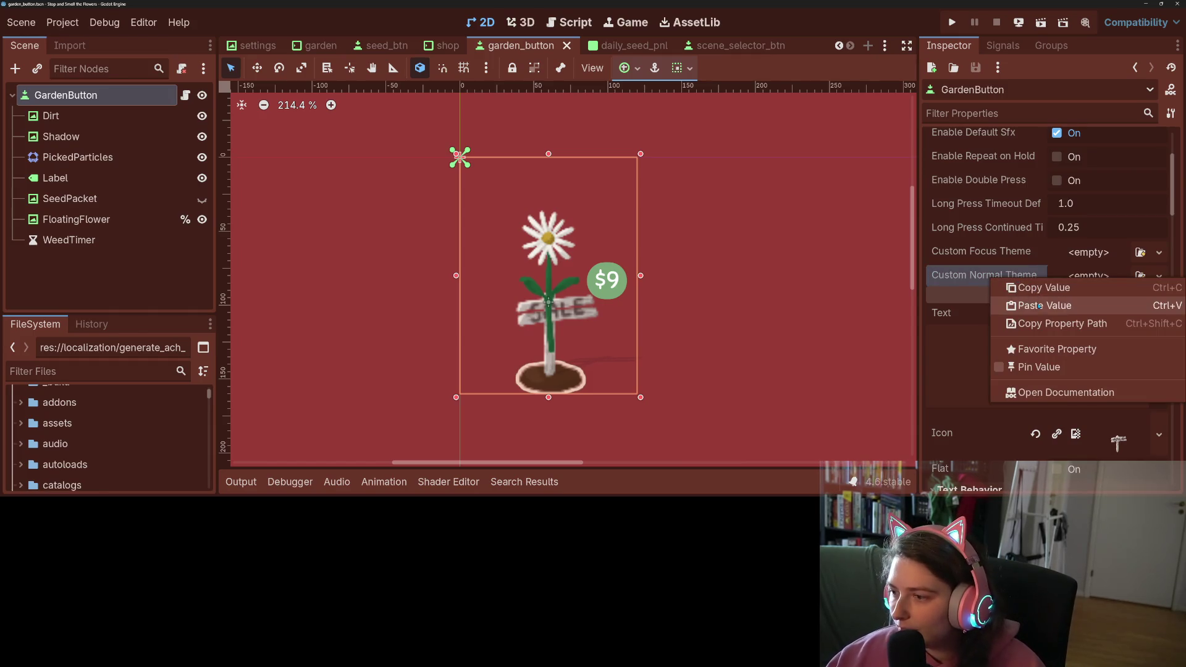
click(1044, 304)
Step: Try pasting the Hover style override into Custom Focus Theme, which stays empty
scroll(1038, 305, down, 6)
scroll(1038, 307, down, 15)
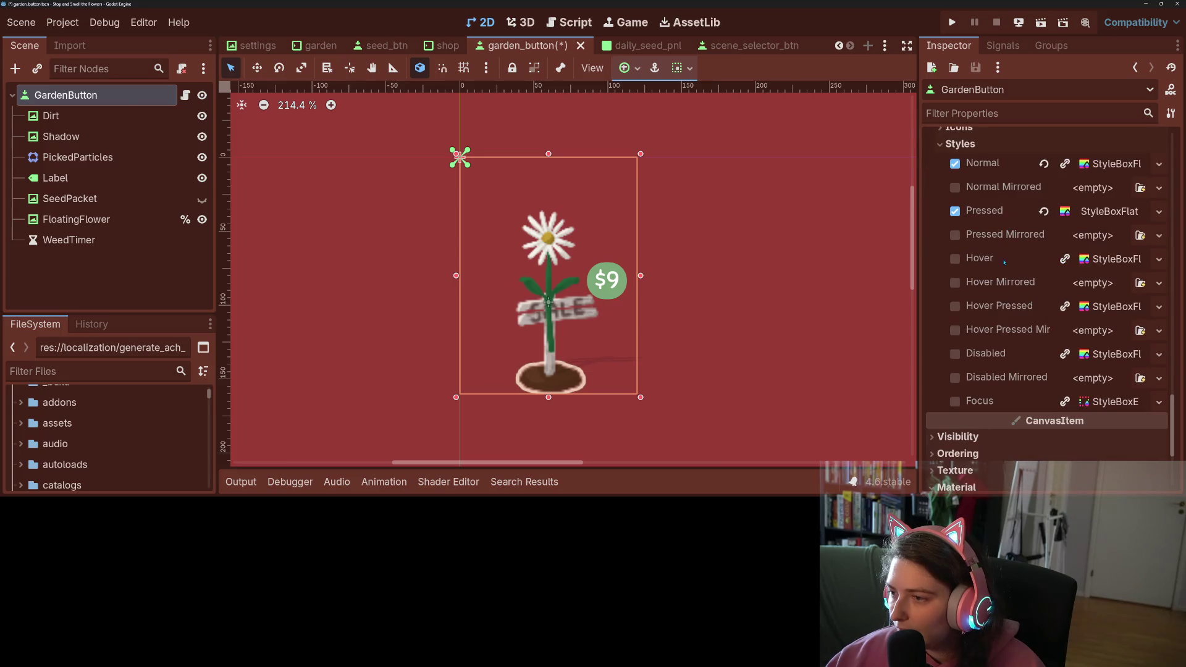
right_click(1002, 255)
click(1025, 286)
scroll(1023, 297, up, 10)
scroll(1023, 297, up, 10)
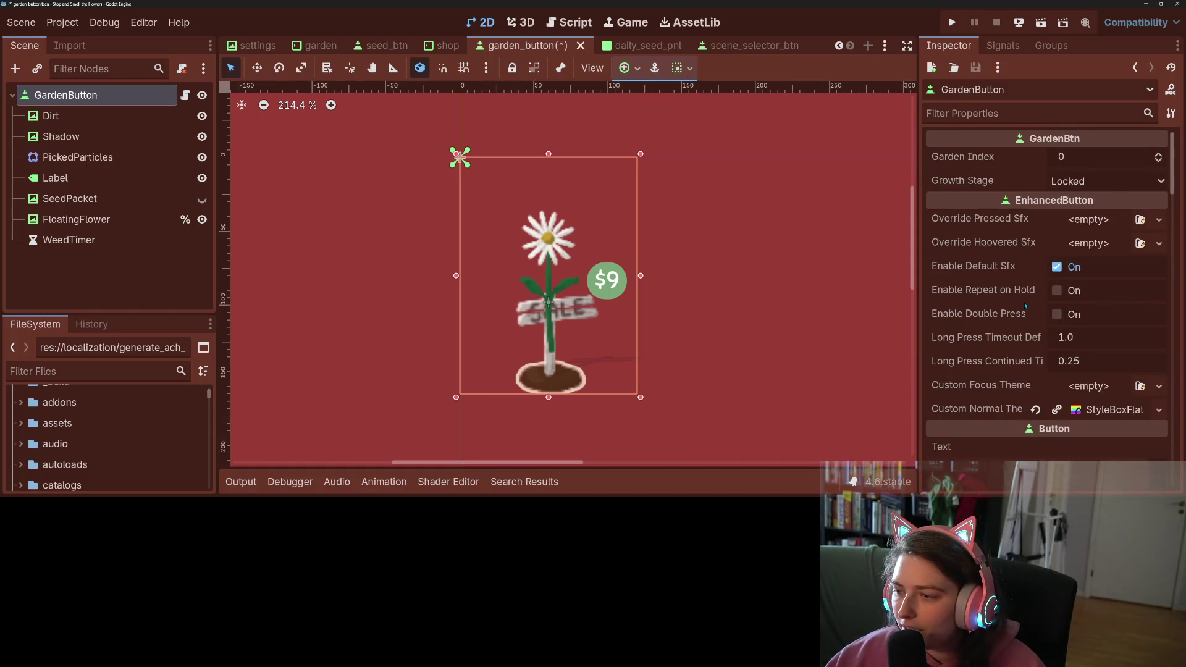
right_click(1006, 384)
click(1035, 405)
right_click(1006, 385)
click(1035, 401)
scroll(1022, 393, down, 15)
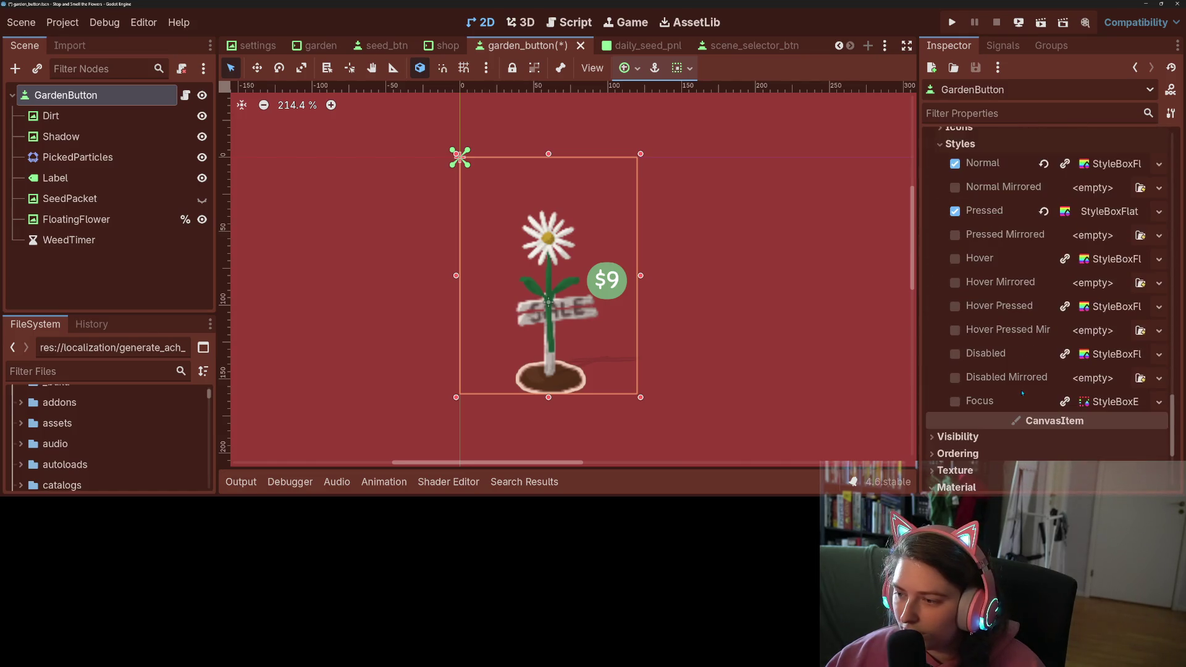
scroll(1019, 383, up, 5)
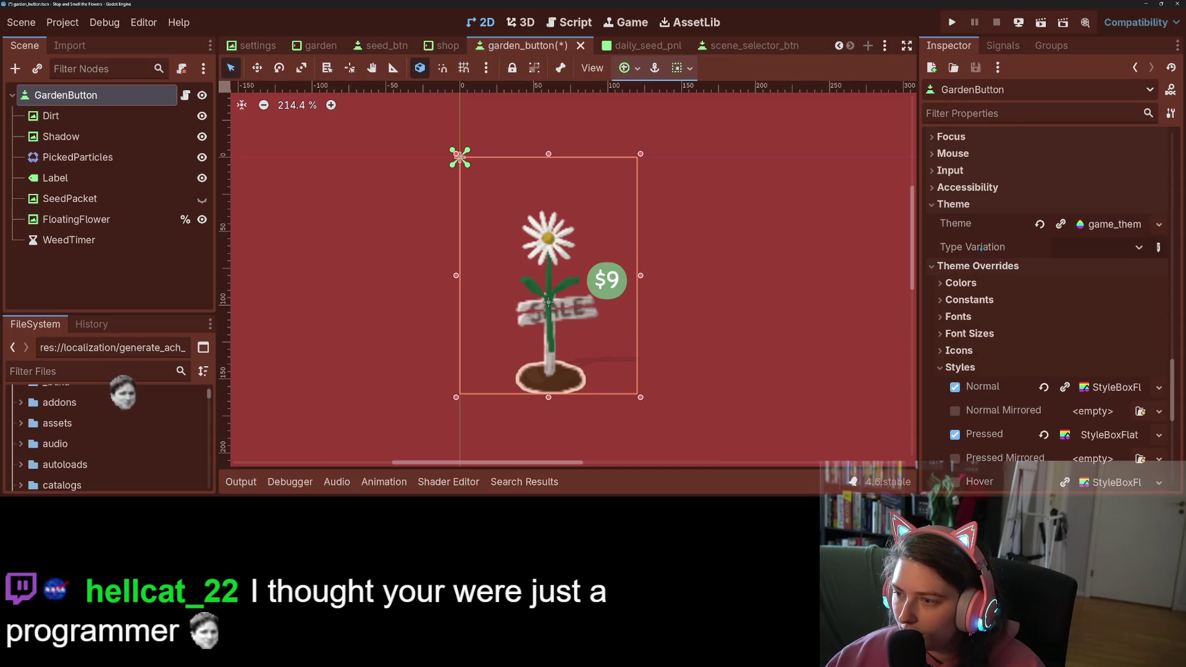
Step: Copy game_theme's Button Hover style into GardenButton's Custom Focus Theme and save
click(1104, 224)
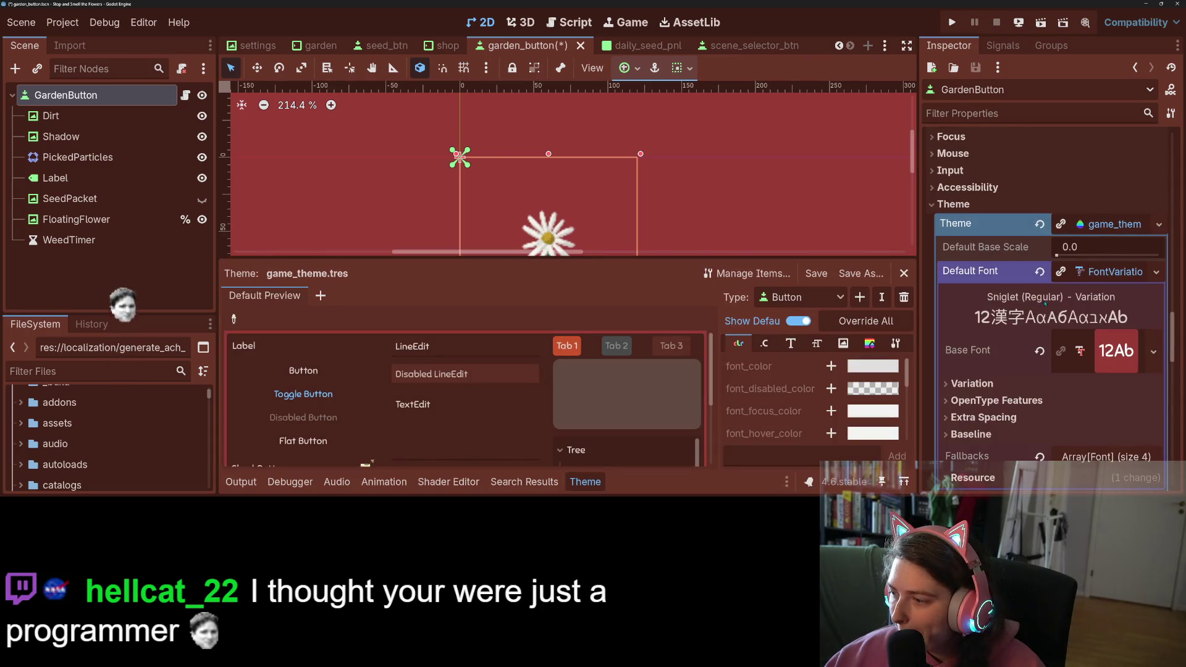
scroll(1008, 361, down, 10)
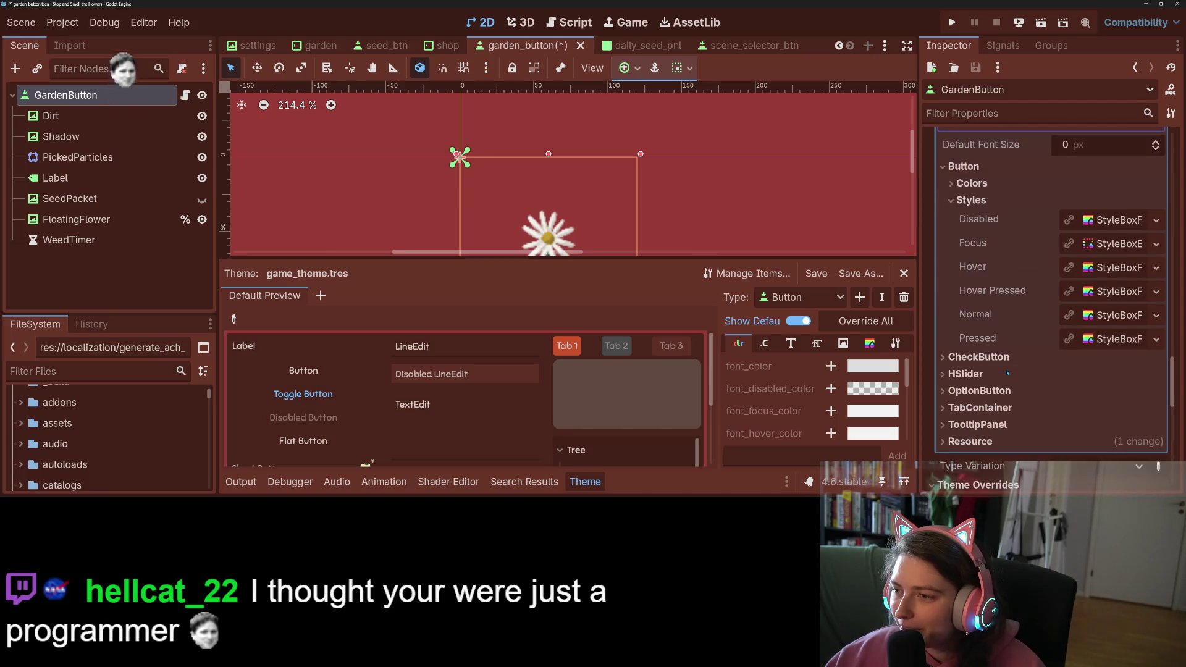
right_click(993, 274)
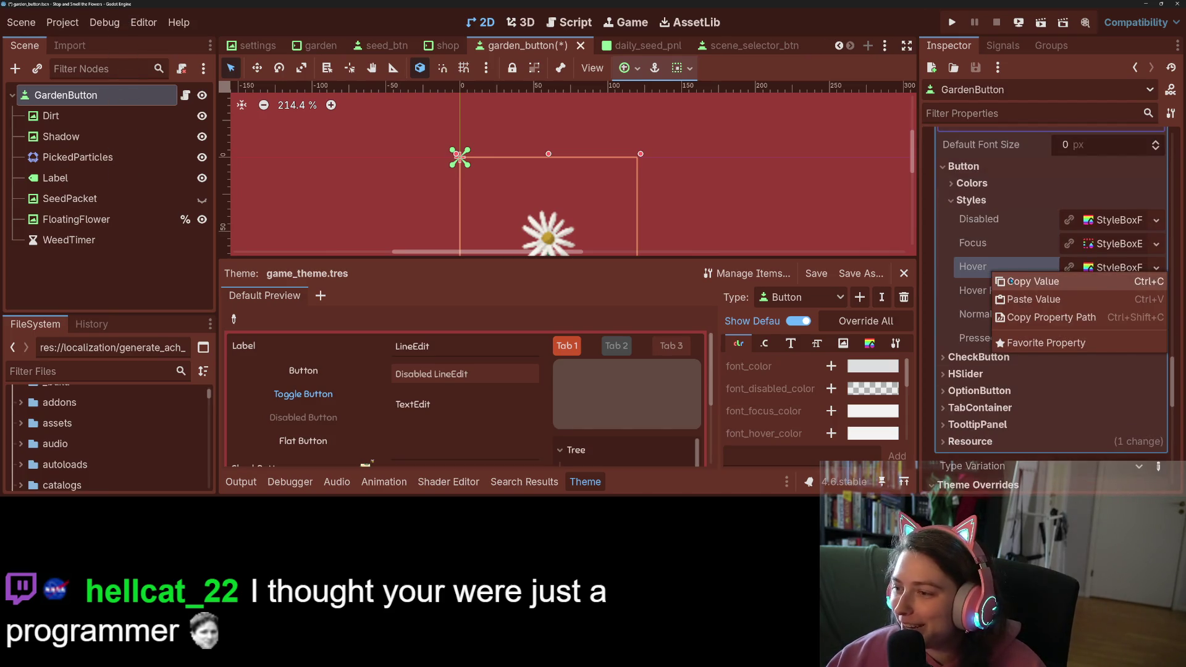
click(1003, 282)
scroll(999, 326, up, 10)
scroll(1013, 340, up, 10)
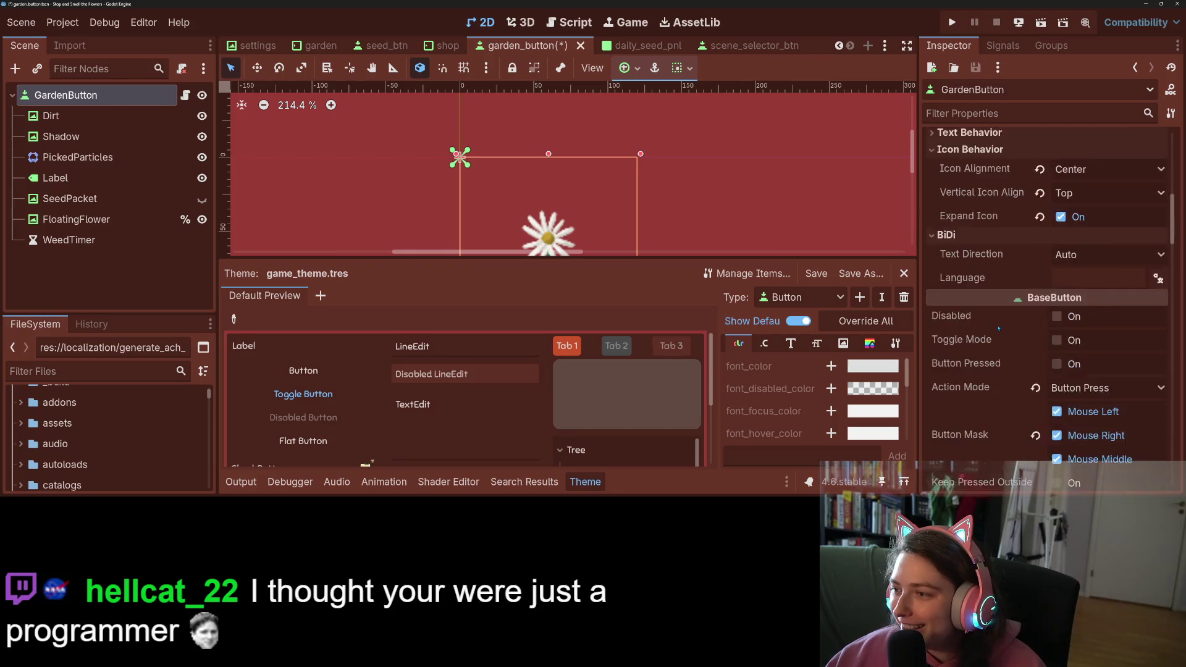
scroll(1029, 357, down, 10)
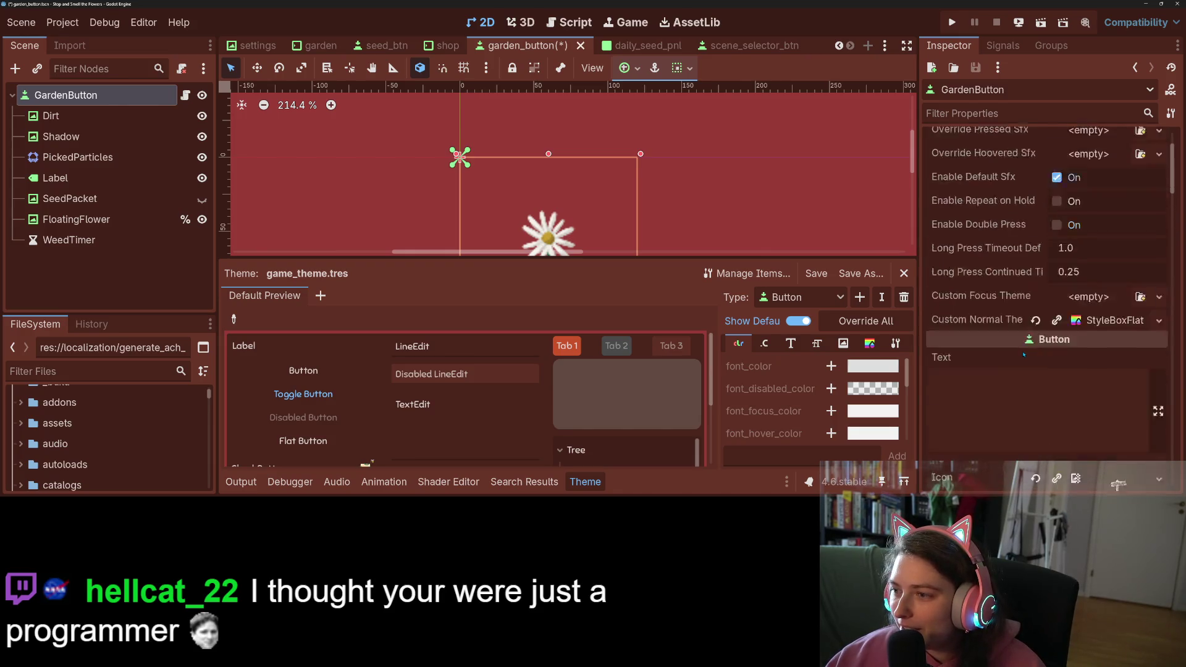
right_click(992, 343)
click(1012, 371)
key(ctrl+s)
Step: Close the Theme panel, save the scene again, and open the seed_btn scene
scroll(1001, 348, down, 3)
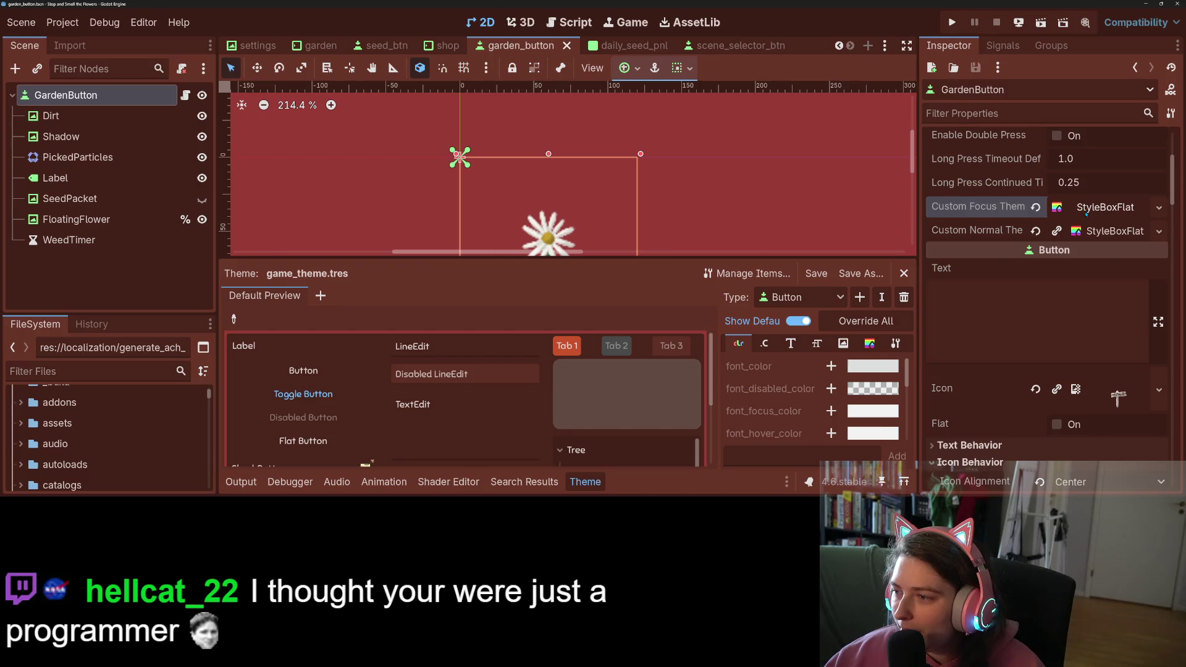
scroll(1028, 358, down, 15)
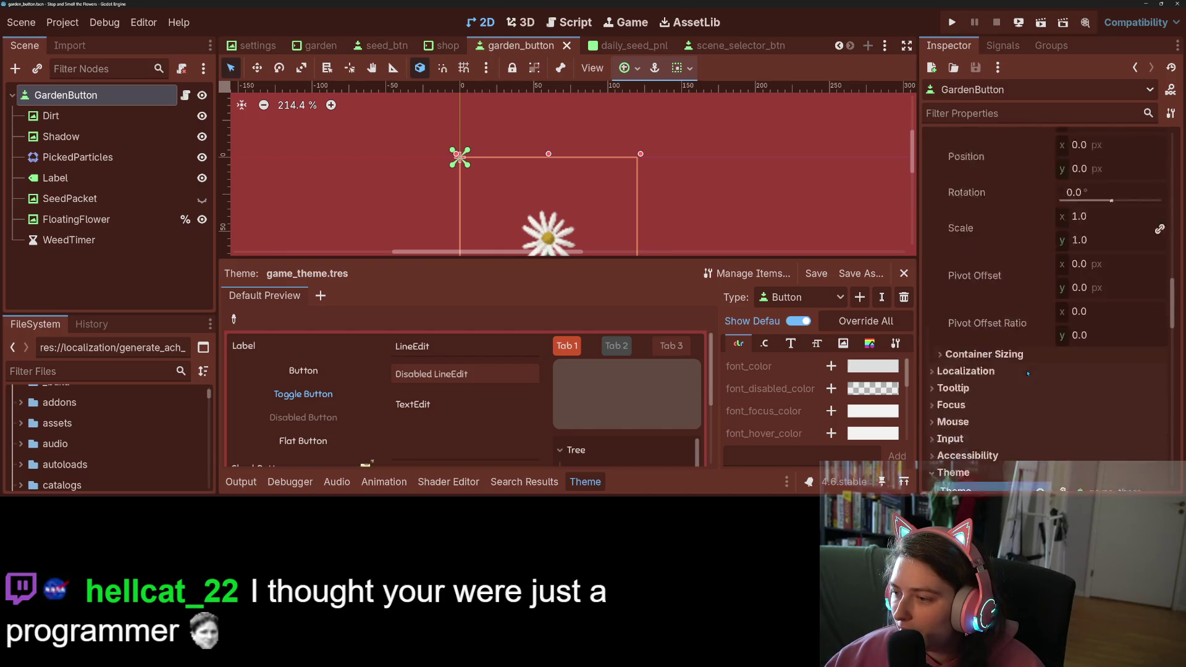
scroll(1028, 373, down, 15)
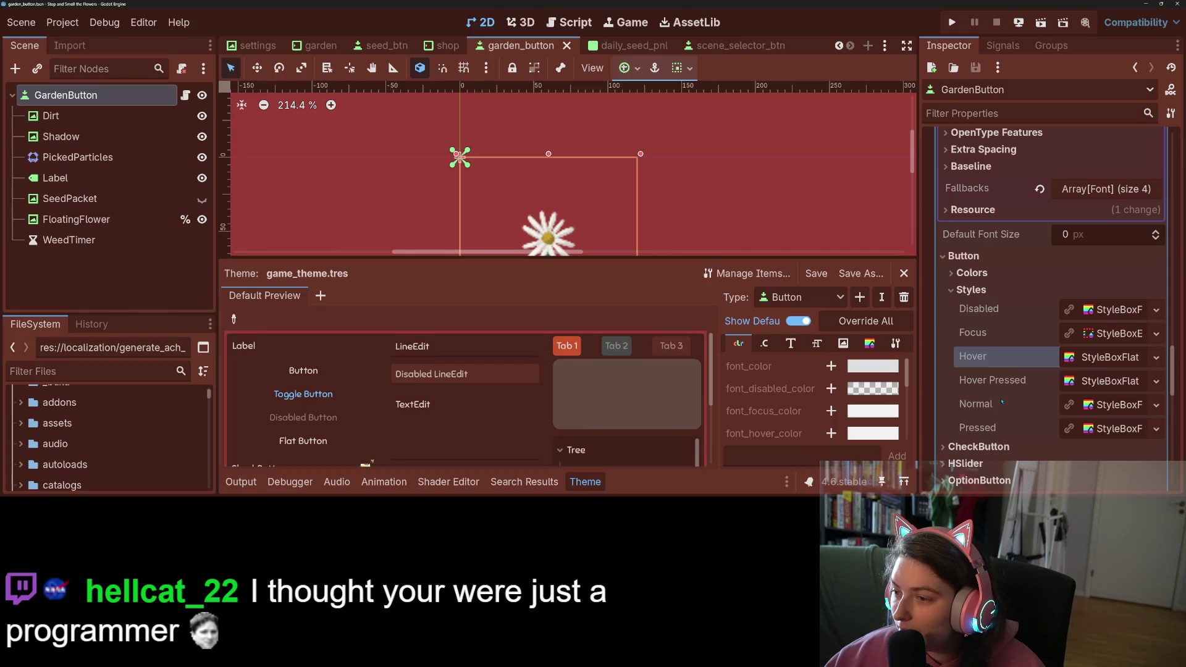
click(581, 481)
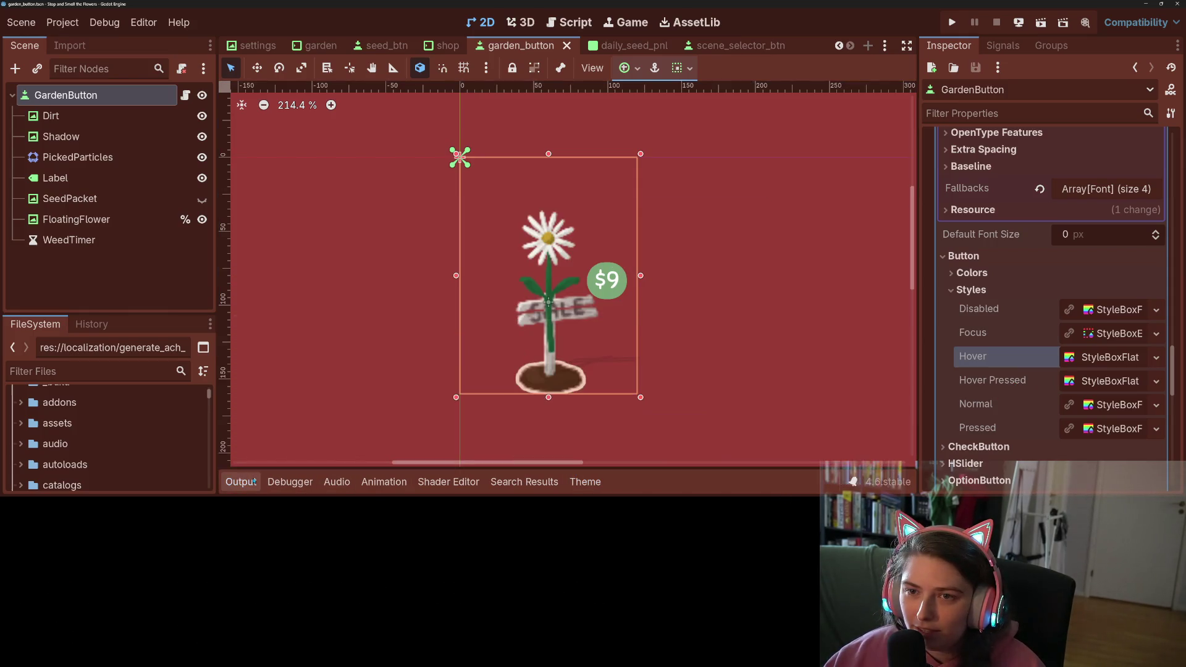
key(ctrl+s)
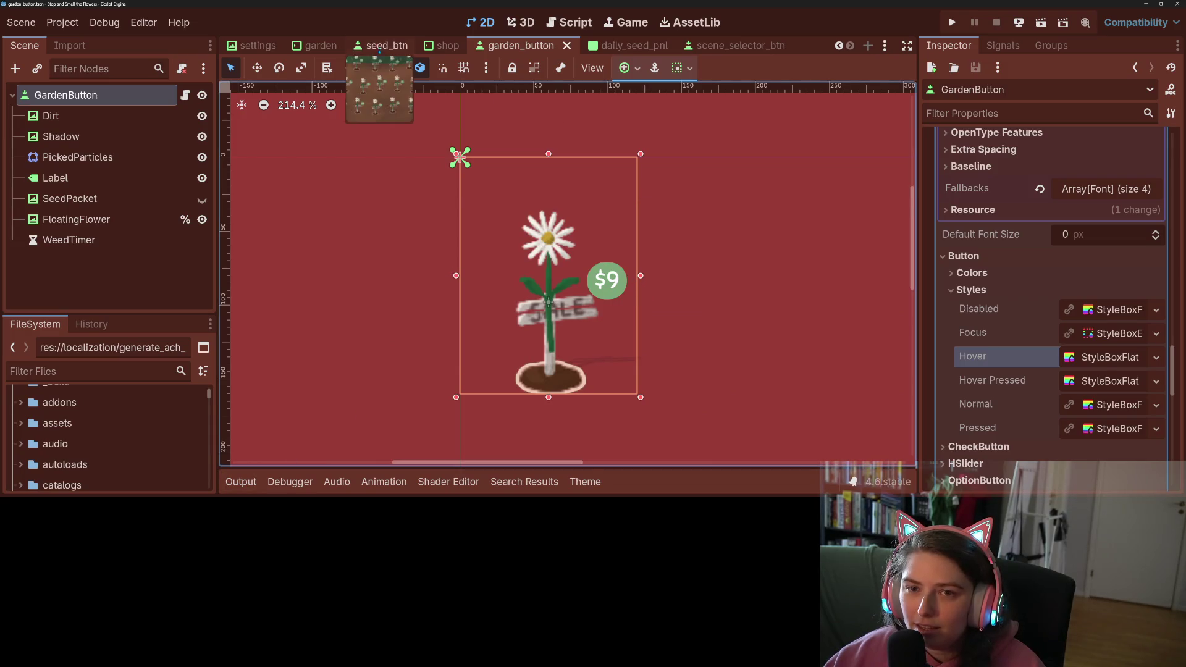
click(379, 48)
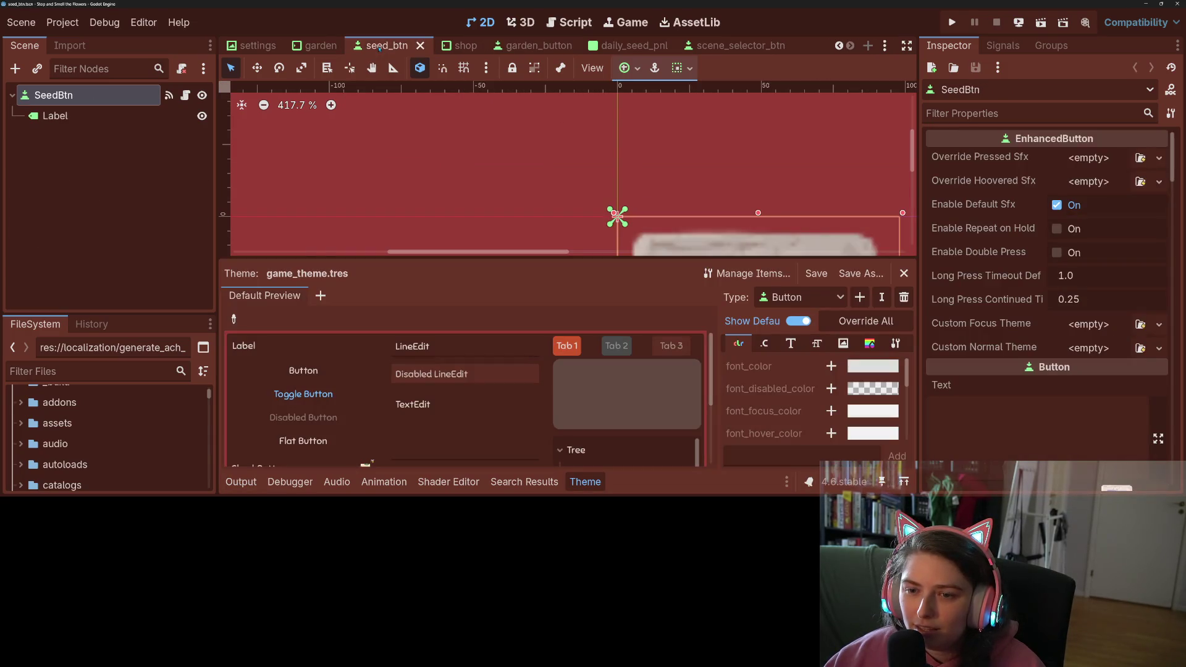
Step: Copy the Hover style and paste it into SeedBtn's Custom Focus Theme
drag(621, 204, 523, 148)
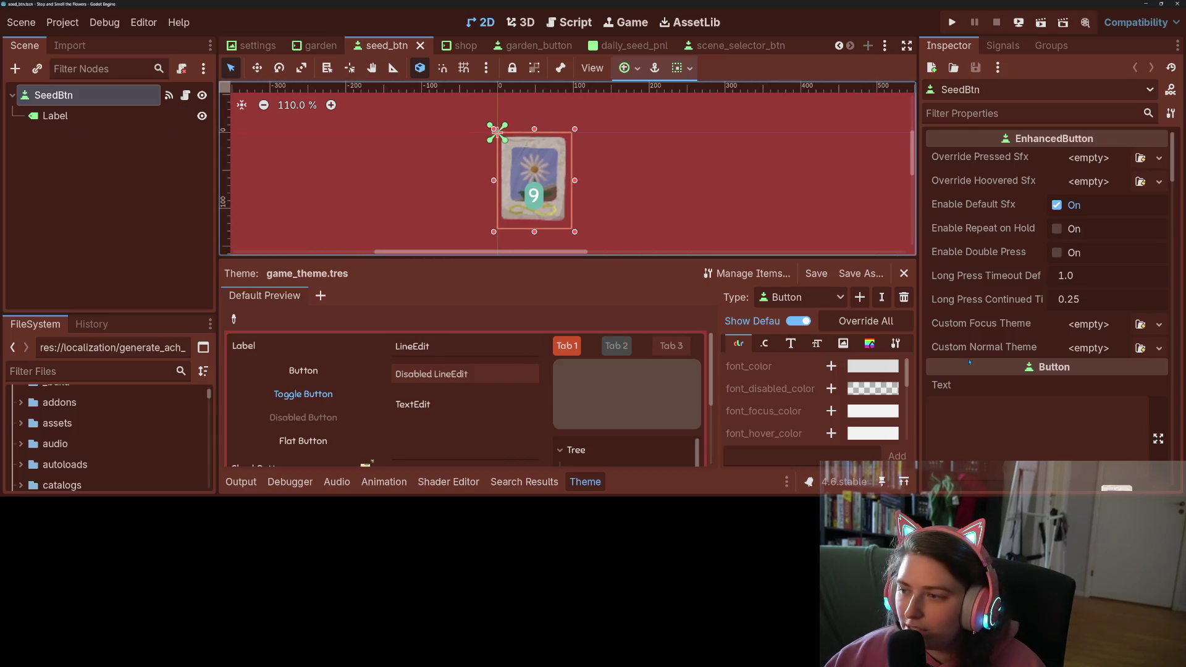
scroll(983, 369, down, 15)
scroll(983, 369, down, 4)
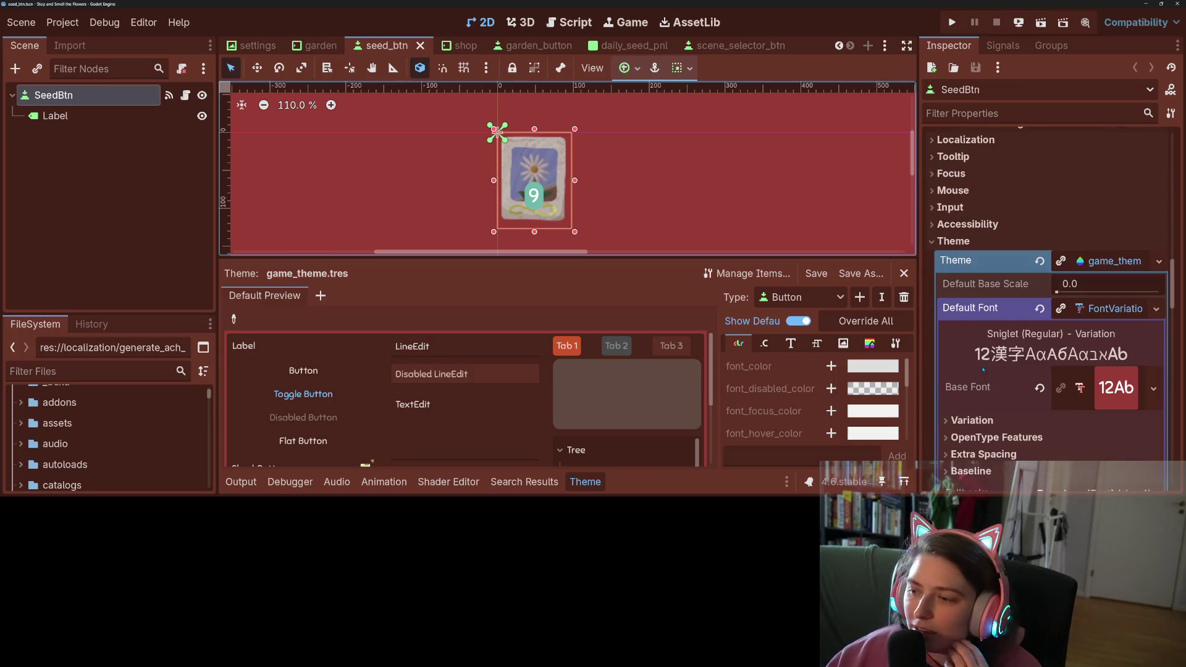
scroll(989, 415, down, 8)
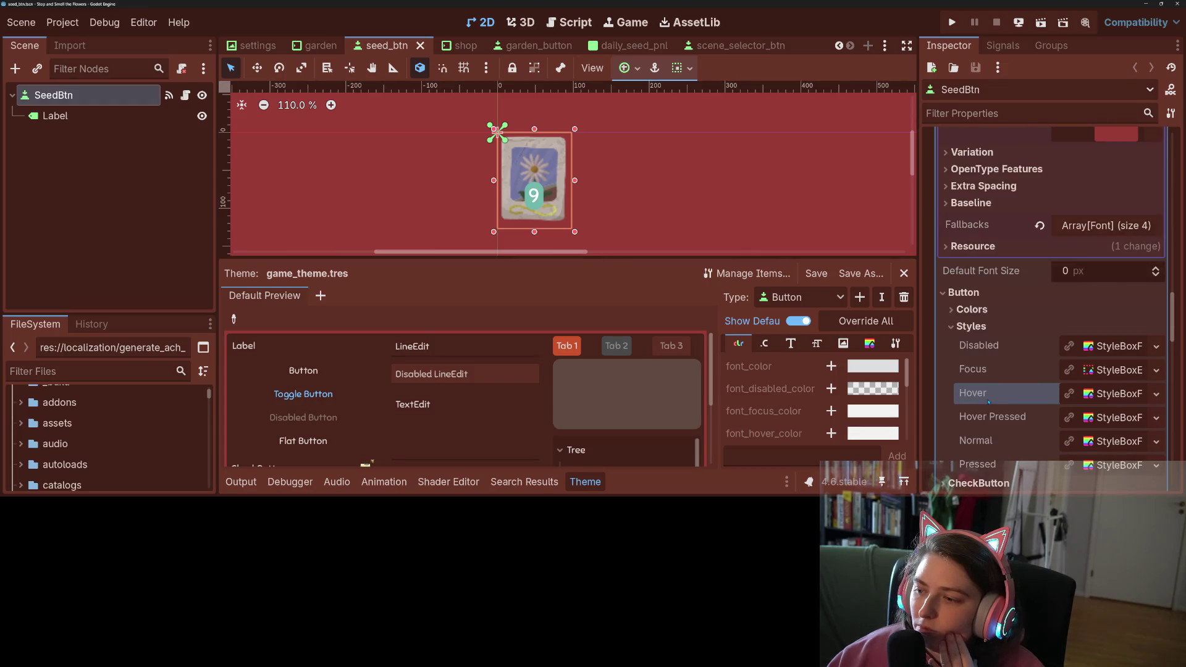
scroll(989, 401, down, 10)
right_click(981, 364)
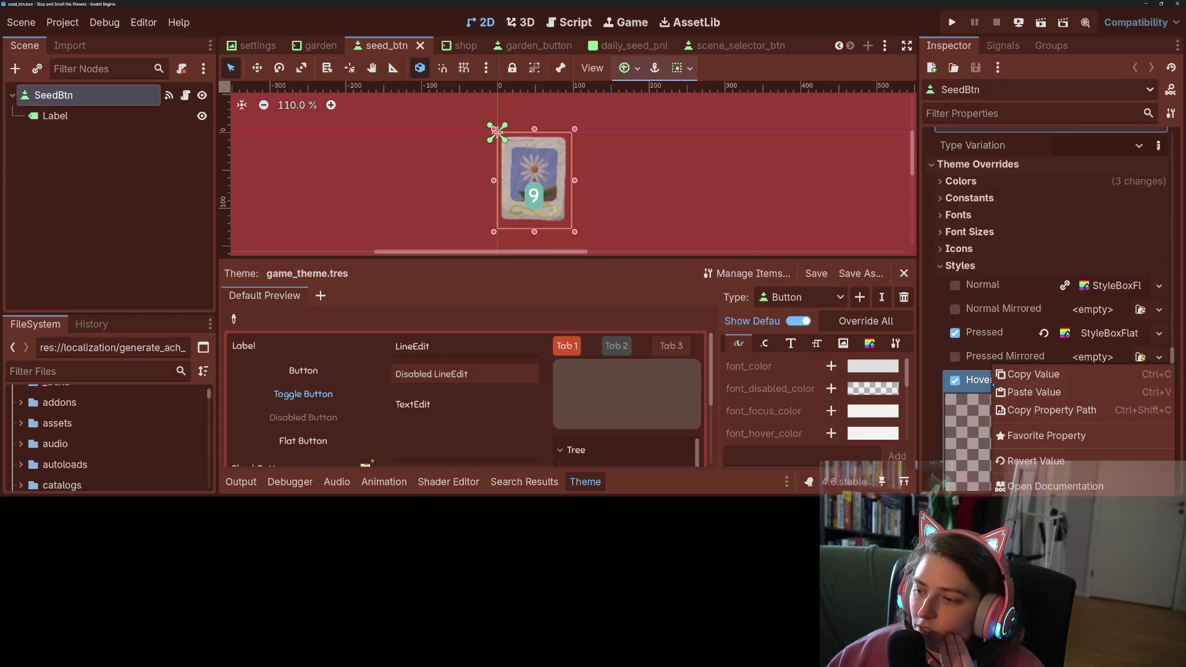
click(988, 373)
scroll(994, 402, up, 15)
scroll(999, 417, up, 10)
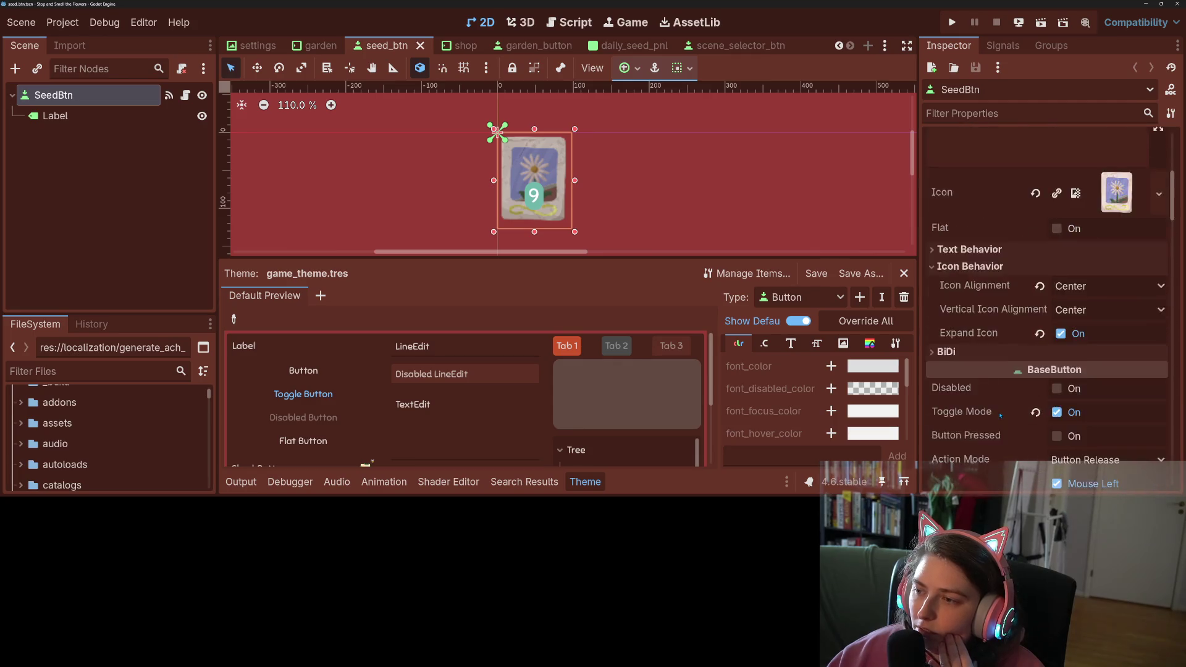
right_click(1007, 233)
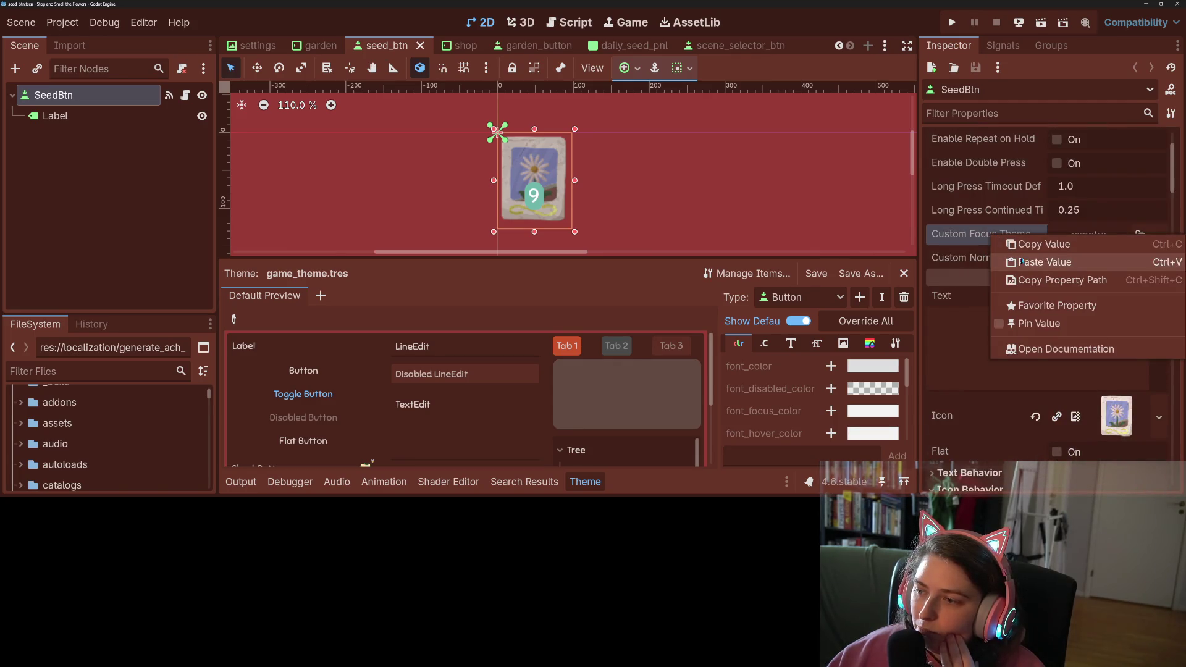
click(1037, 260)
Step: Copy the theme's Normal button style and paste it into SeedBtn's Custom Normal Theme
scroll(1013, 367, down, 8)
scroll(1014, 367, down, 12)
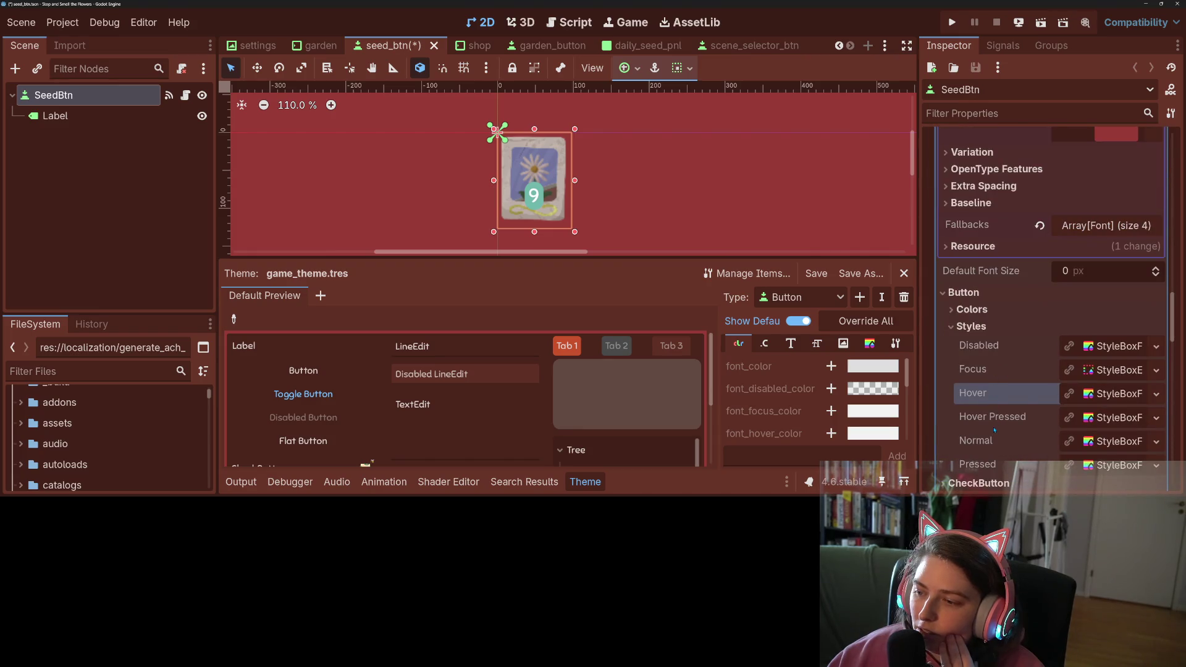
right_click(997, 416)
click(1031, 443)
scroll(1023, 409, up, 10)
scroll(1023, 410, down, 15)
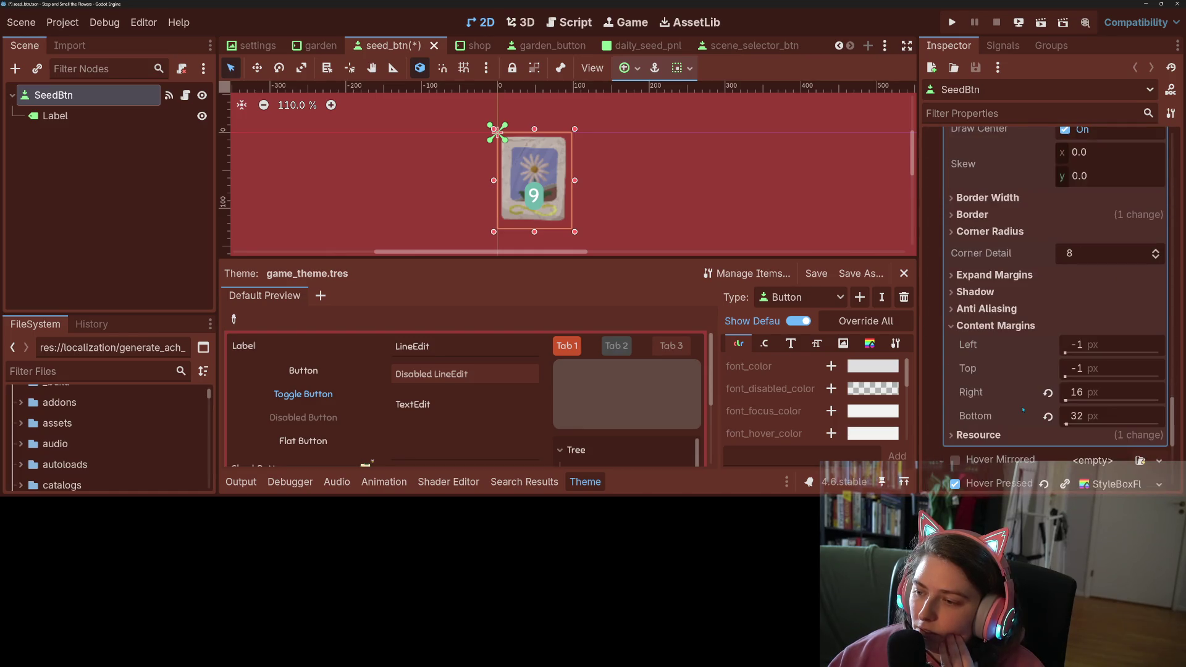
scroll(1022, 409, down, 2)
scroll(1004, 357, up, 8)
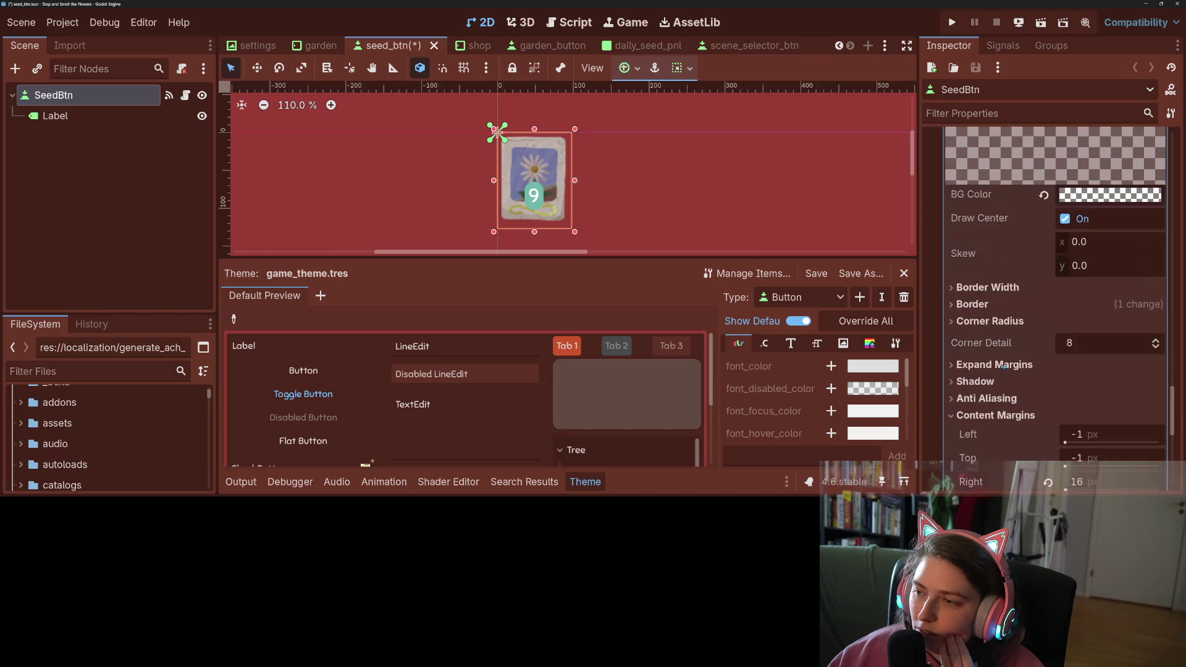
scroll(994, 277, up, 6)
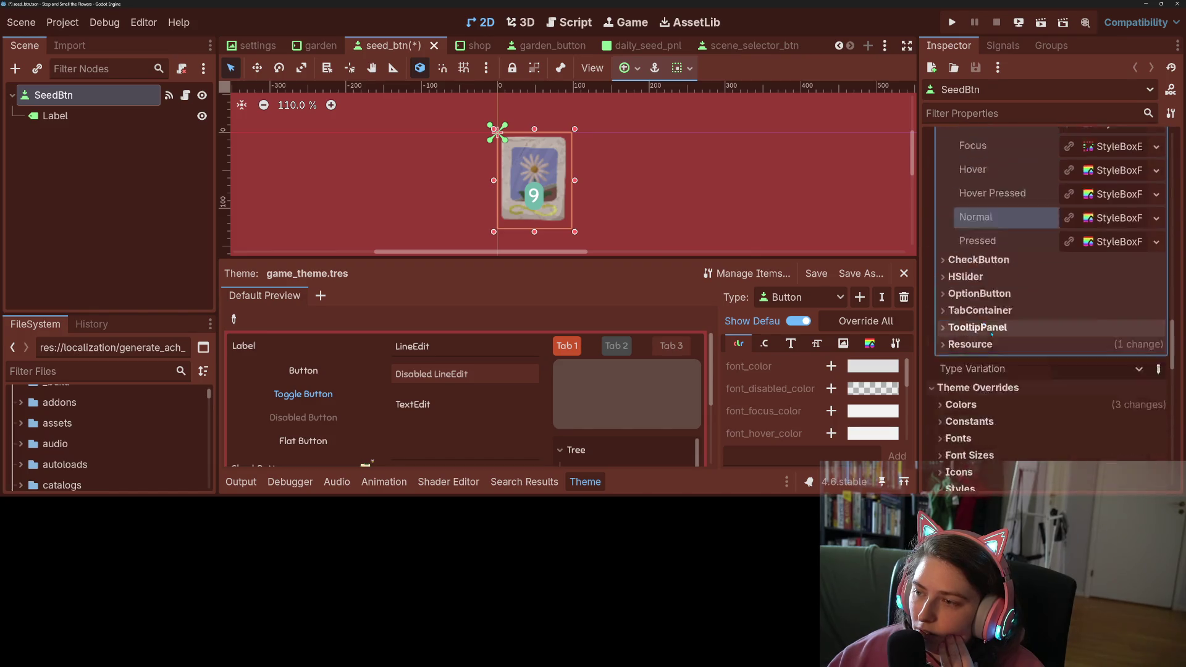
scroll(990, 366, down, 3)
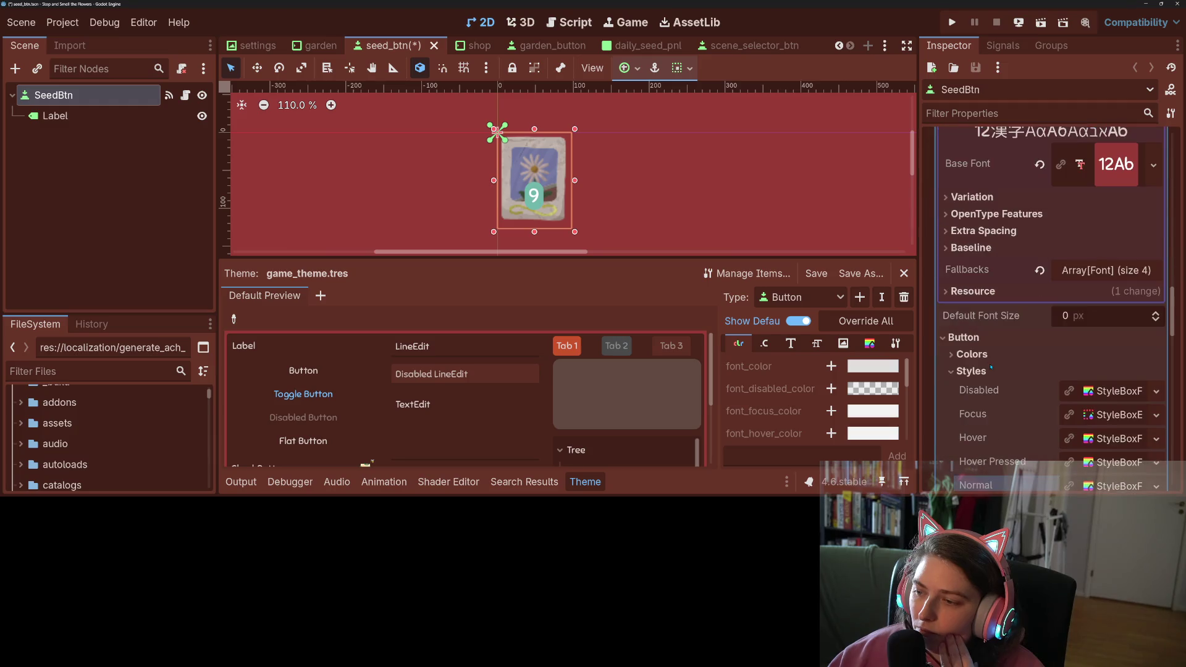
scroll(988, 417, down, 3)
right_click(988, 304)
click(1006, 368)
scroll(1006, 368, up, 15)
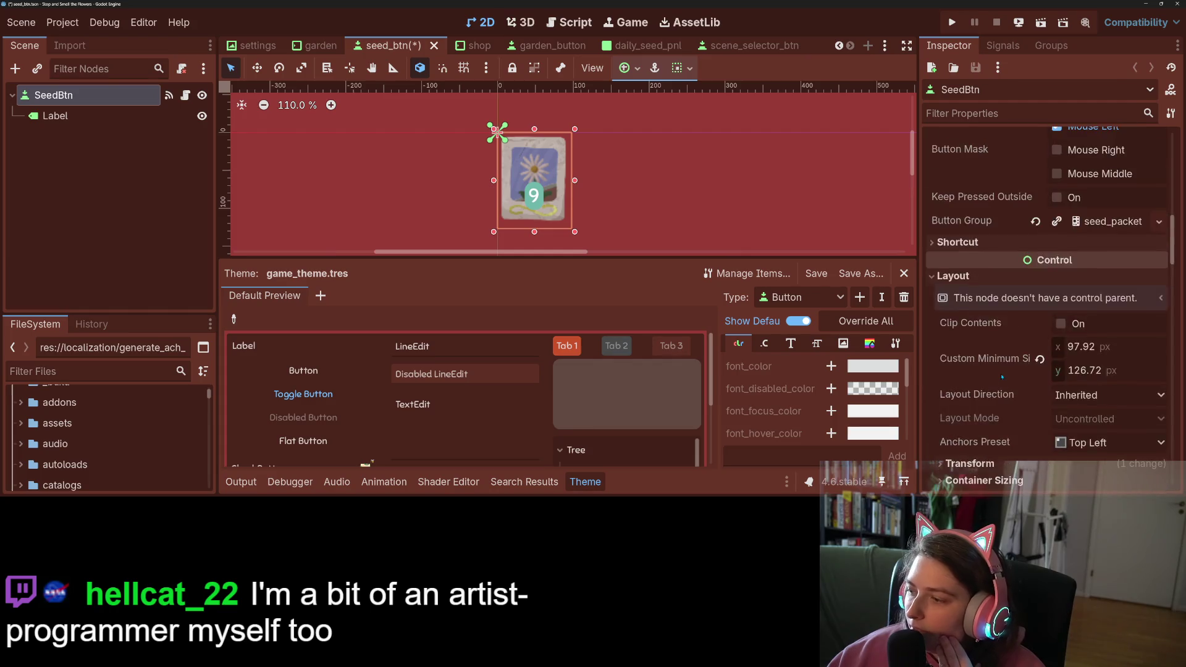
scroll(1001, 376, up, 3)
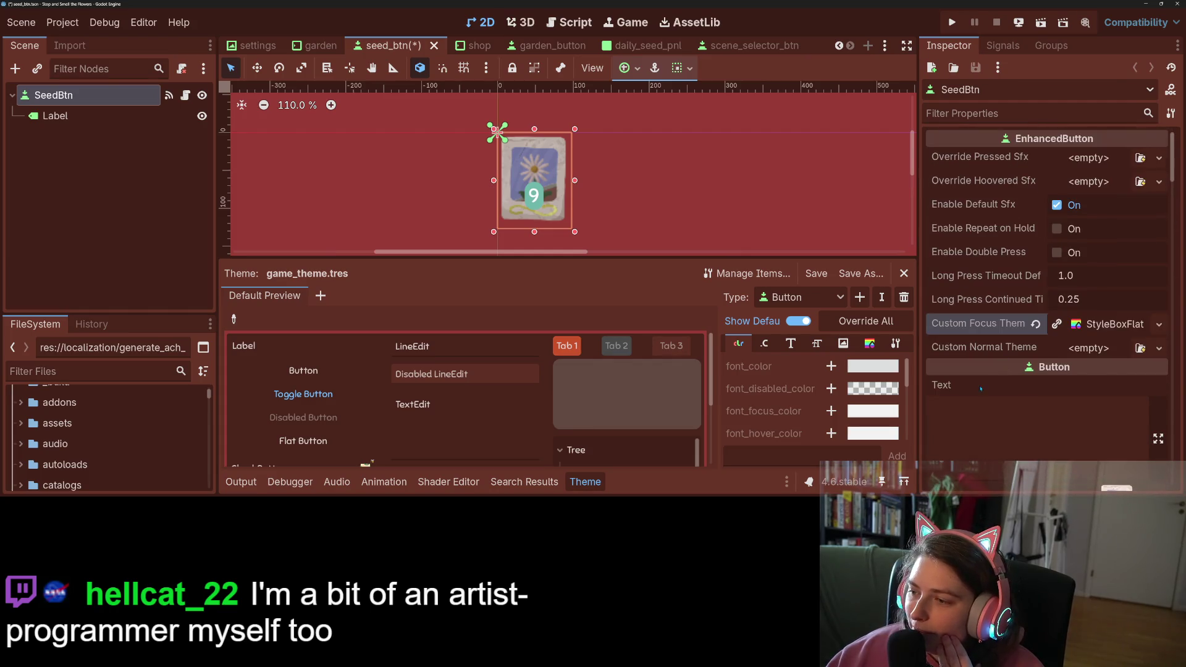
right_click(985, 351)
click(1032, 374)
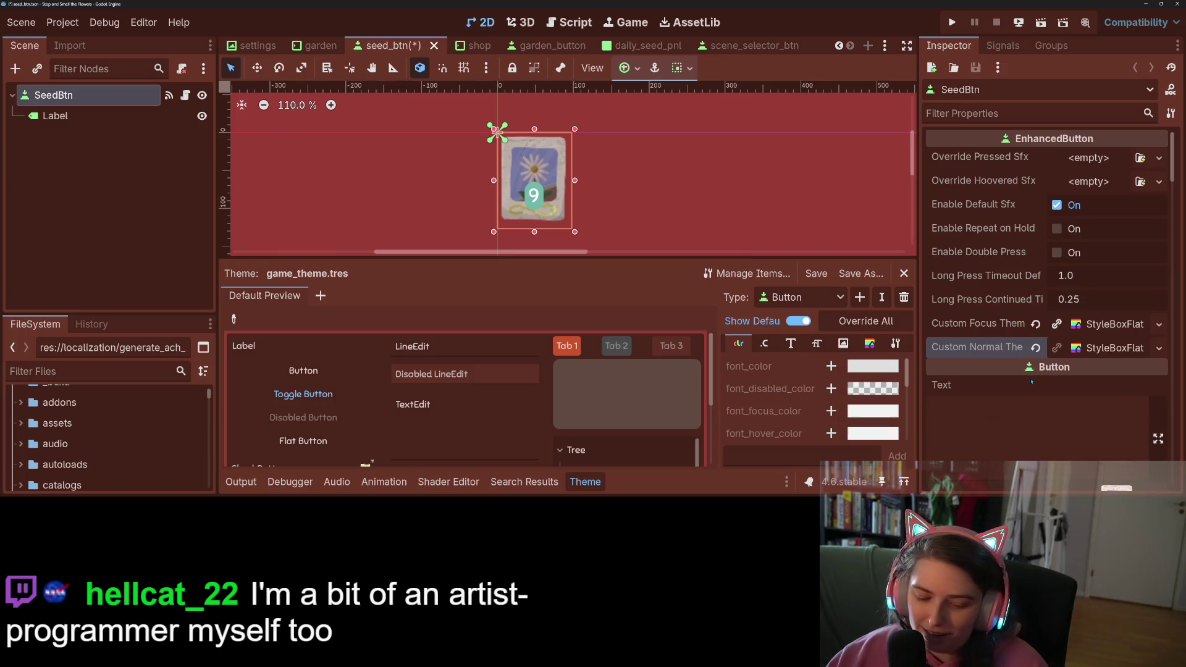
Step: Save the seed_btn scene, collapse the theme panel, and run the game
key(ctrl+s)
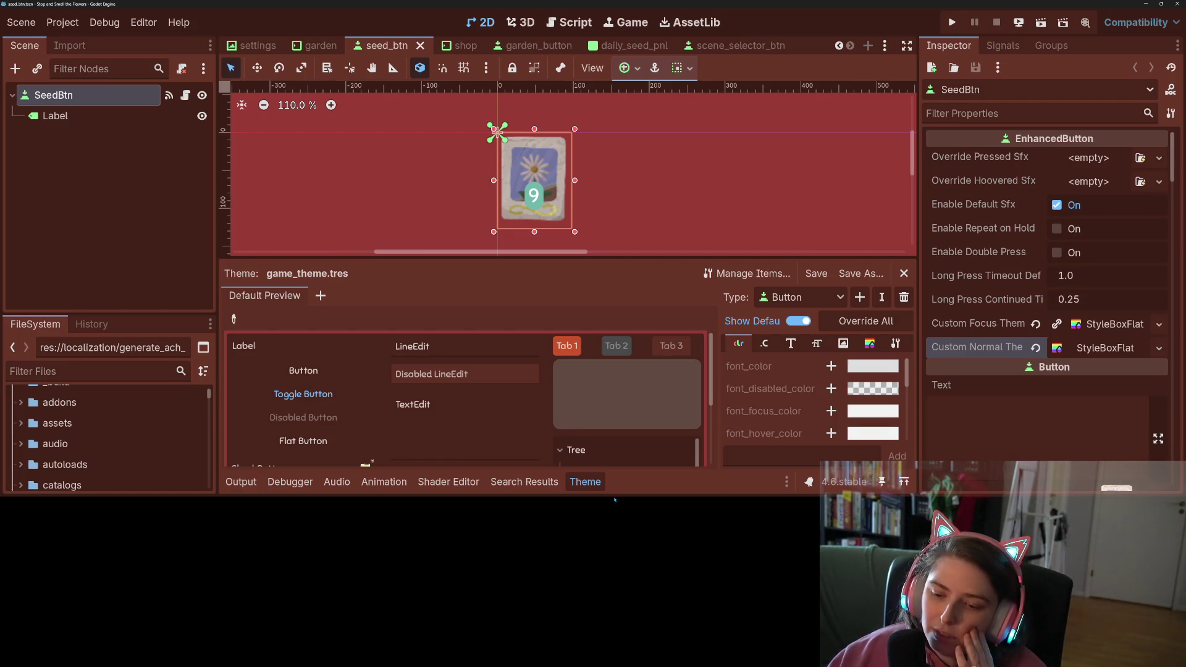
click(595, 485)
mouse_move(610, 249)
mouse_down()
mouse_move(613, 336)
mouse_move(632, 336)
mouse_up()
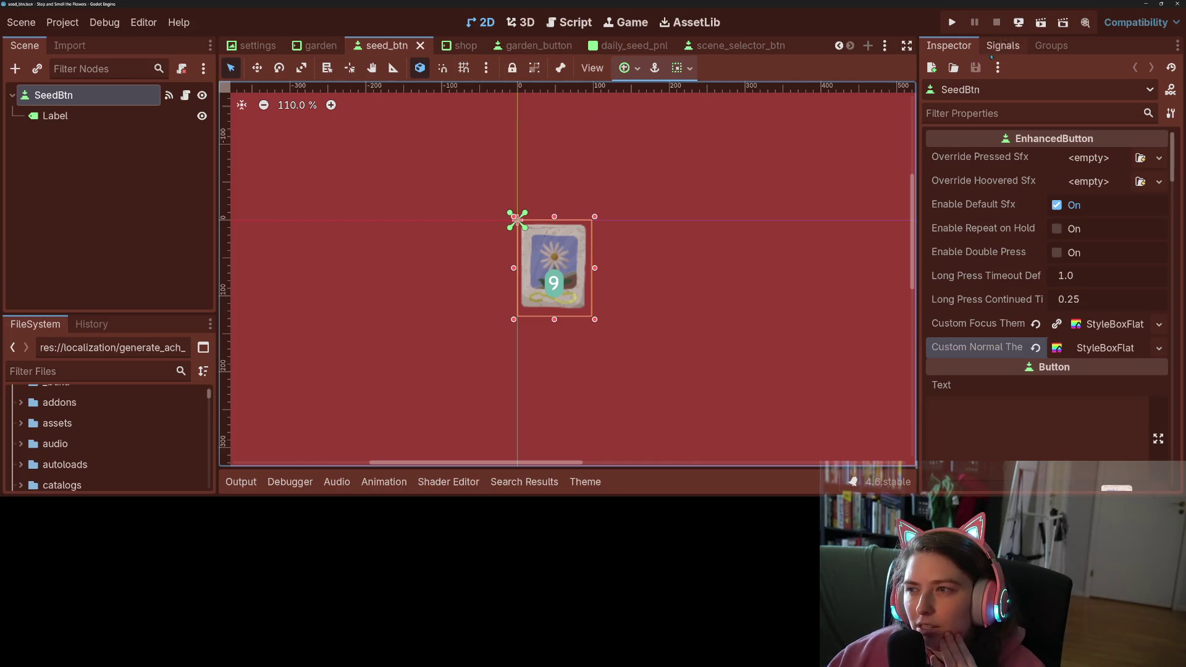
click(952, 22)
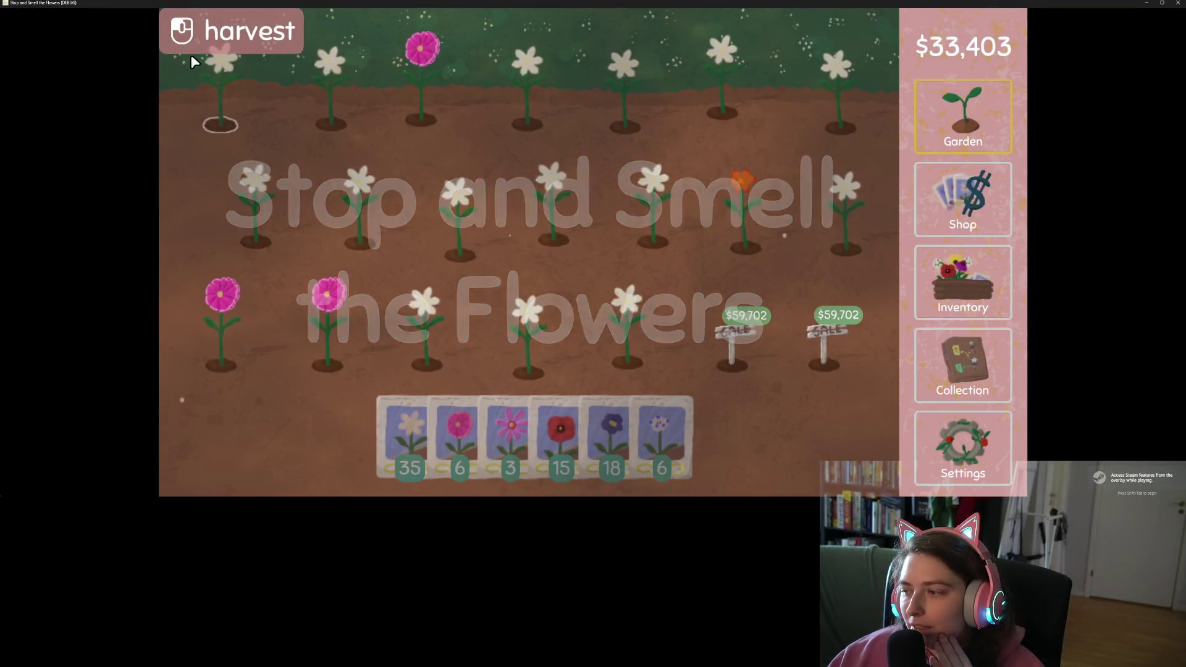
click(1009, 448)
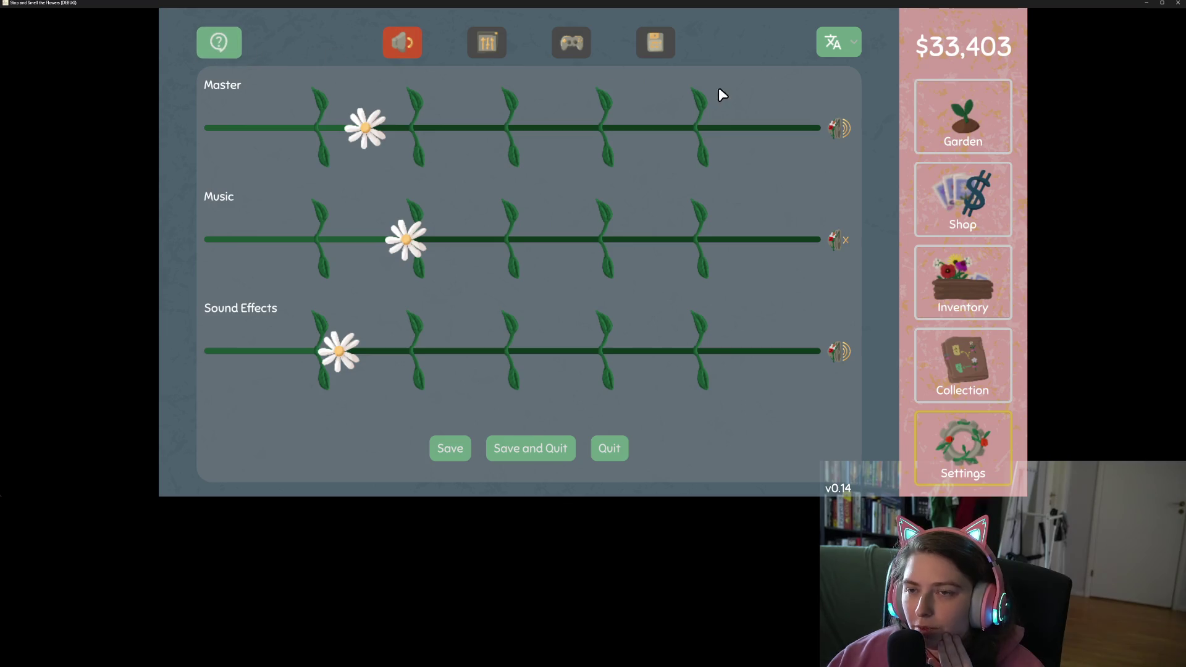
click(857, 49)
click(852, 44)
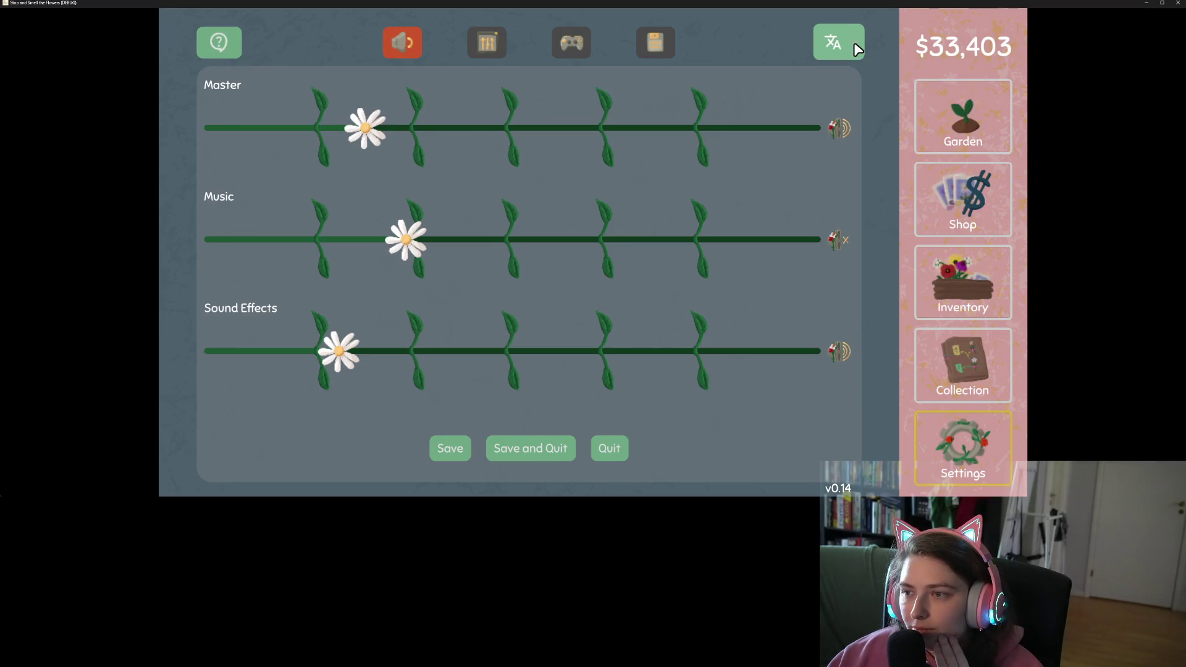
click(658, 45)
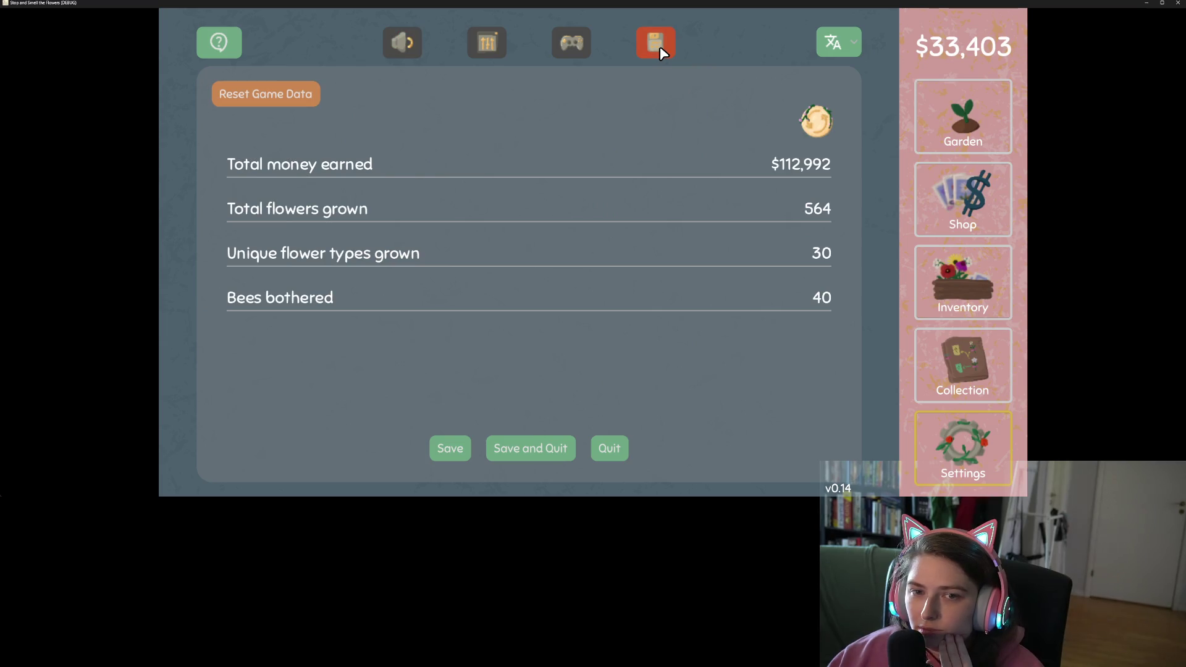
click(581, 47)
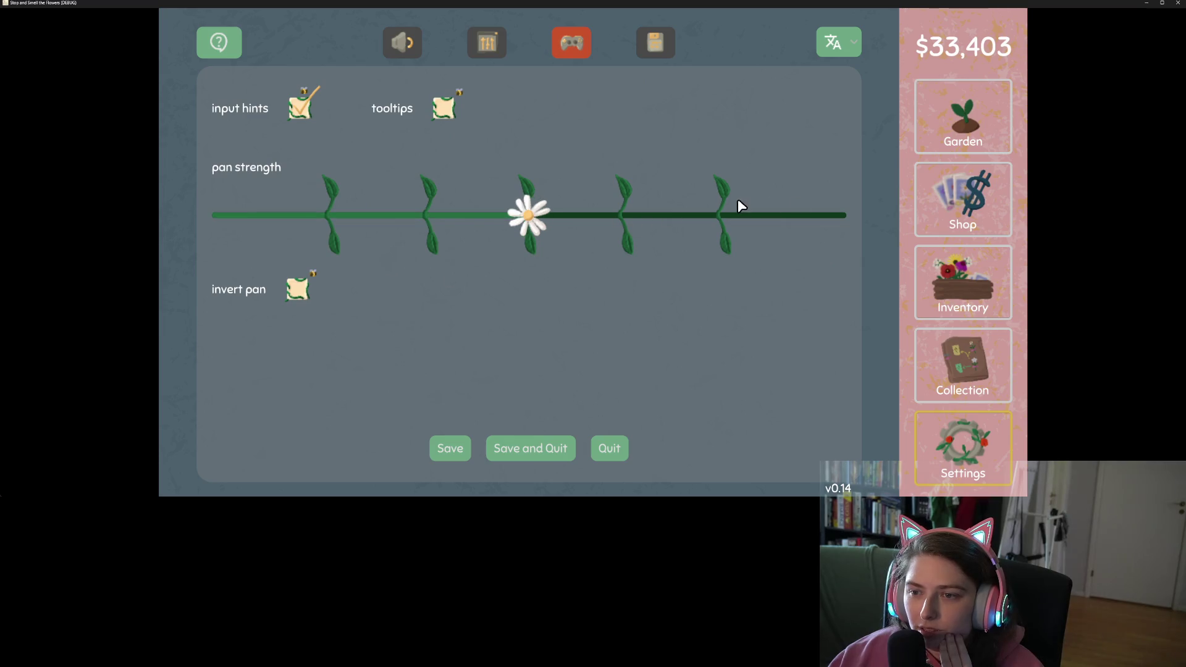
click(479, 38)
click(422, 48)
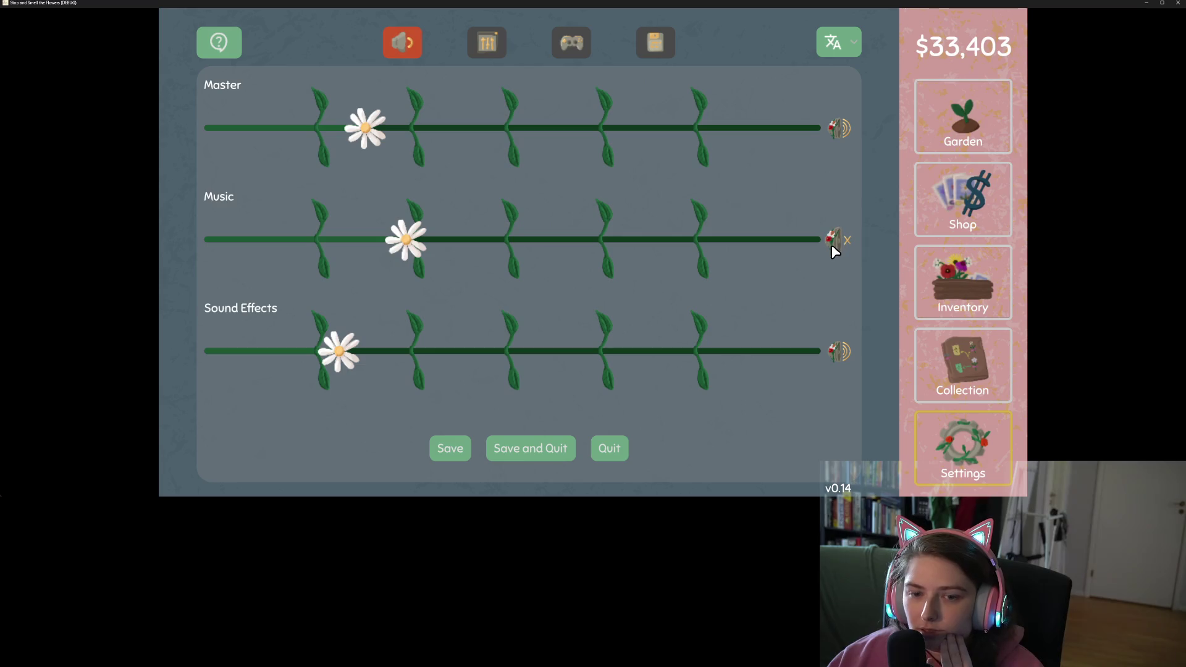
click(973, 124)
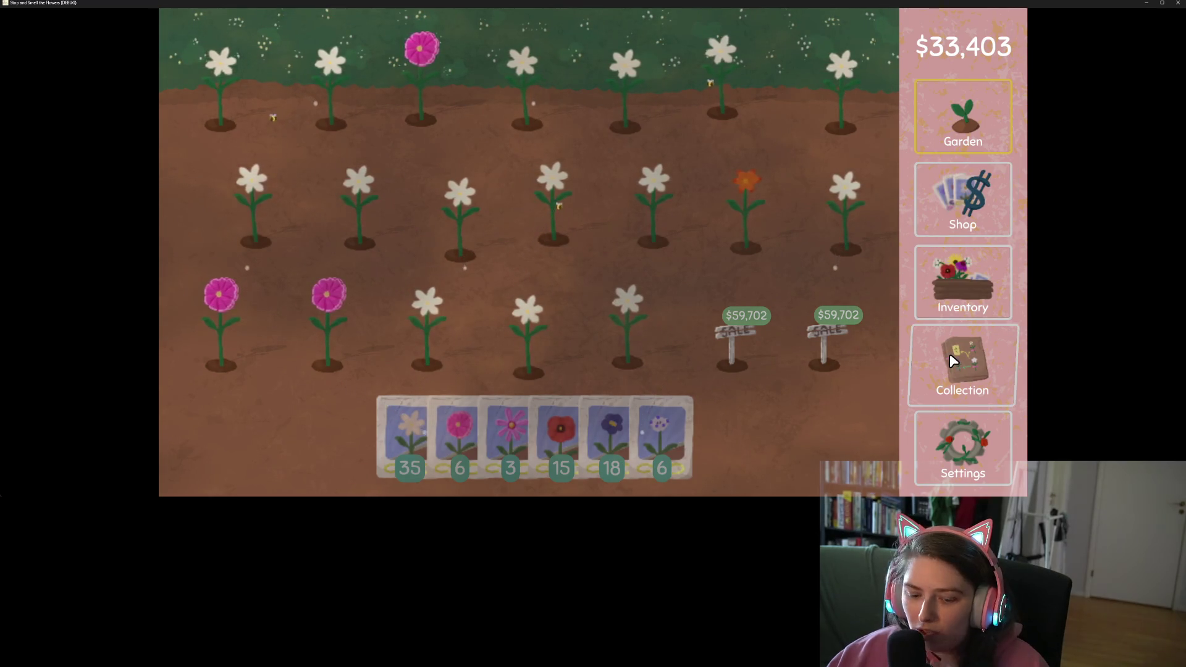
Step: Visit the seed shop, then return to the garden
mouse_move(860, 220)
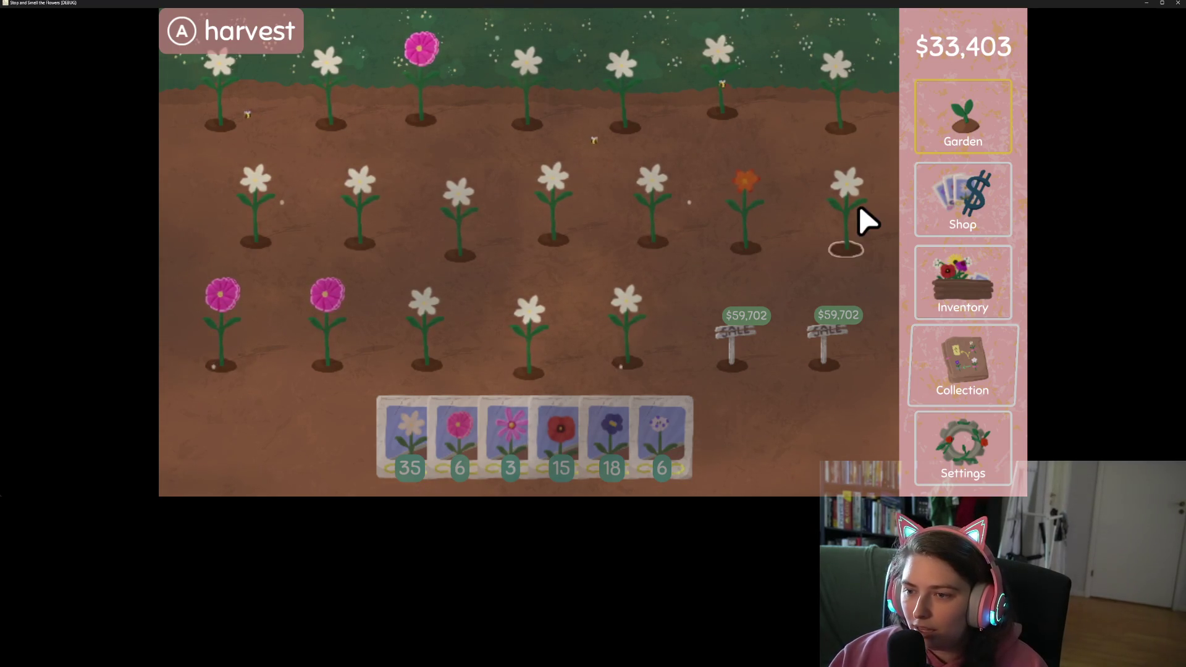
click(981, 222)
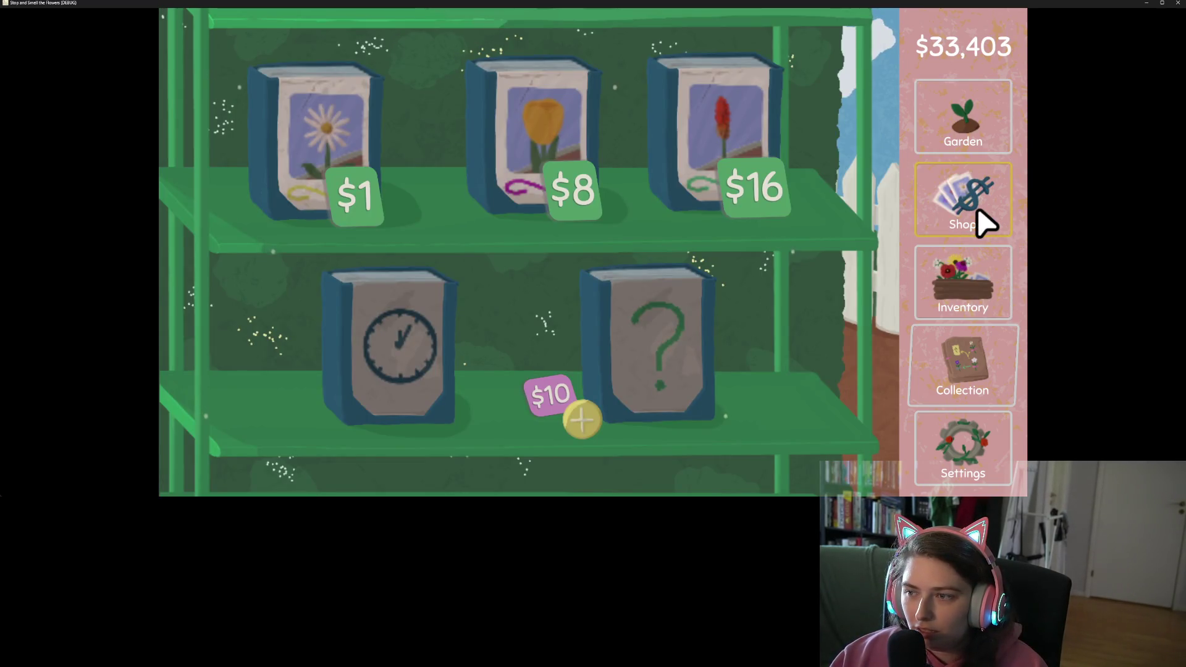
click(979, 133)
Step: Sweep a violet seed card across every plot to harvest and replant, then open settings
mouse_move(645, 333)
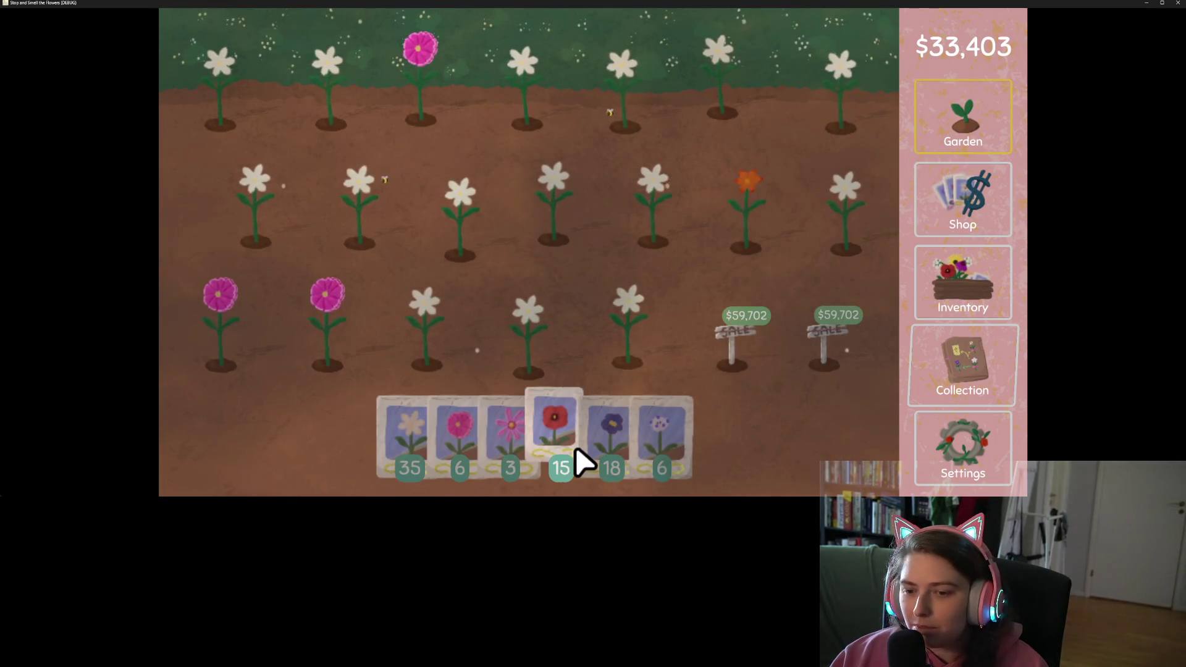
mouse_move(628, 457)
mouse_down()
mouse_move(576, 460)
mouse_move(546, 342)
mouse_up()
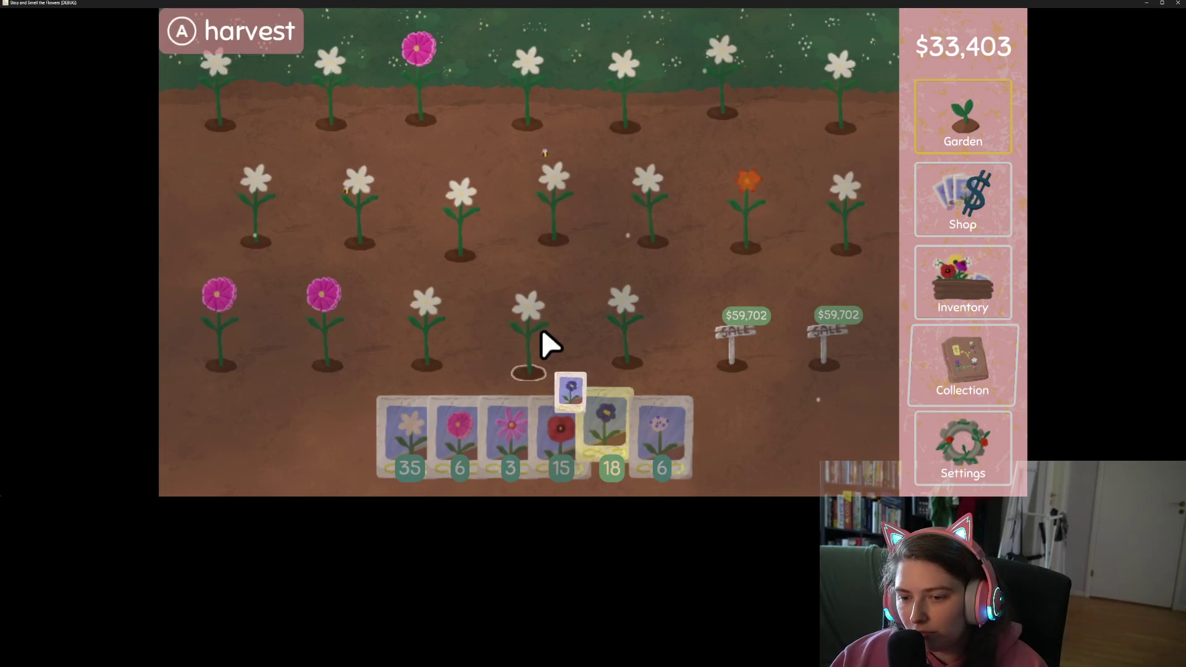
click(540, 95)
click(437, 92)
mouse_move(436, 92)
mouse_down()
mouse_move(233, 98)
mouse_move(276, 212)
mouse_move(481, 228)
mouse_move(666, 212)
mouse_move(867, 221)
mouse_move(852, 87)
mouse_move(638, 80)
mouse_move(646, 328)
mouse_move(238, 336)
mouse_move(344, 335)
mouse_up()
mouse_move(450, 457)
mouse_down()
mouse_move(439, 331)
mouse_move(235, 336)
mouse_move(234, 323)
mouse_move(336, 323)
mouse_move(457, 447)
mouse_up()
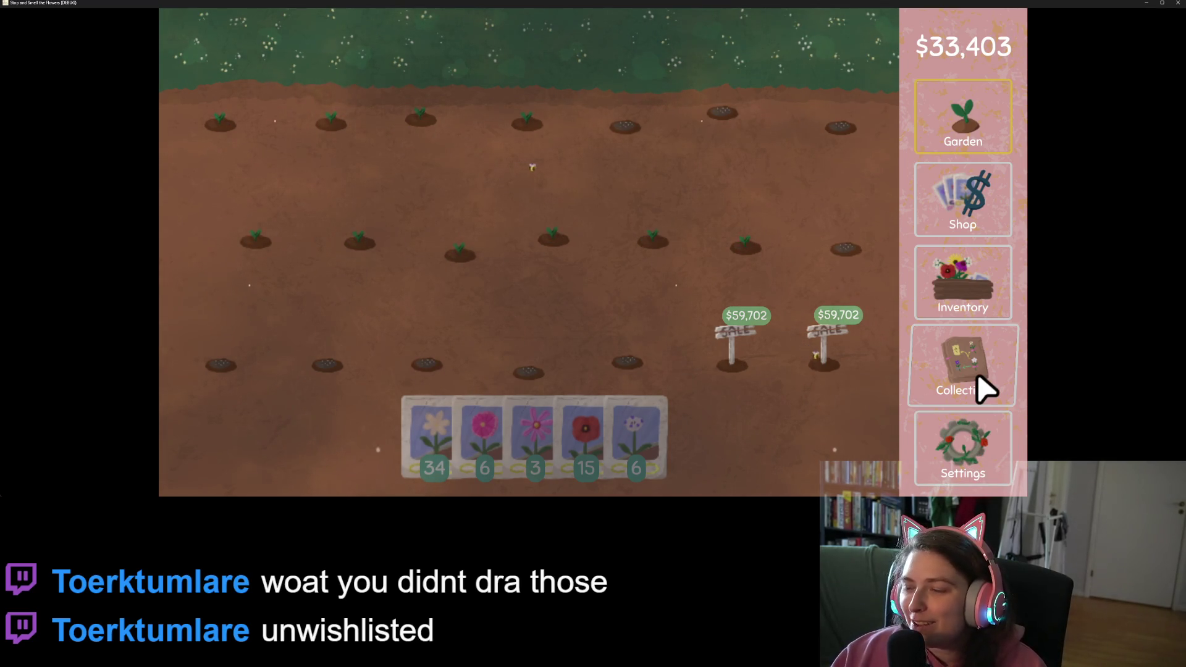
click(985, 471)
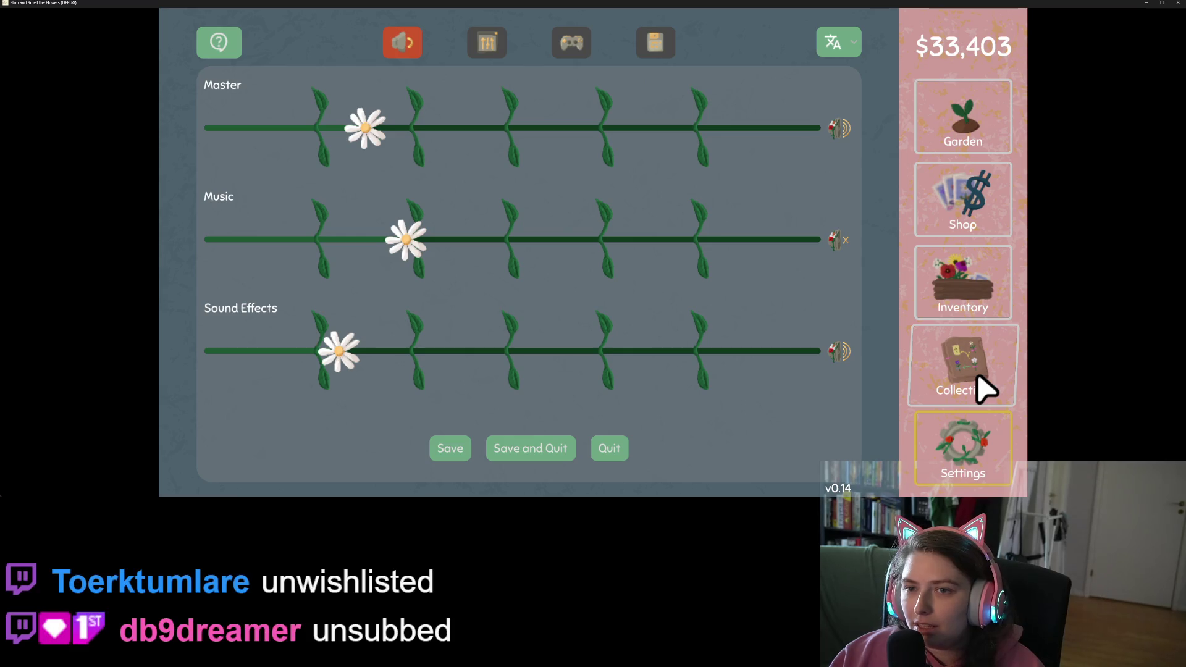
Step: Step through the audio, display, controls and save-data settings pages, then save and quit
click(986, 139)
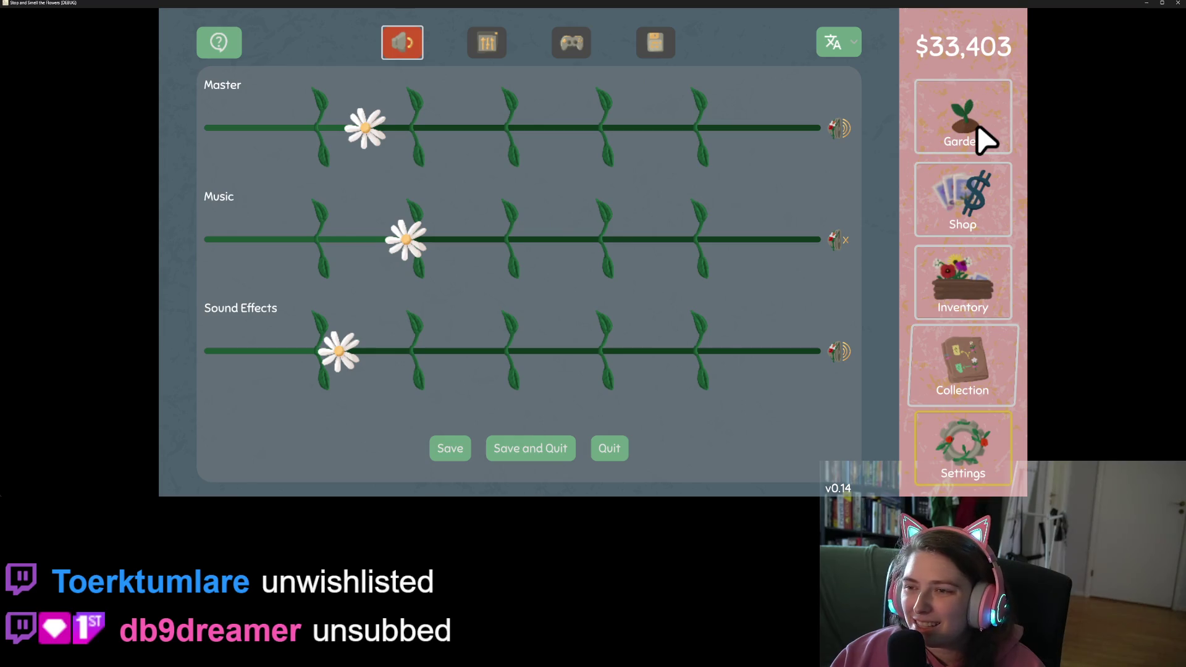
key(Right)
key(Left)
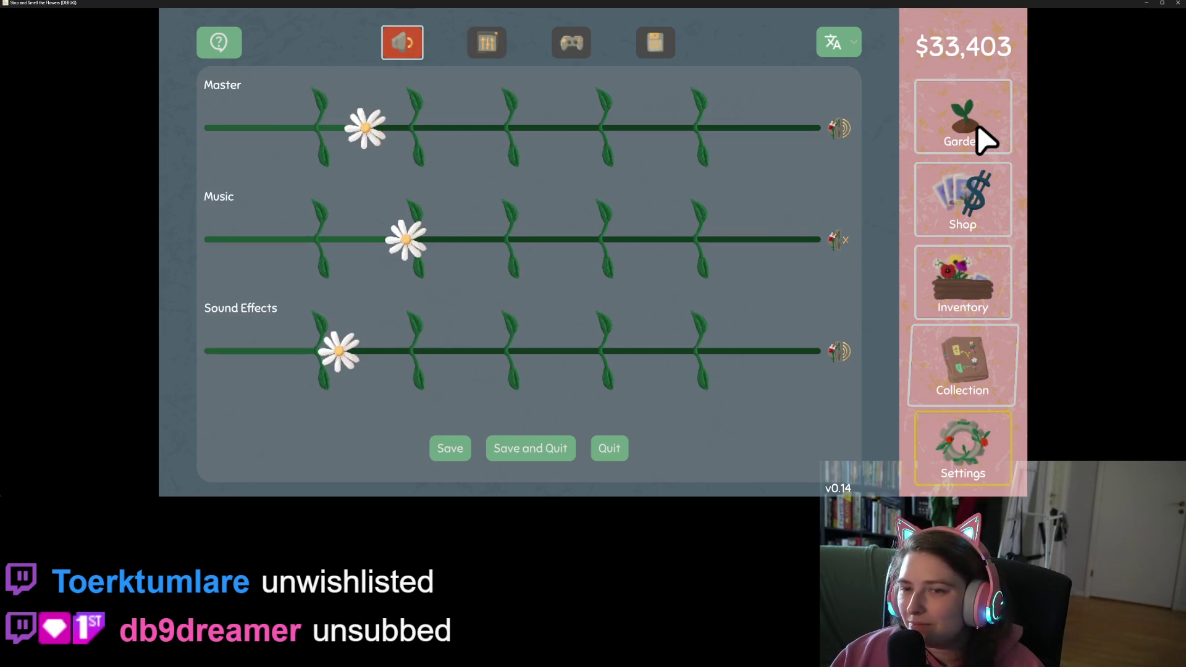
key(Right)
key(Right)
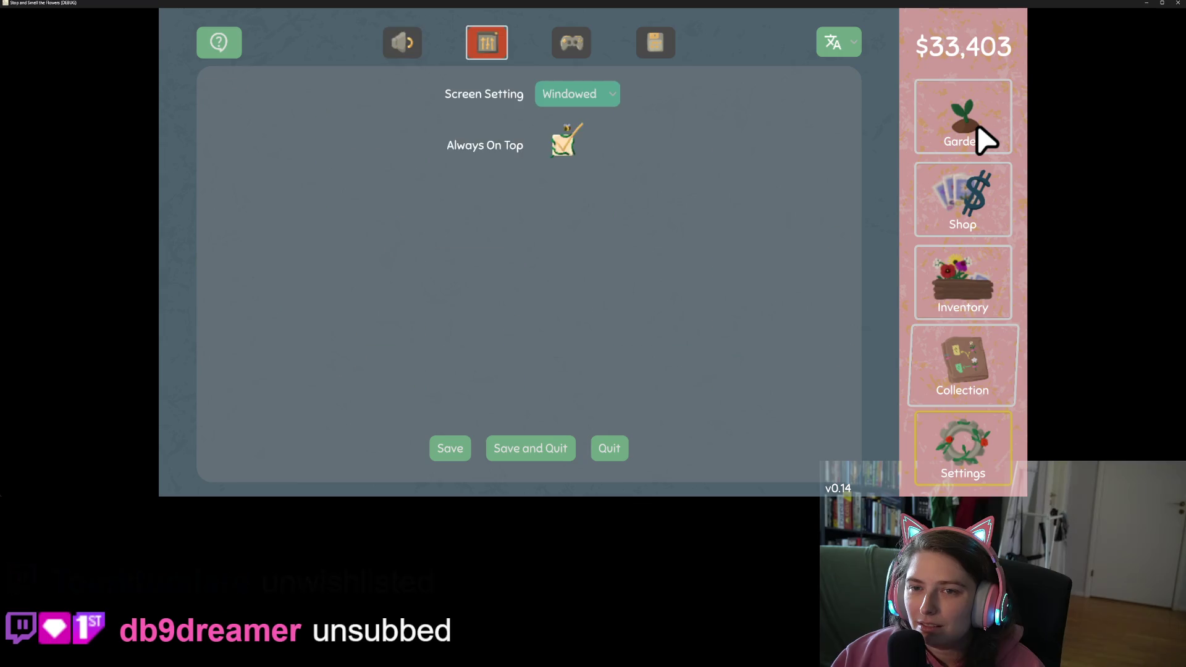
key(Right)
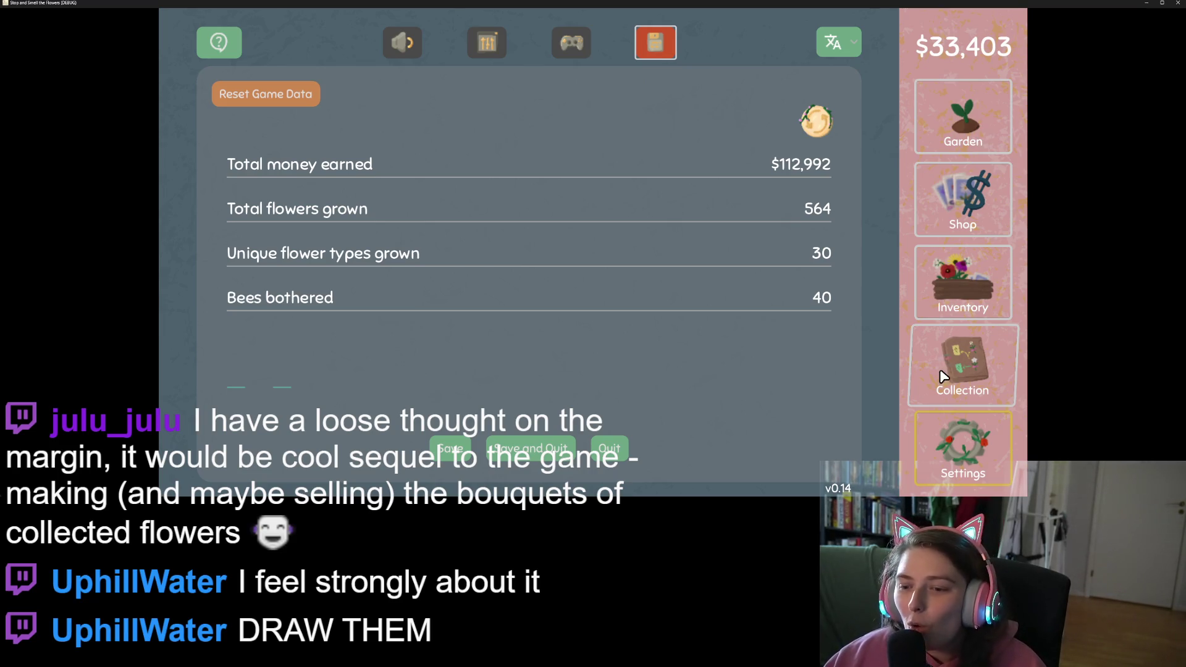
click(549, 444)
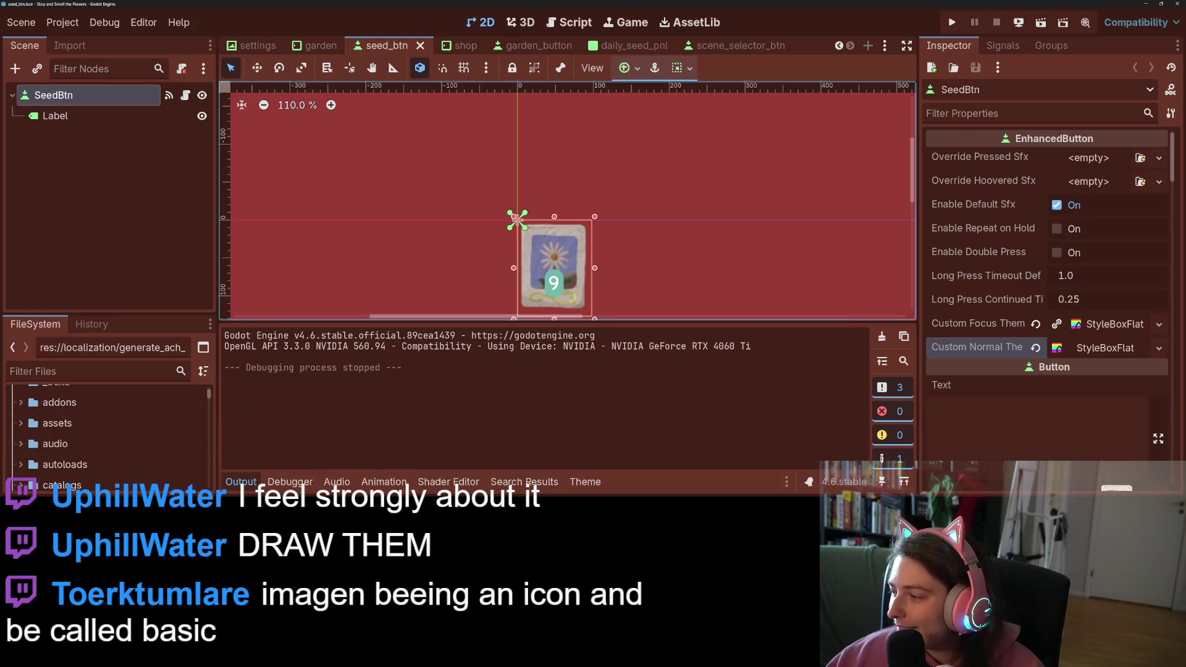
key(alt+Tab)
Step: Add cards 'draw forum btn icon', 'draw translate icon' and 'draw input hint icons (?)'
text(or)
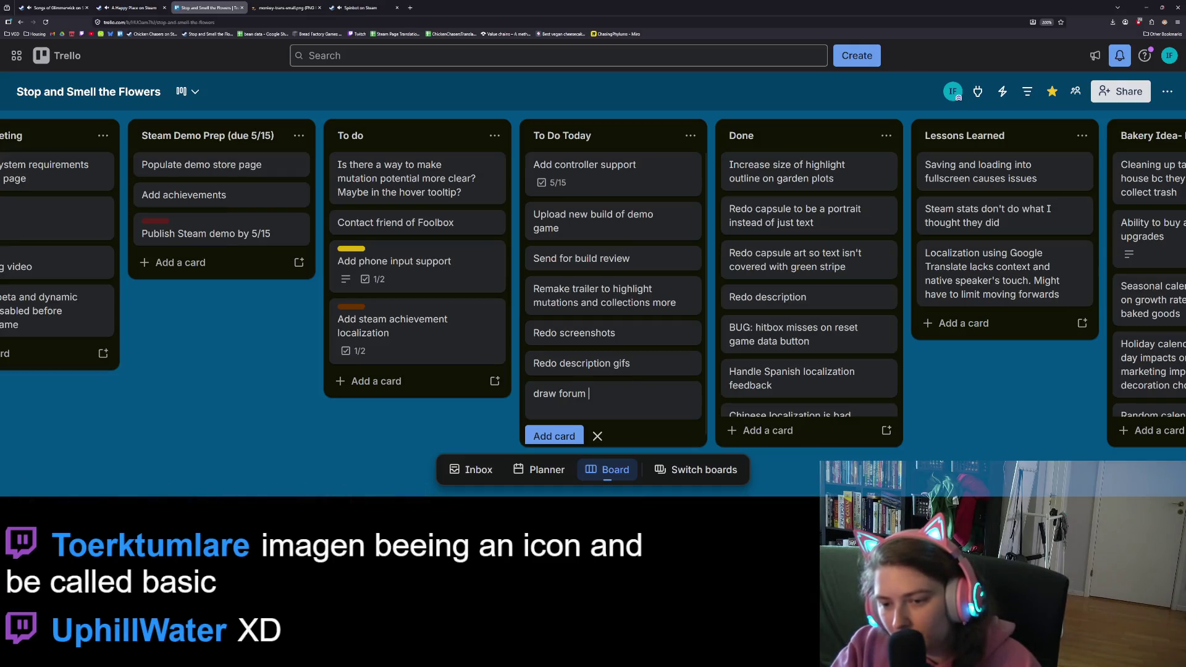
text(nslate i)
key(Return)
text(dra)
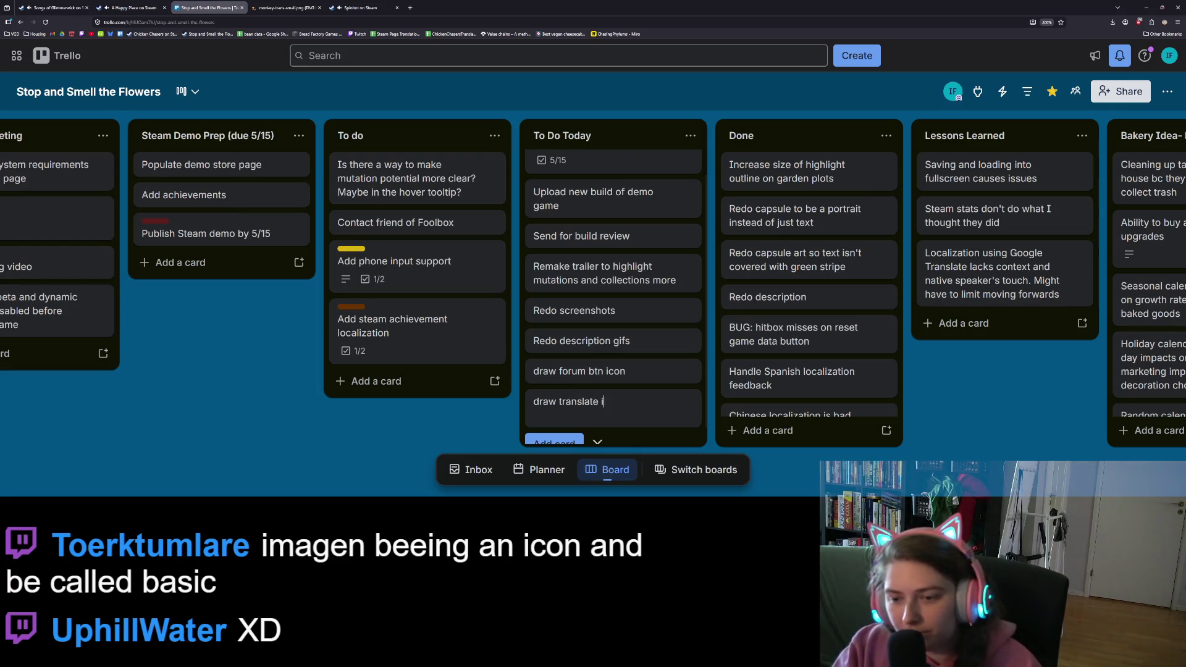
key(Return)
text(draw)
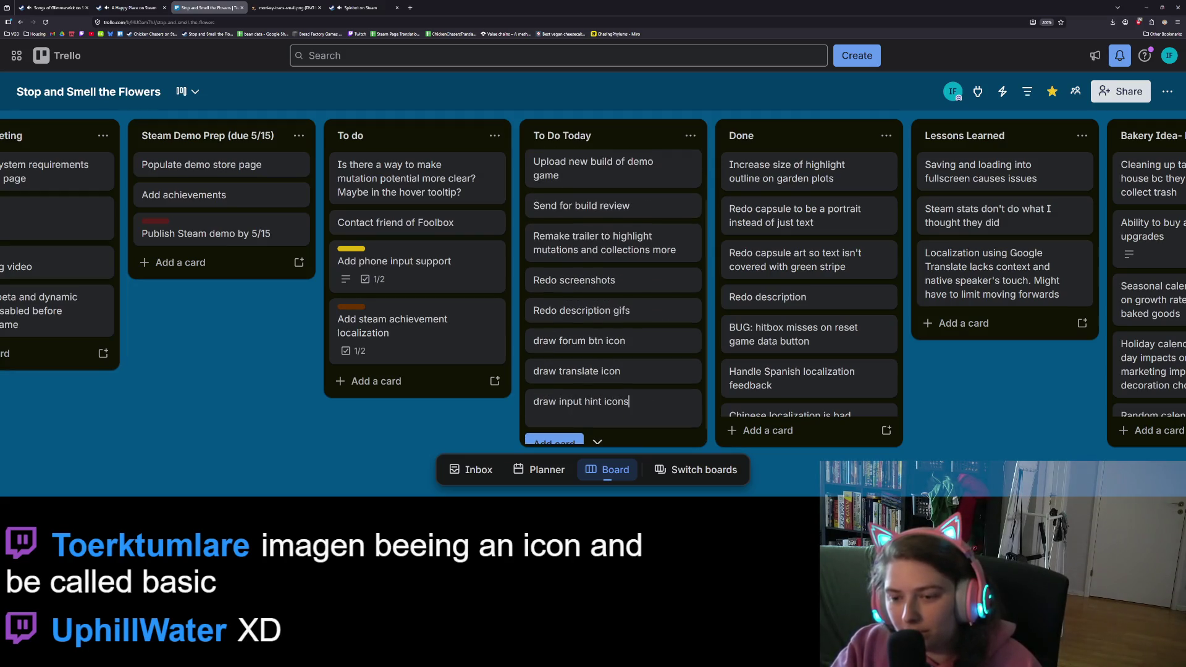
text(?))
key(Return)
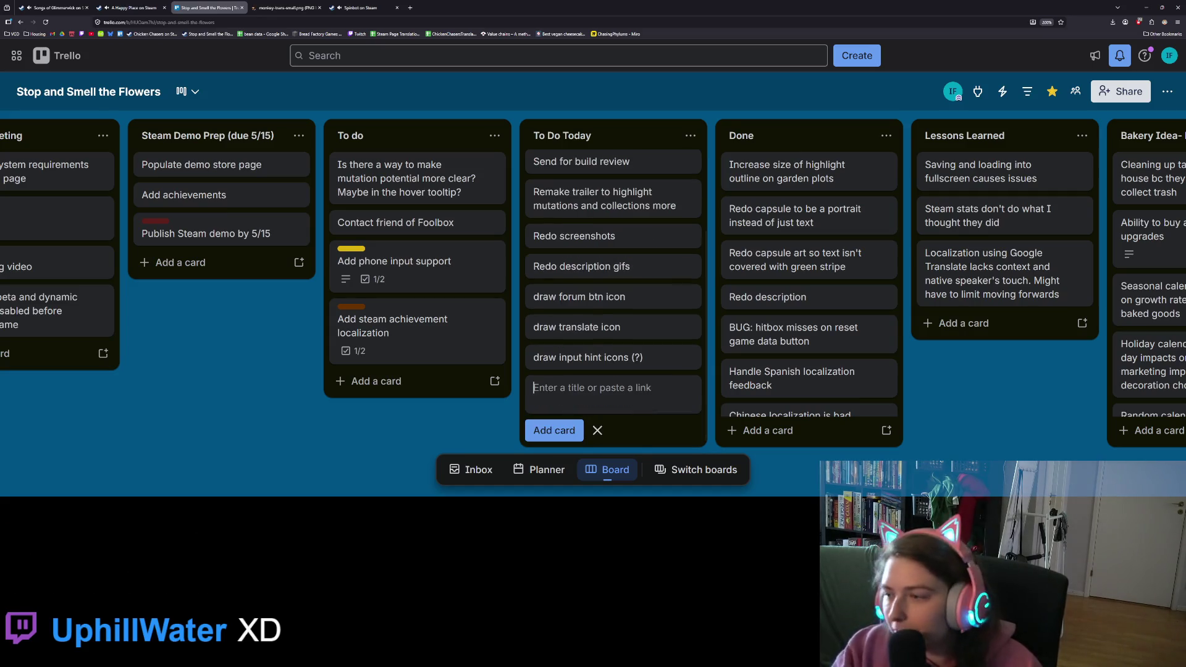
Step: Close the empty card composer and switch back to the Godot window
click(735, 420)
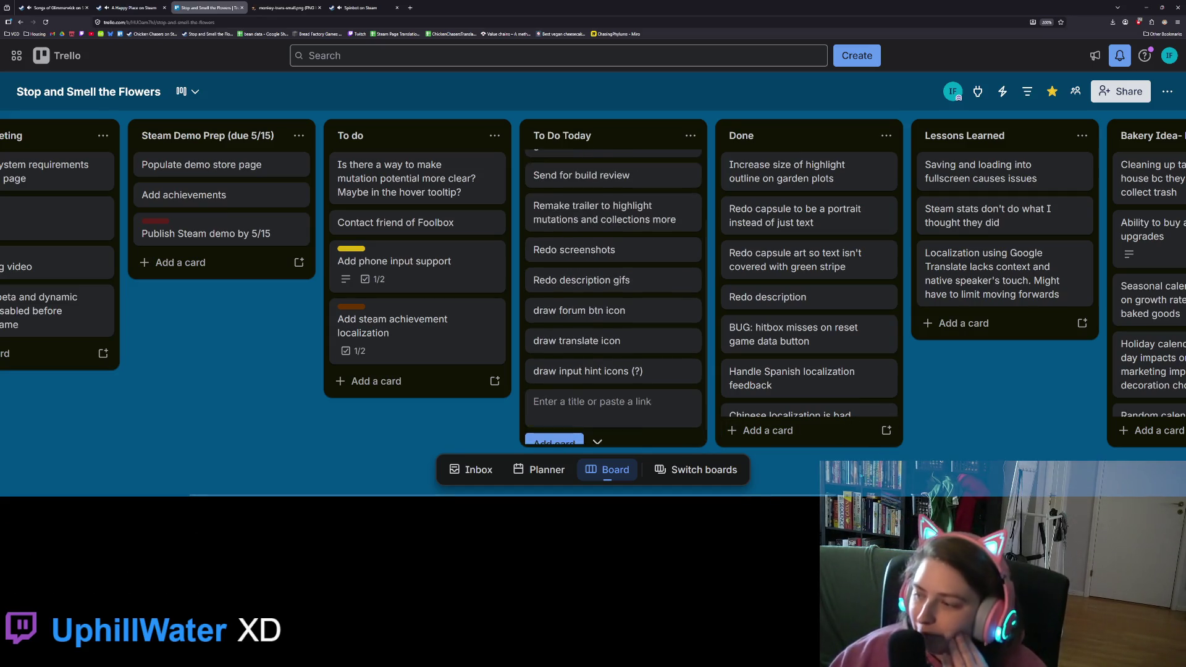
scroll(617, 371, up, 1)
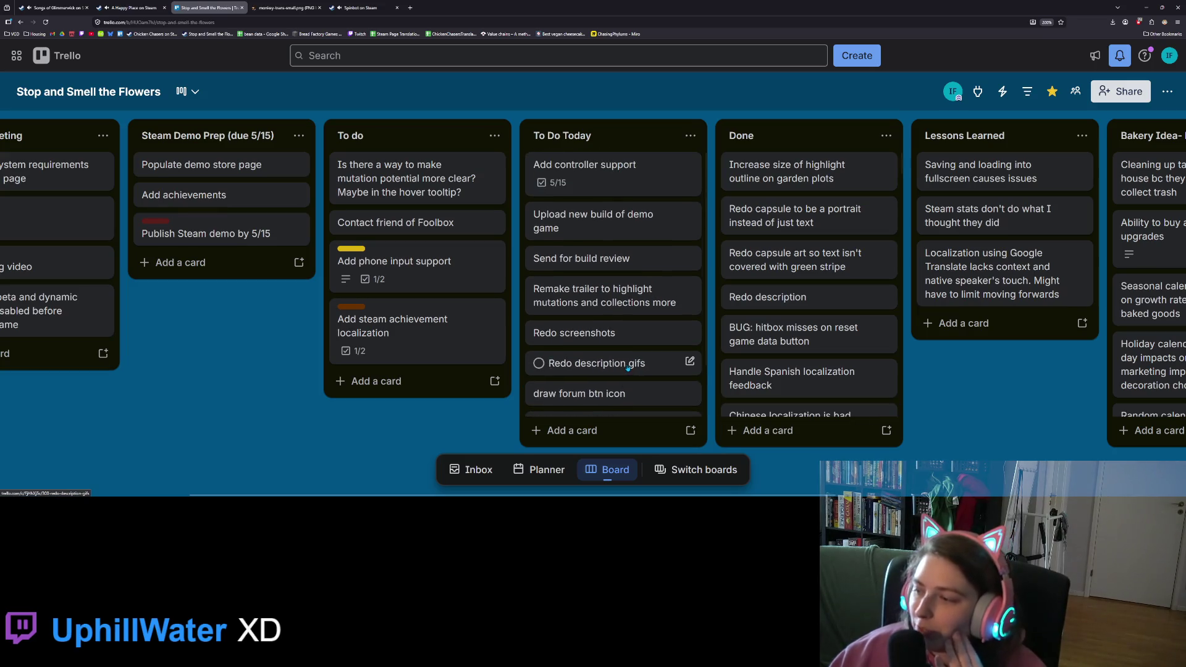
scroll(627, 369, down, 1)
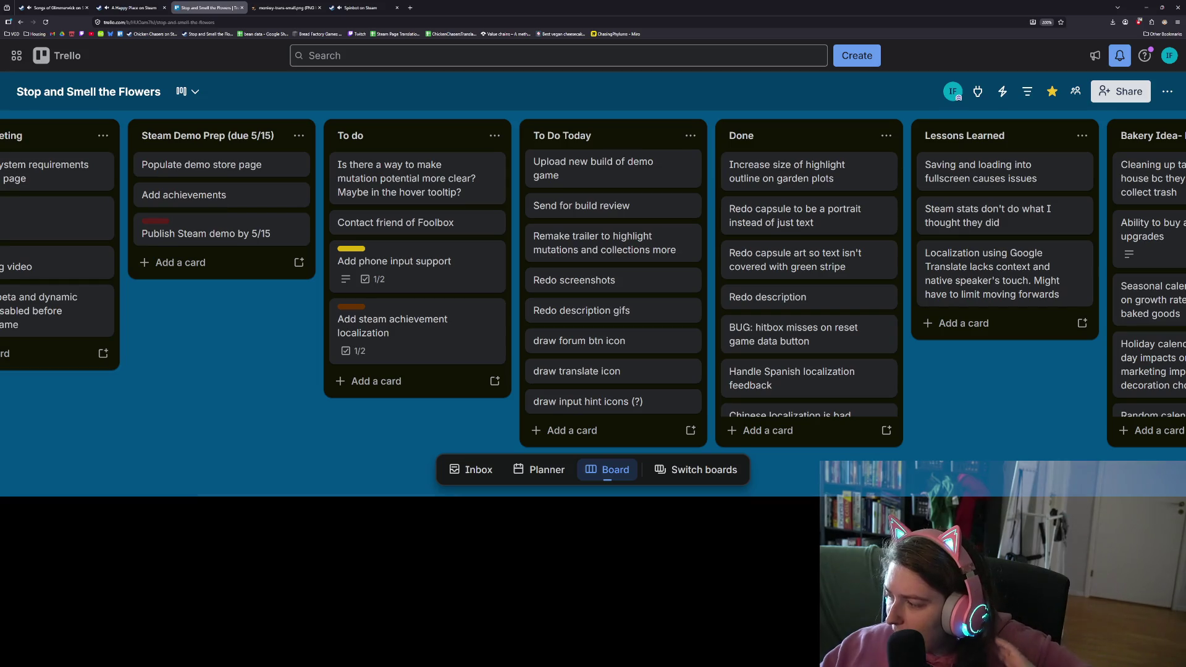
click(1145, 7)
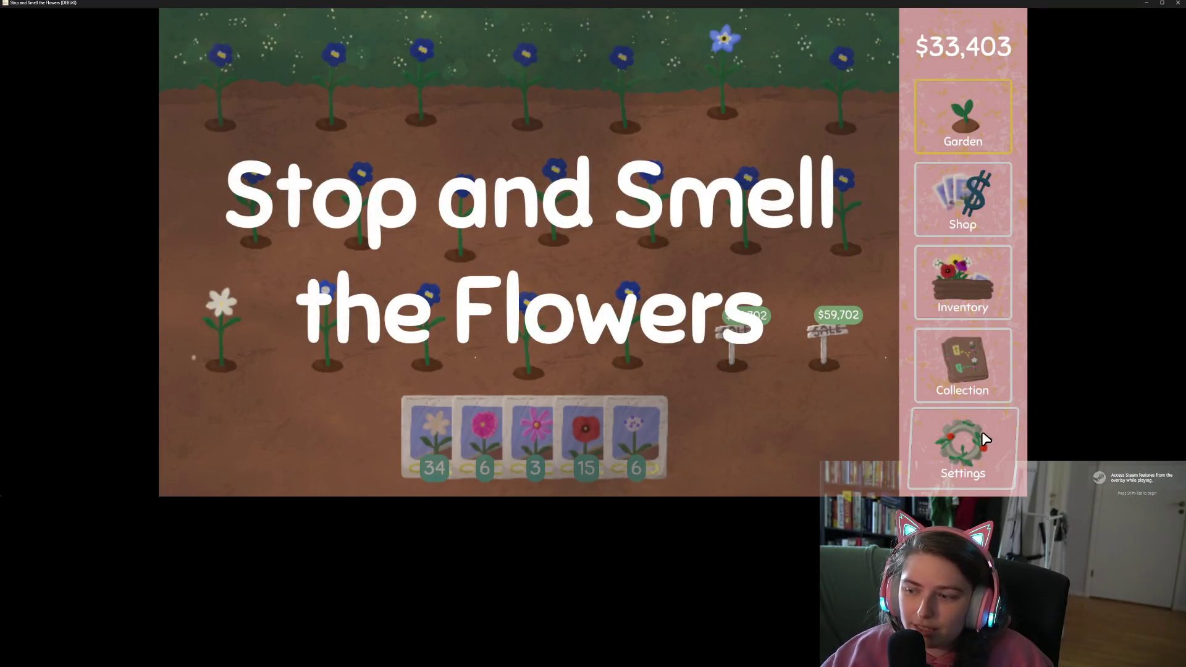
Step: Open the game's settings, visit controls and save data, and try Reset Game Data
click(963, 445)
click(574, 43)
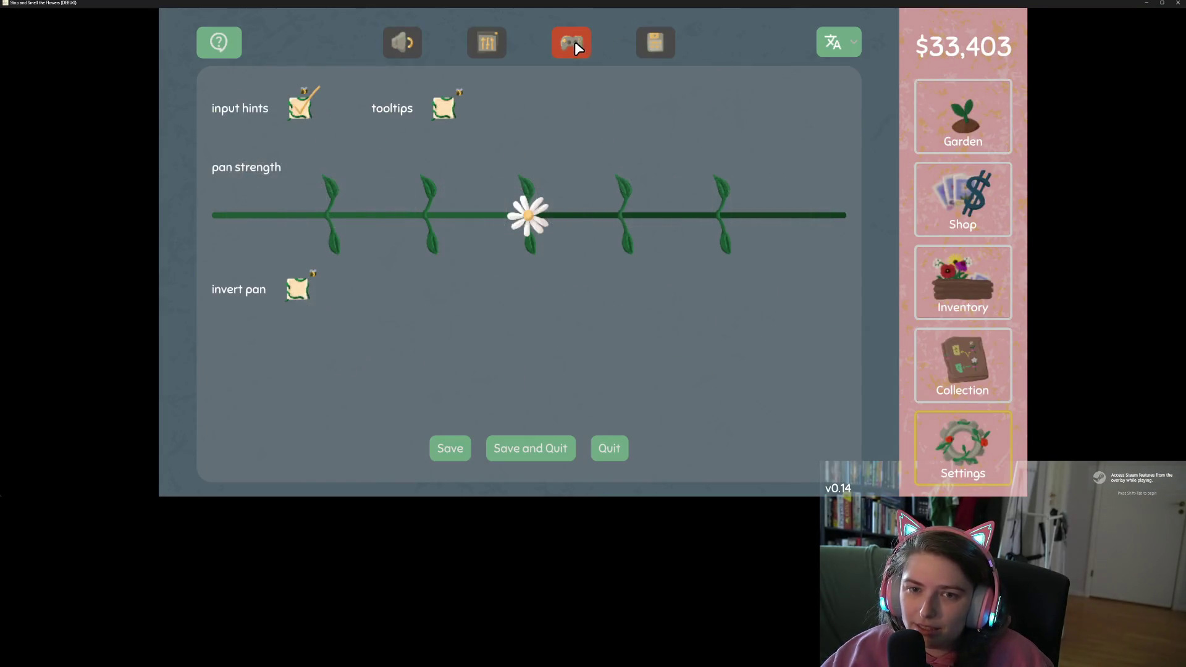
click(656, 42)
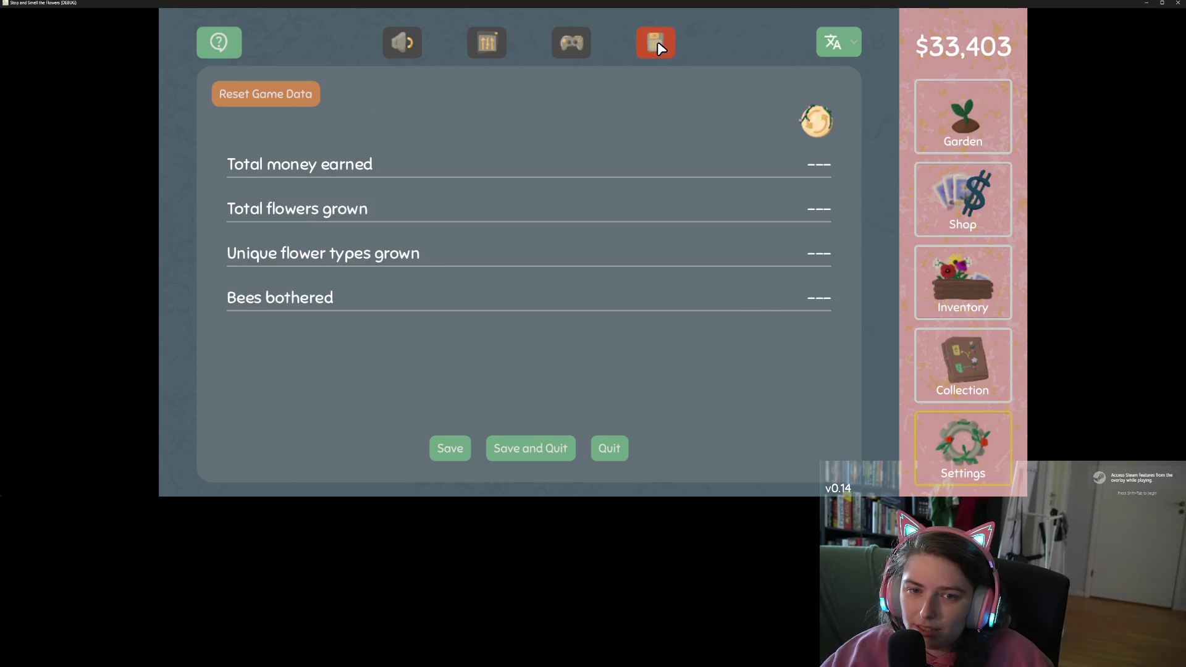
click(260, 97)
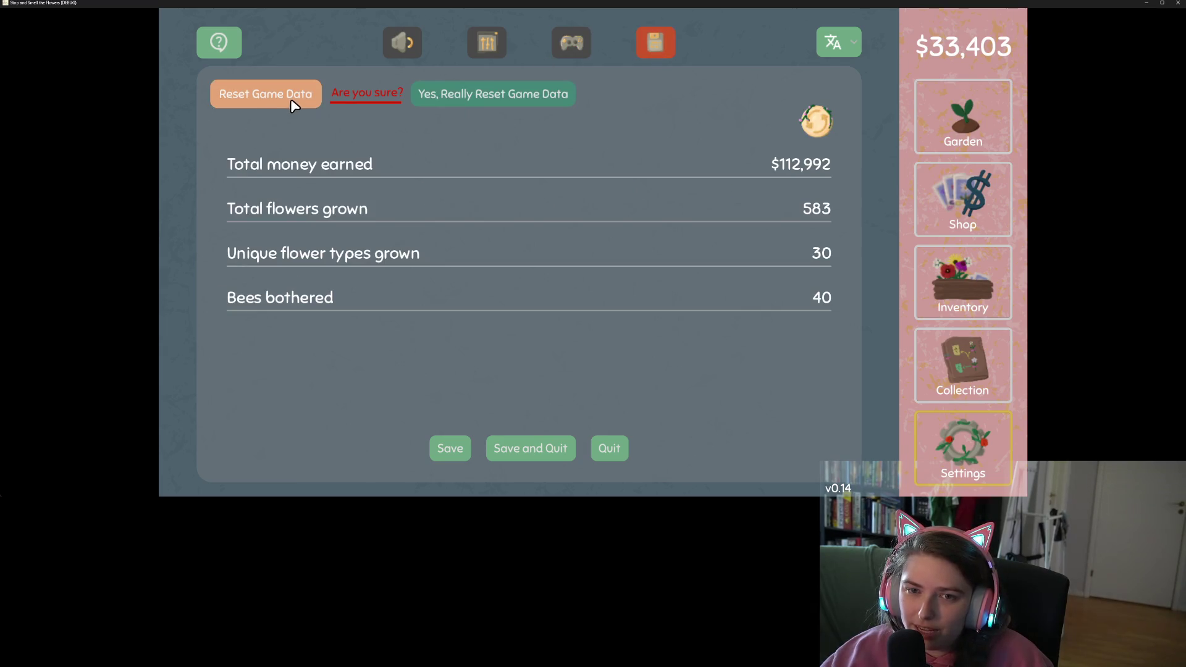
click(495, 42)
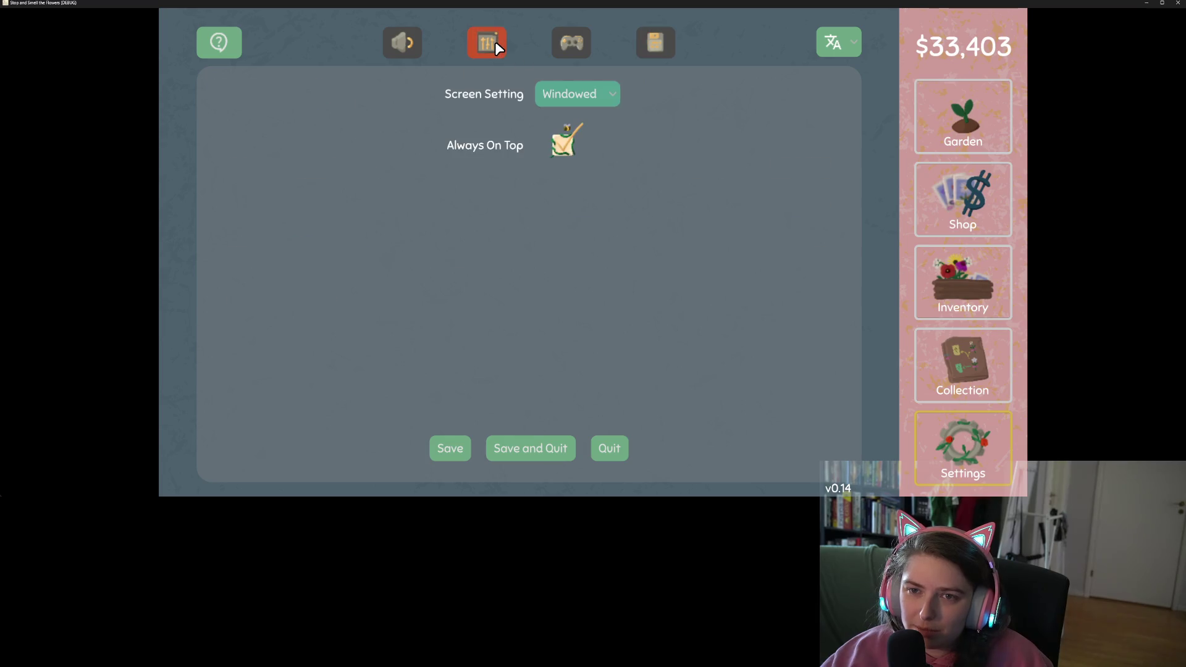
Step: Toggle the Screen Setting dropdown open and closed several times on the display page
click(611, 95)
click(607, 91)
click(608, 93)
click(612, 99)
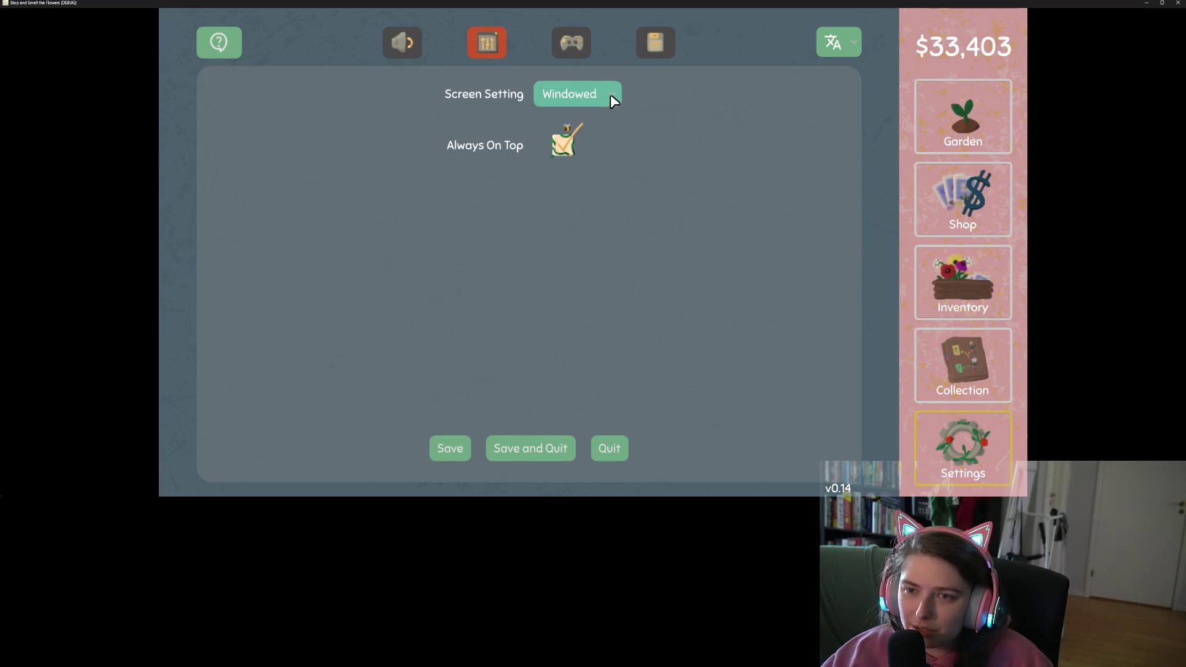
click(620, 102)
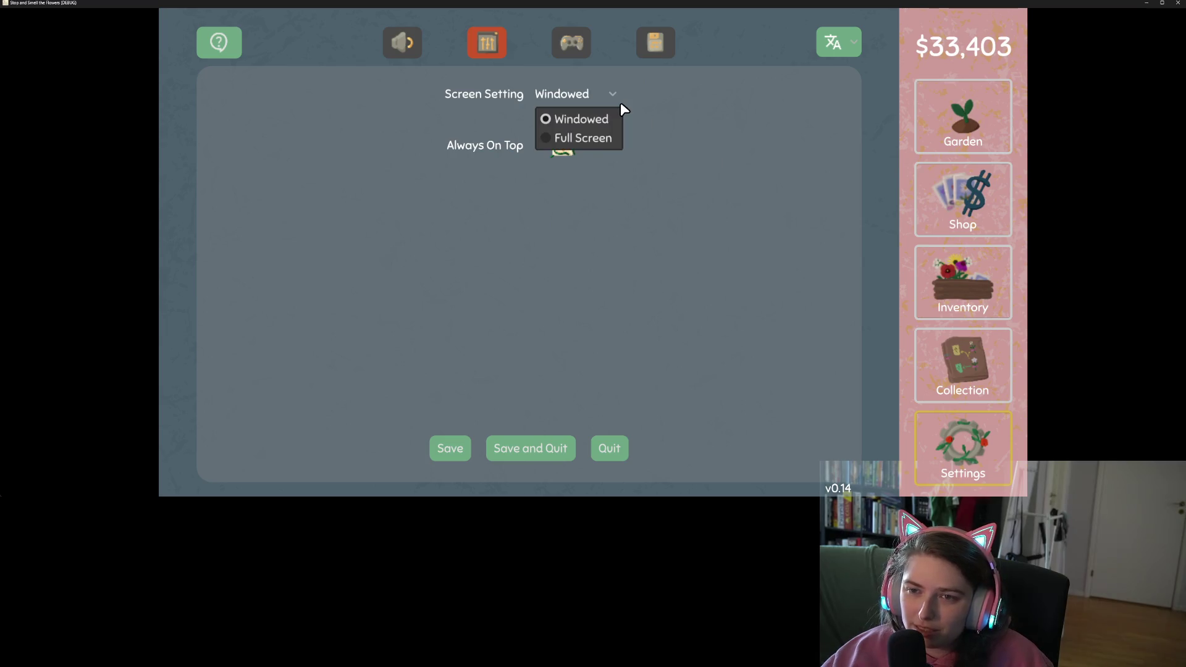
click(620, 103)
click(608, 97)
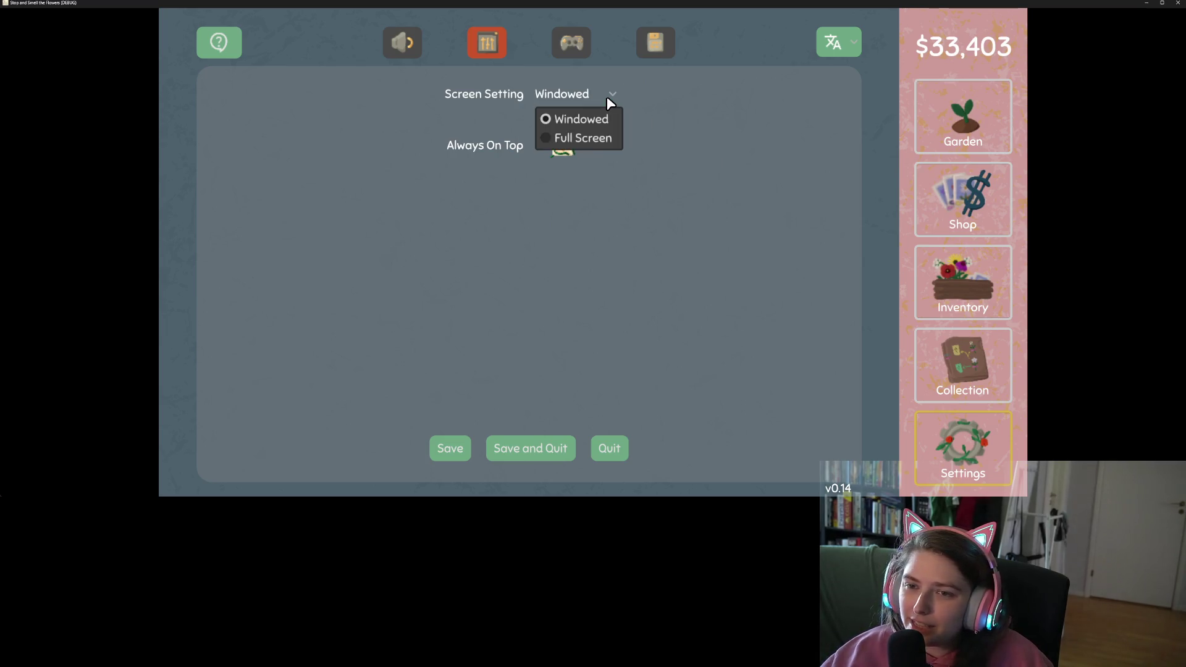
click(602, 97)
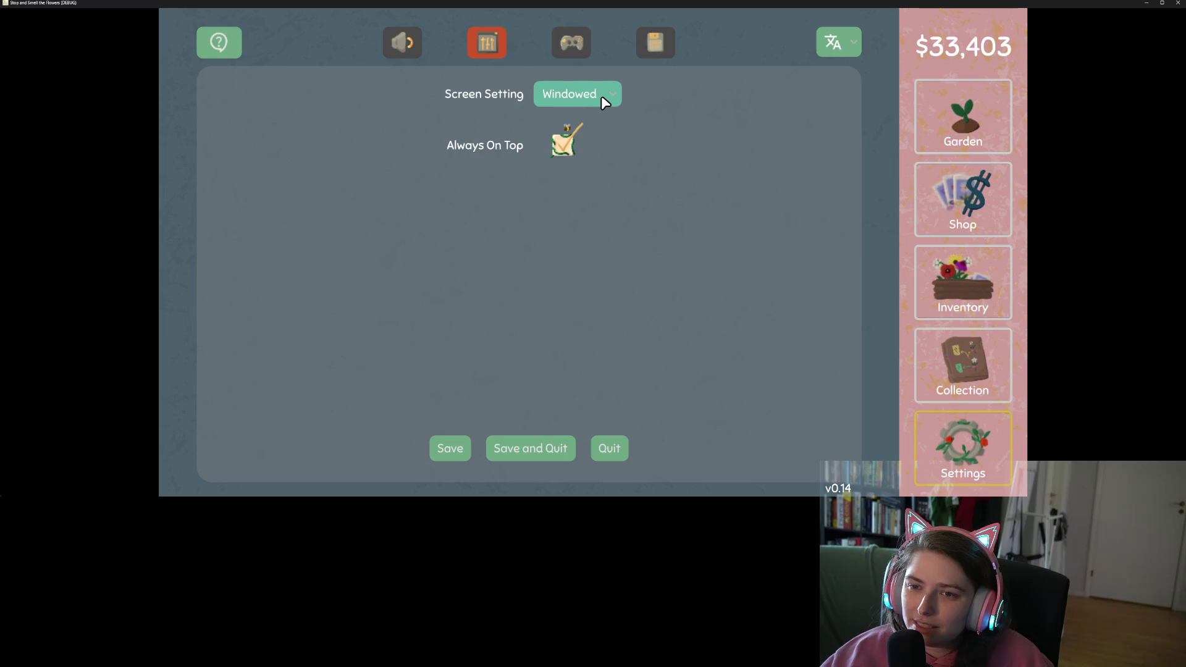
Step: Revisit the audio, controls and display pages, refresh stats, return to the garden and close the window
click(420, 42)
click(572, 43)
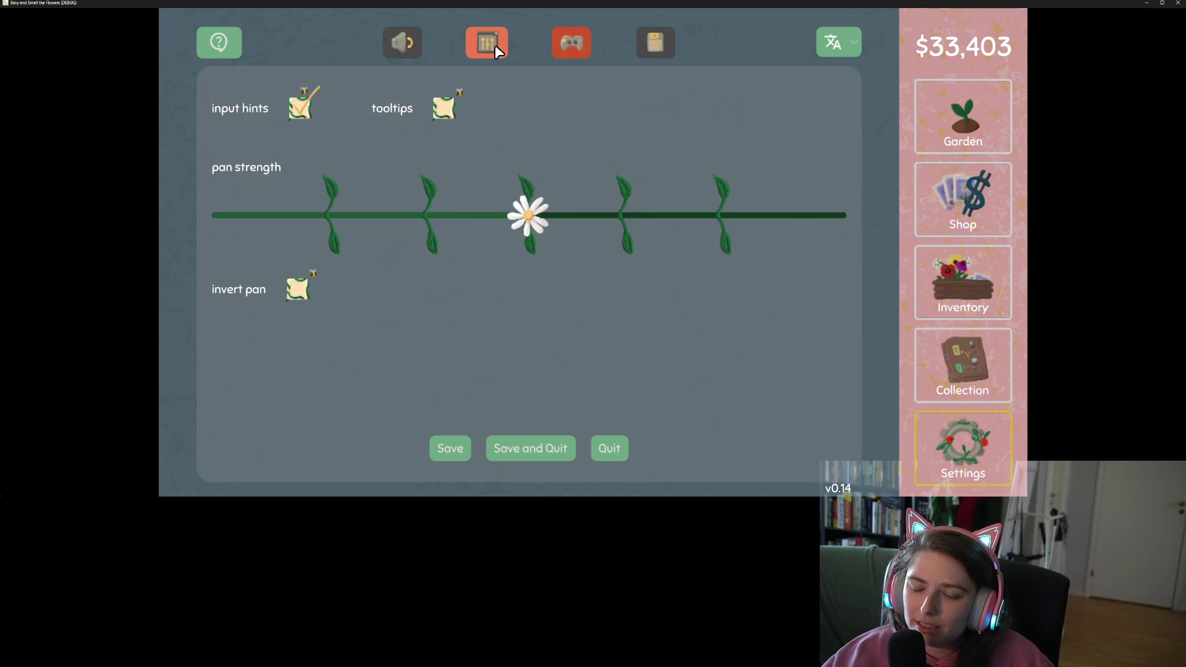
click(495, 45)
click(571, 49)
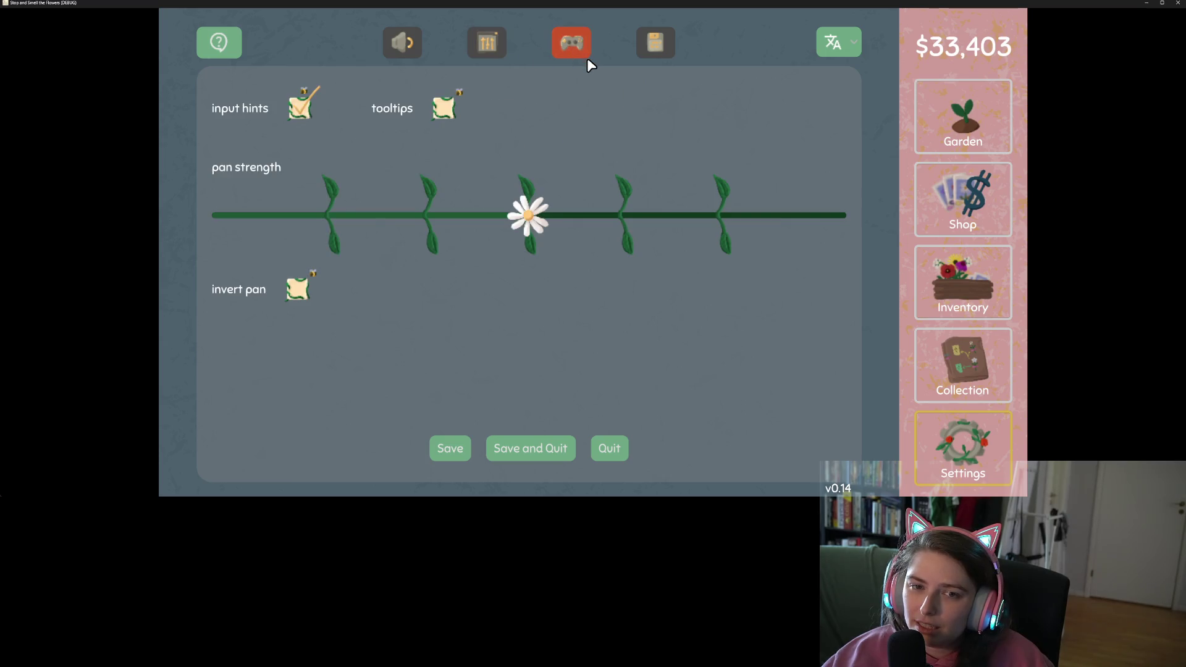
click(673, 51)
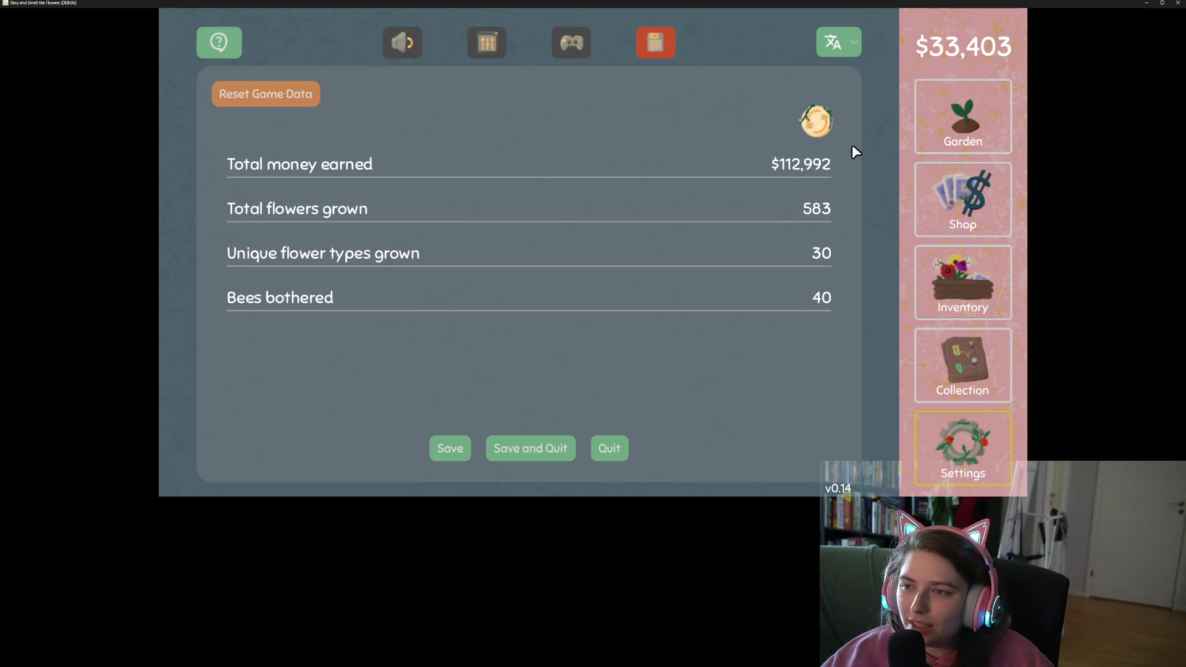
click(825, 121)
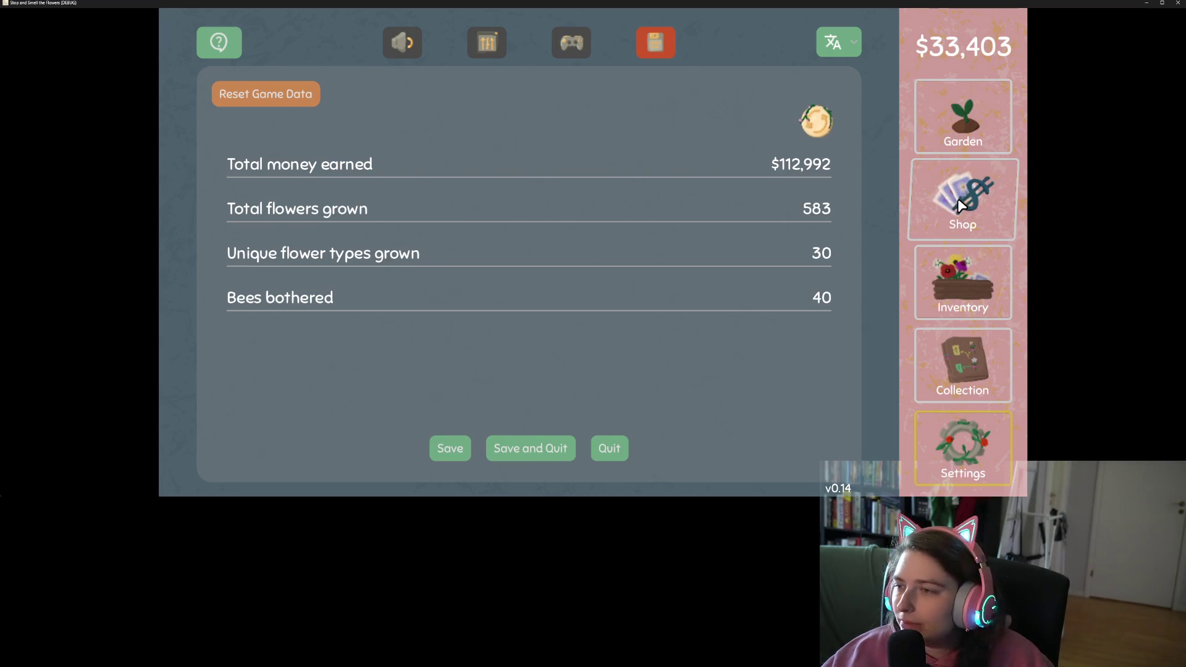
click(963, 117)
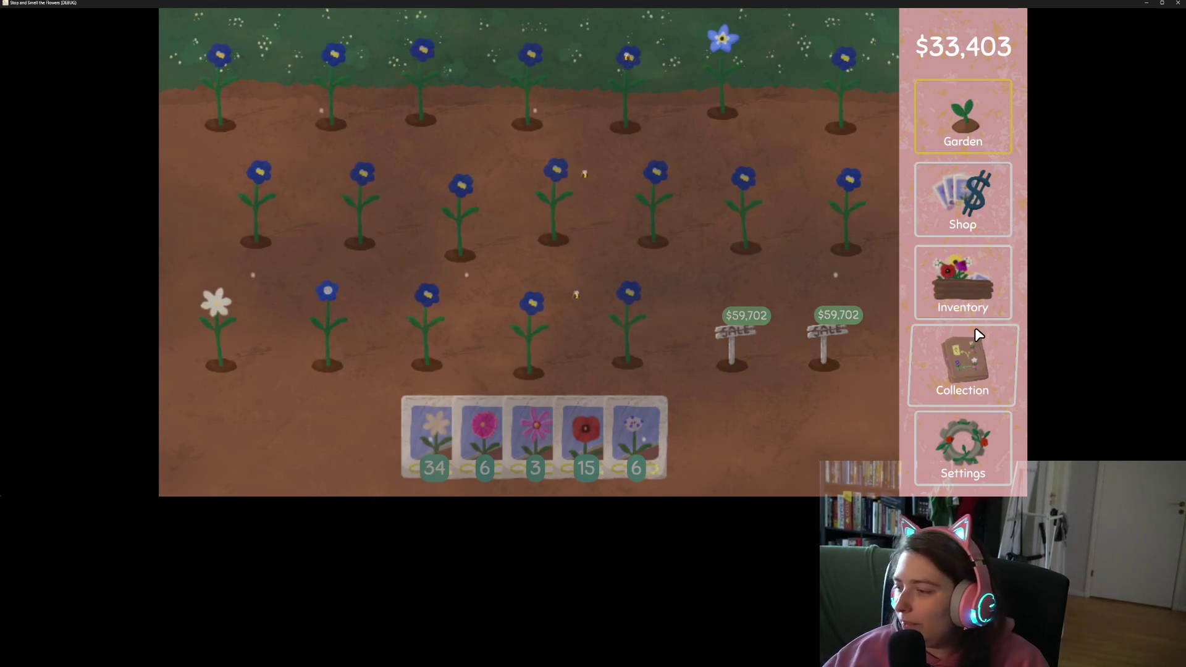
click(1178, 3)
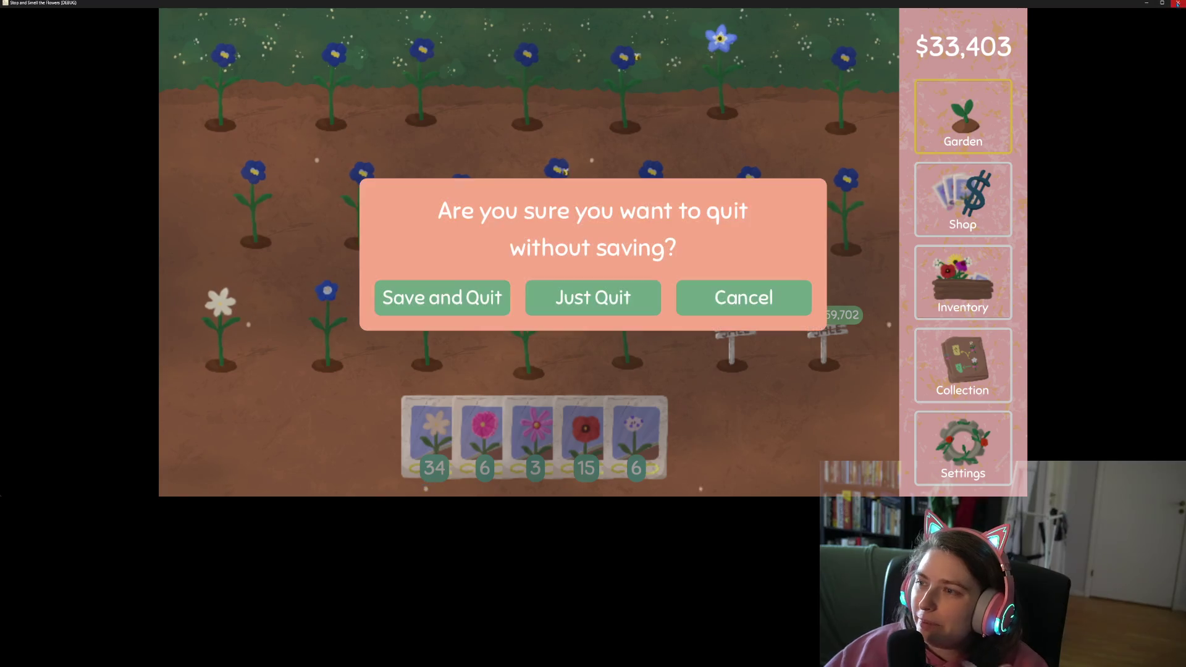
Step: Quit the game without saving, hide the output panel, and open DaisyShopBtn's shop_button scene
click(503, 283)
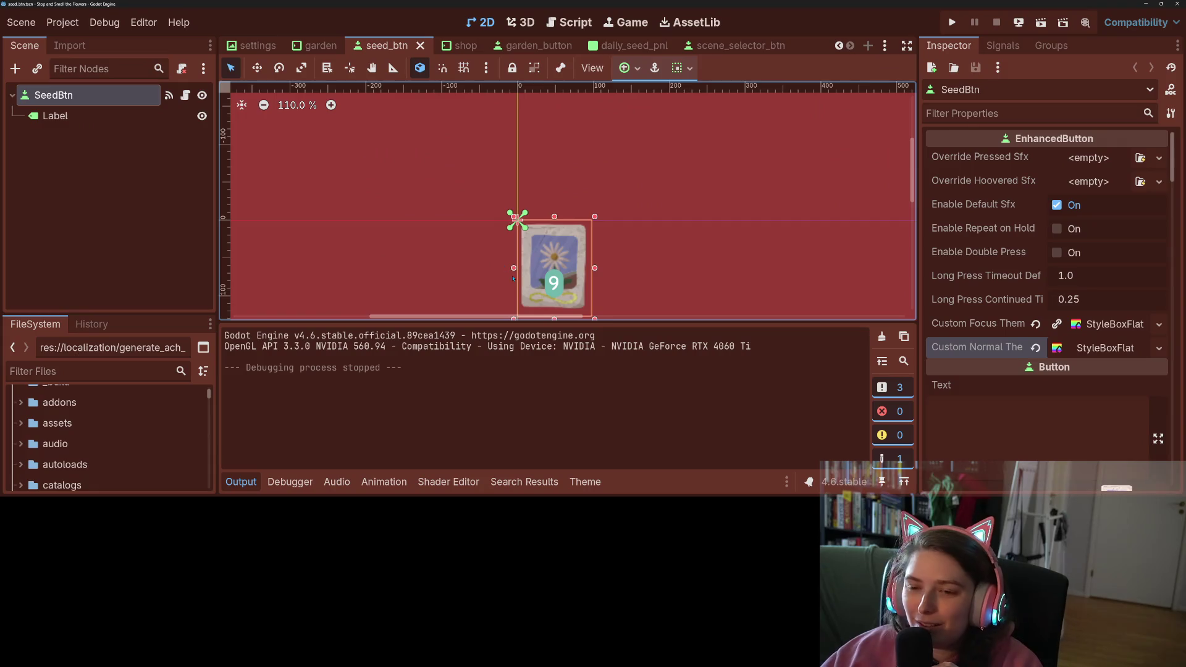
scroll(576, 258, down, 1)
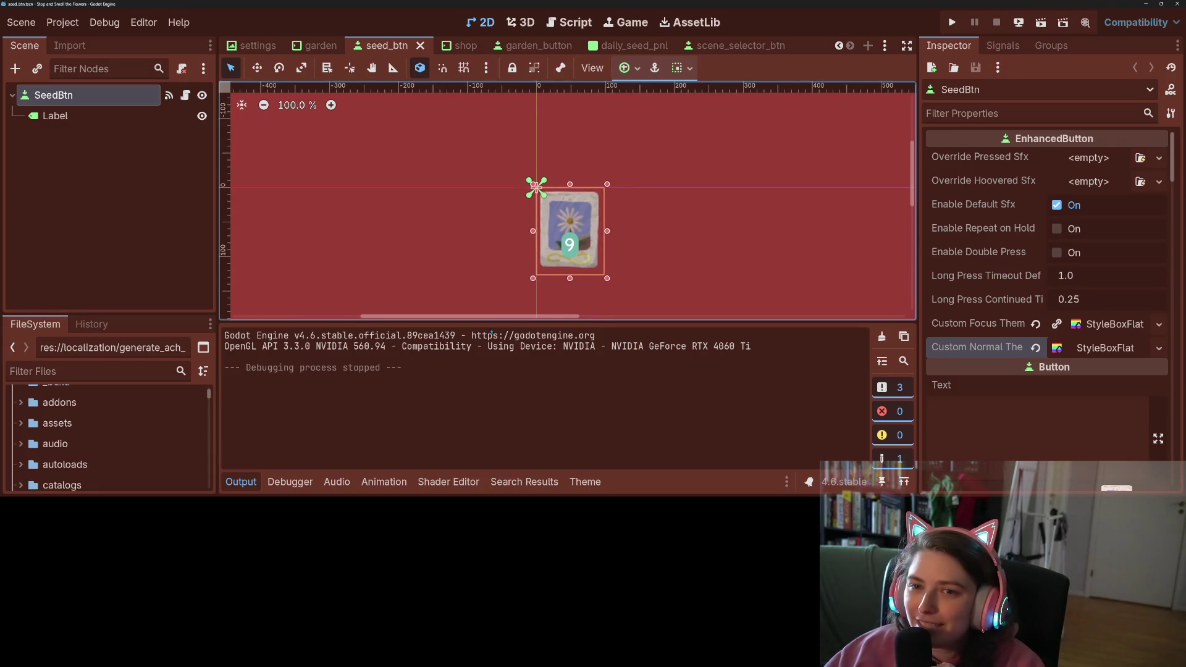
click(241, 481)
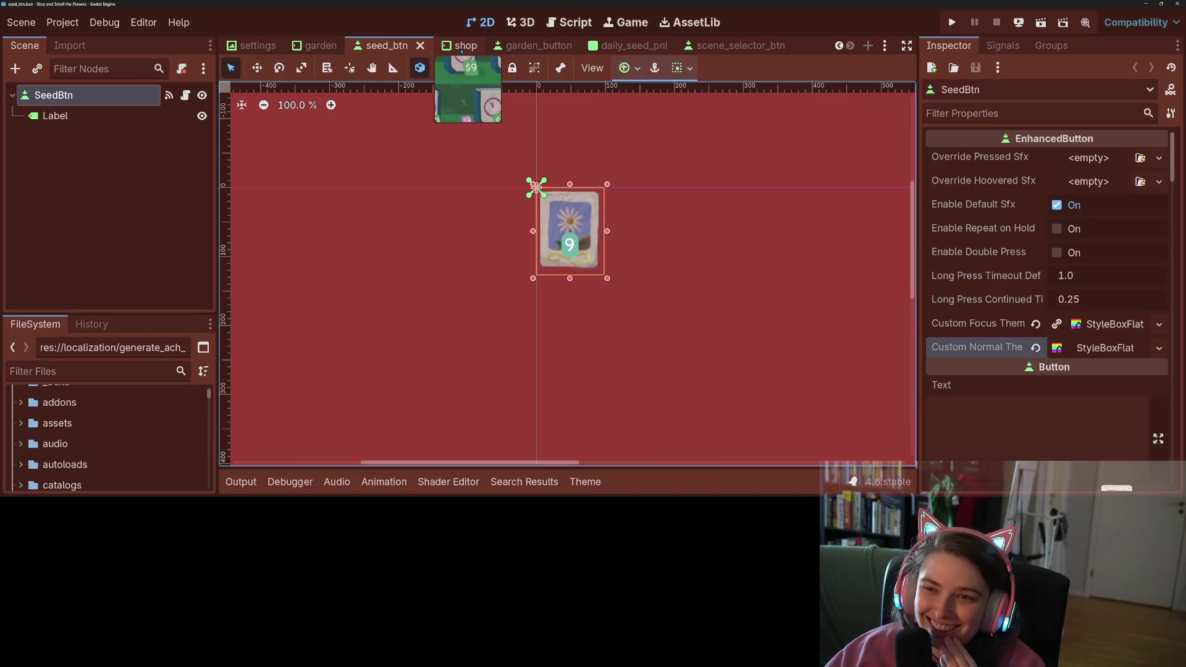
click(461, 48)
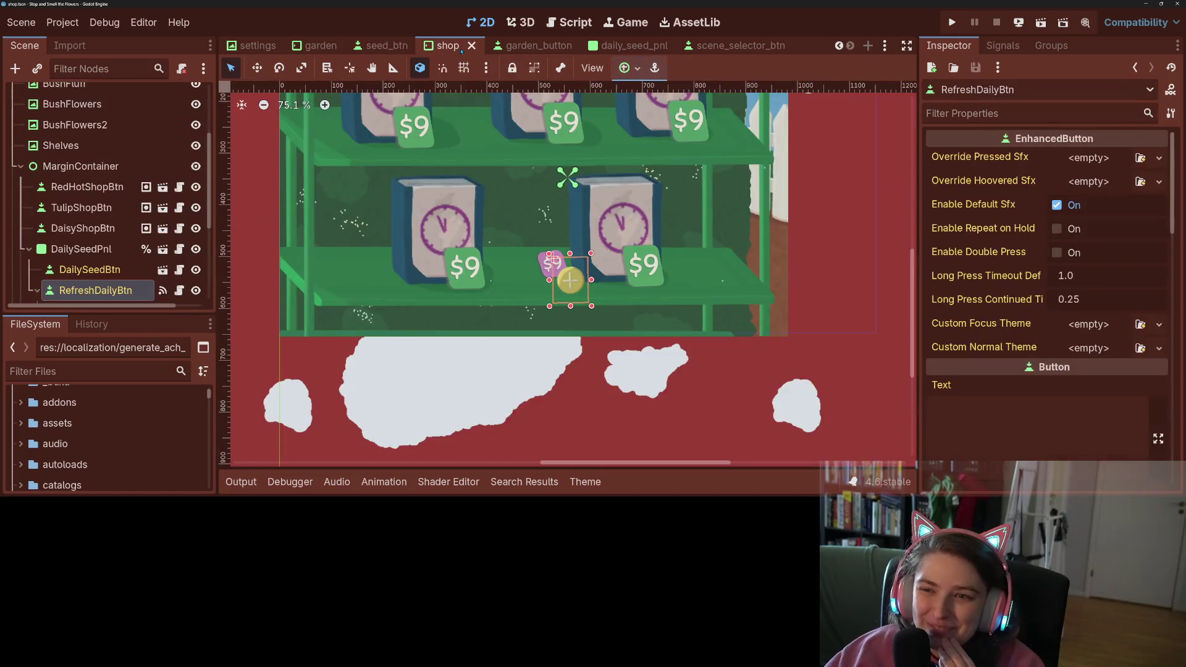
click(163, 229)
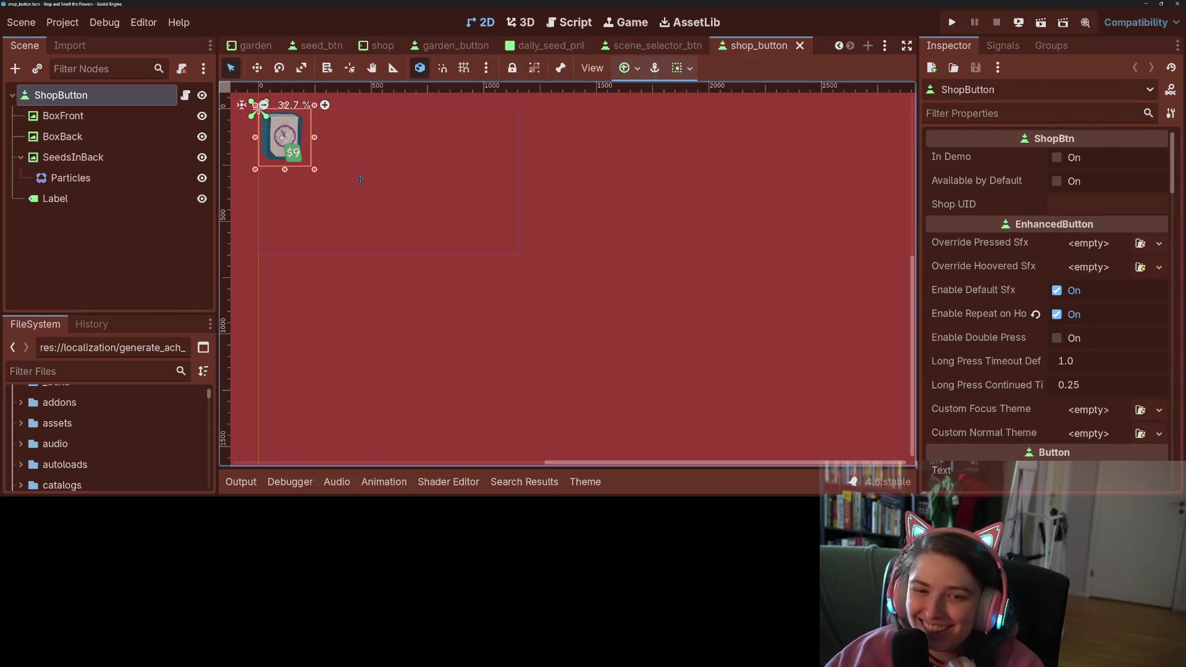
Step: Copy the Hover style override into ShopButton's Custom Focus Theme
scroll(360, 179, up, 8)
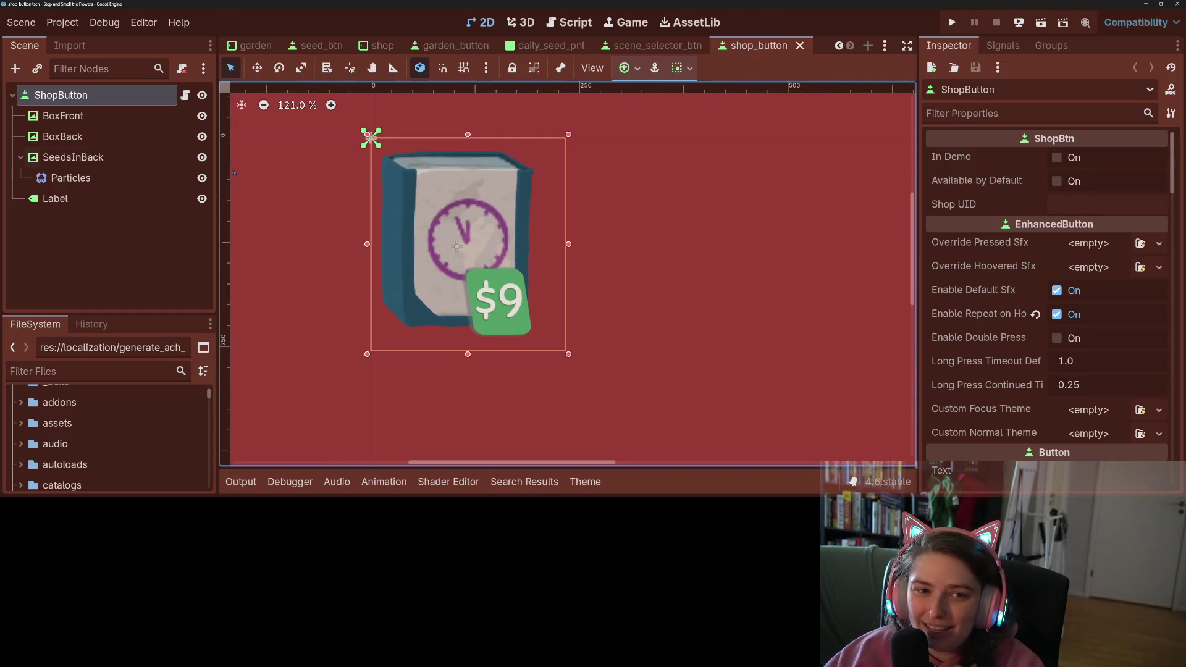
scroll(1004, 348, down, 10)
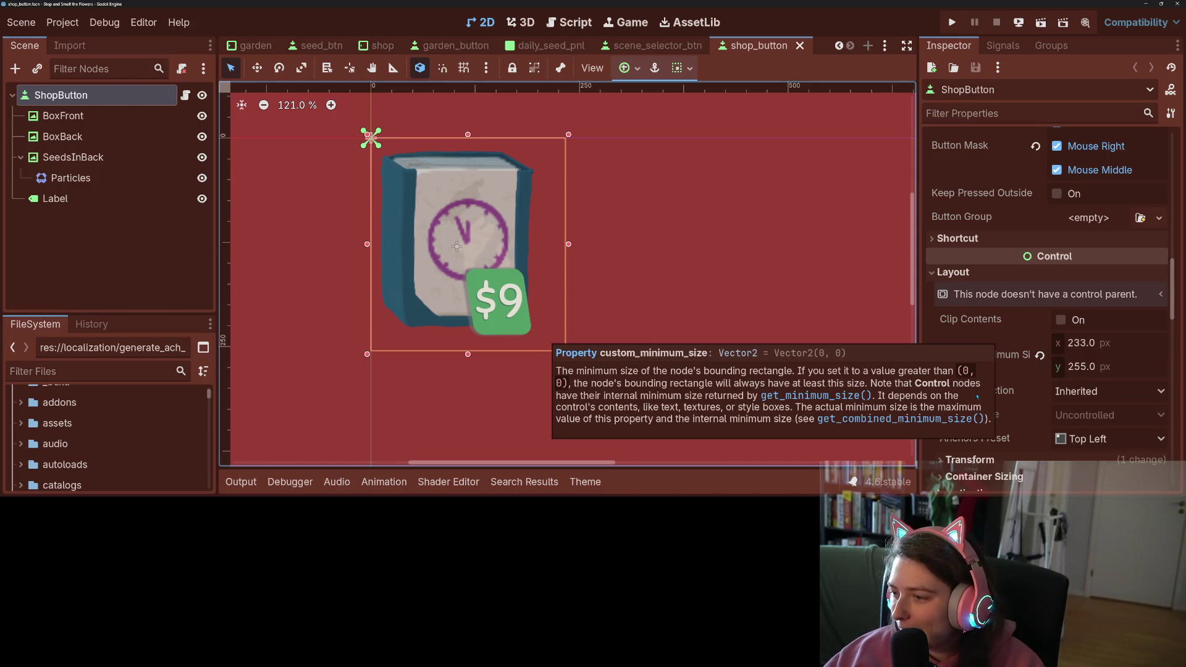
scroll(985, 394, down, 15)
scroll(988, 346, up, 2)
click(960, 181)
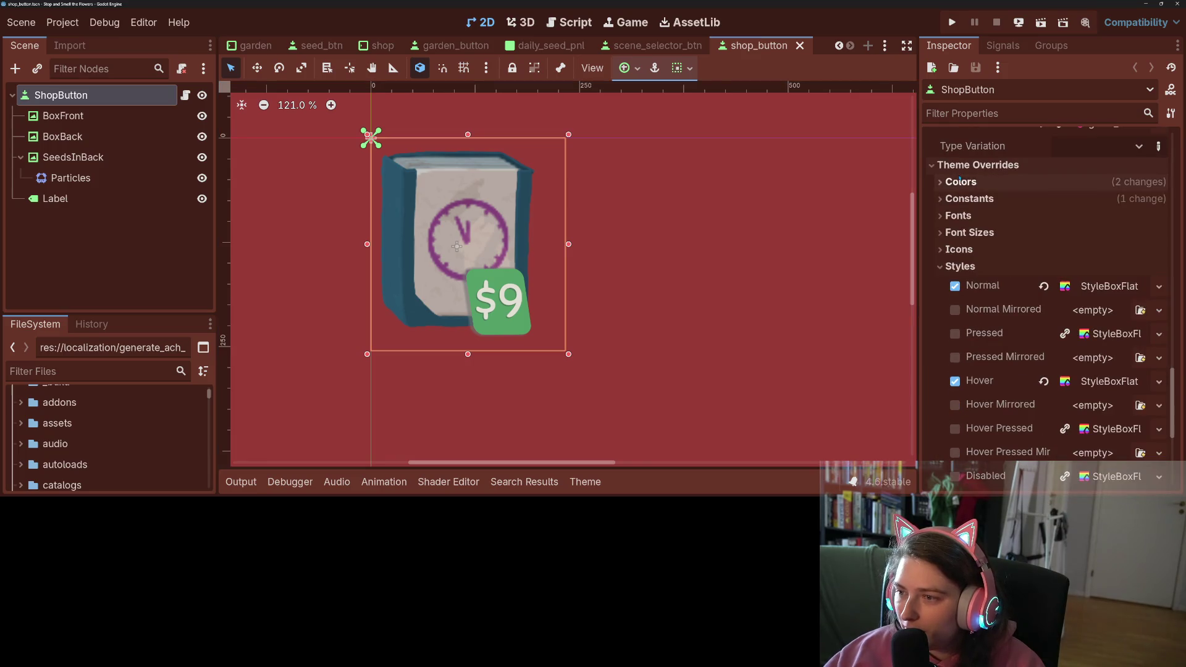
right_click(991, 382)
click(1018, 375)
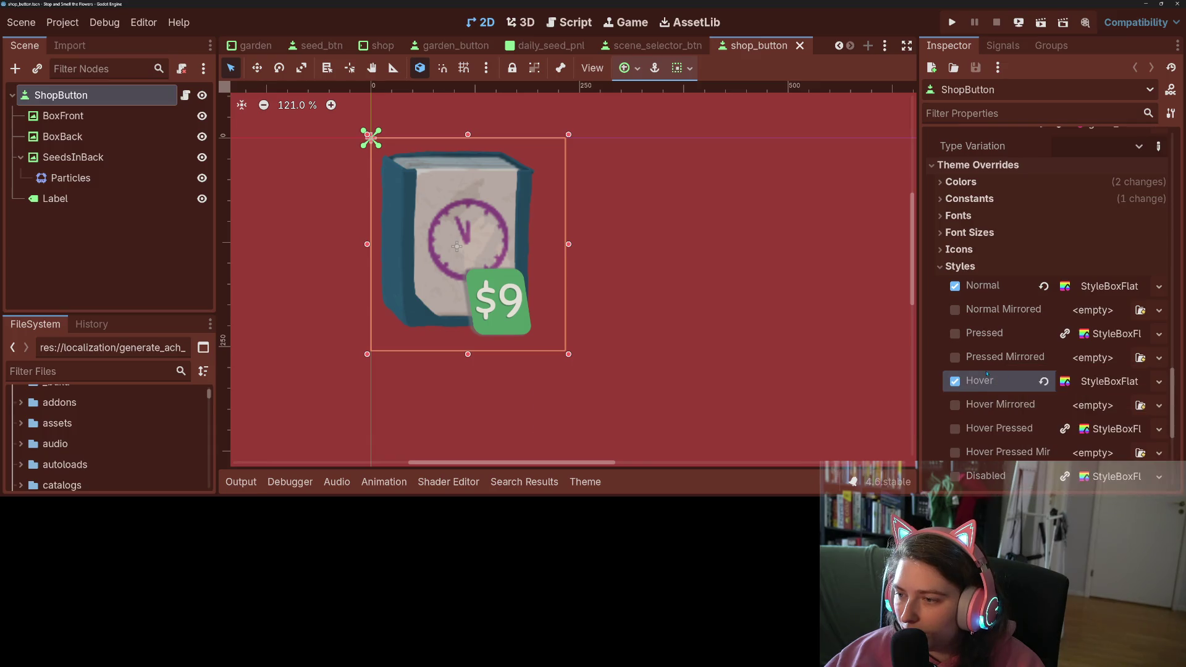
scroll(1016, 382, up, 5)
scroll(1015, 388, up, 15)
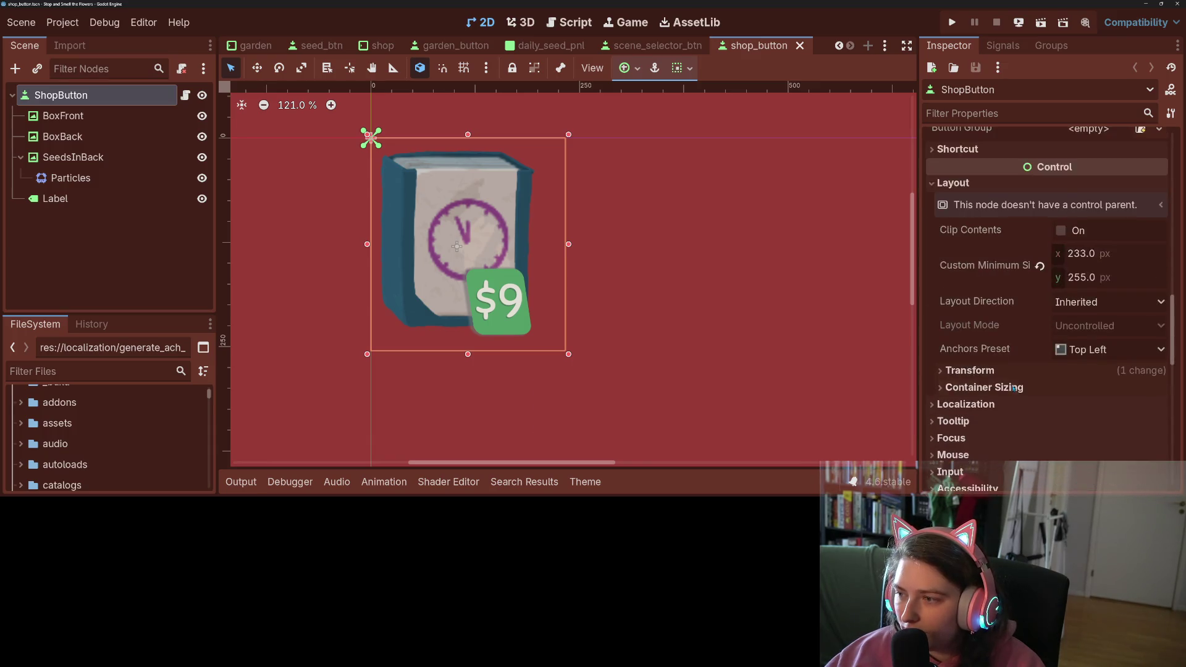
scroll(1013, 388, up, 8)
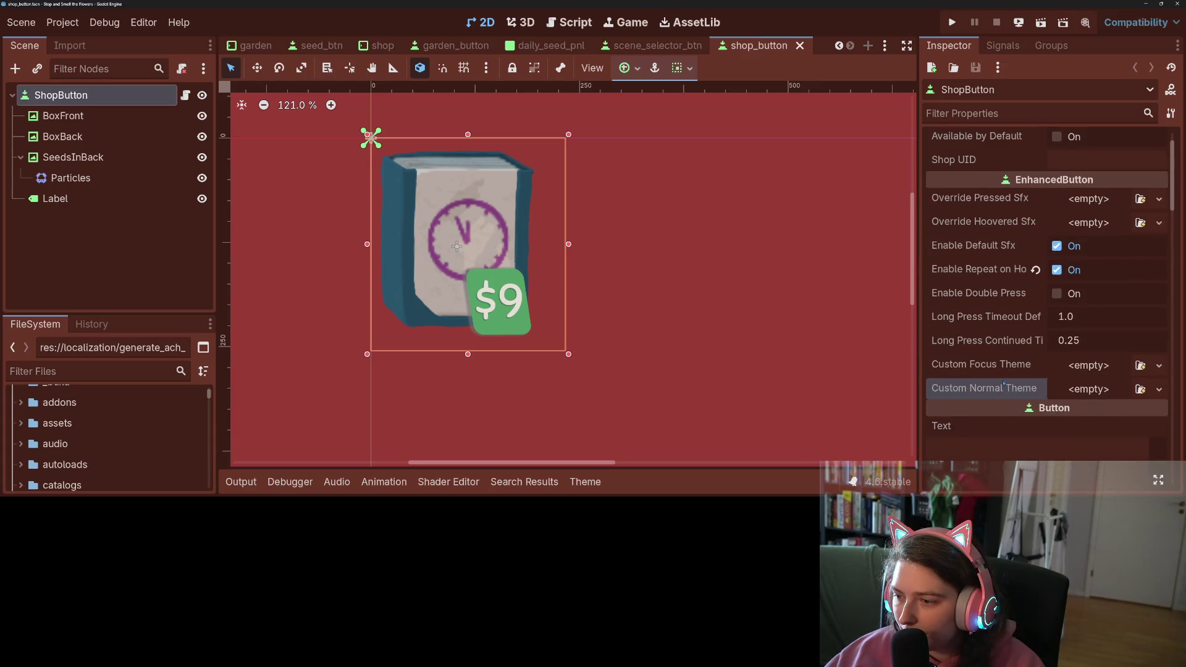
right_click(1003, 385)
click(1028, 391)
Step: Copy the Normal style override into ShopButton's Custom Normal Theme
scroll(1037, 392, down, 15)
scroll(1037, 392, down, 5)
scroll(1012, 345, up, 3)
right_click(987, 295)
click(1025, 303)
scroll(1040, 371, up, 15)
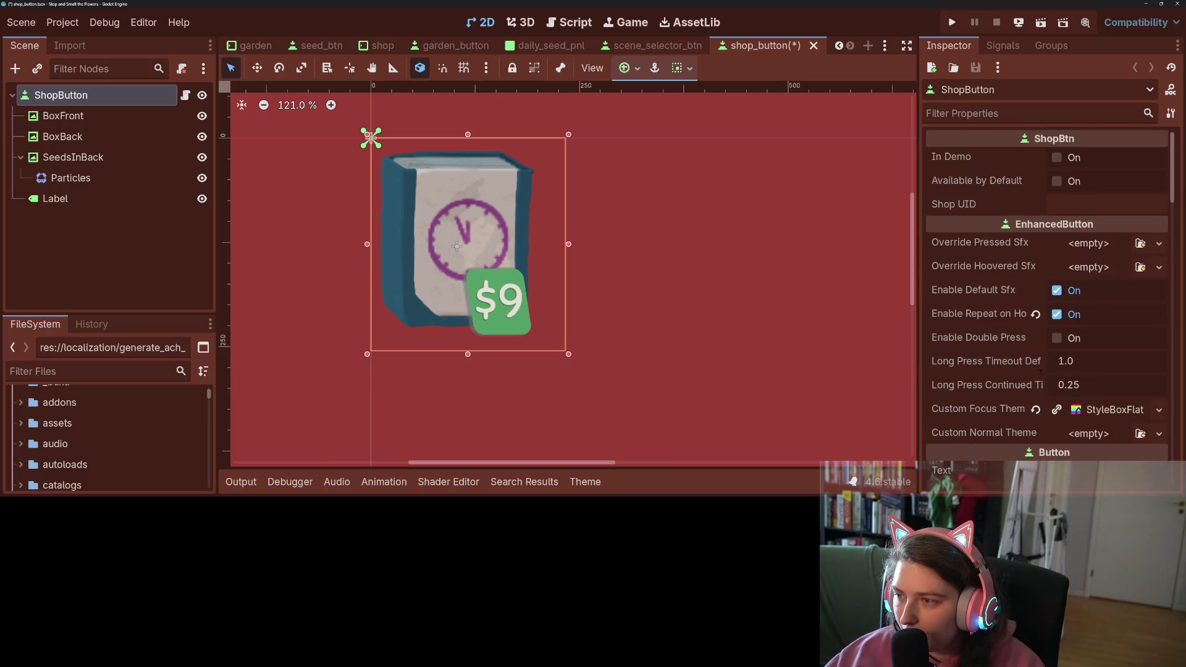
right_click(992, 428)
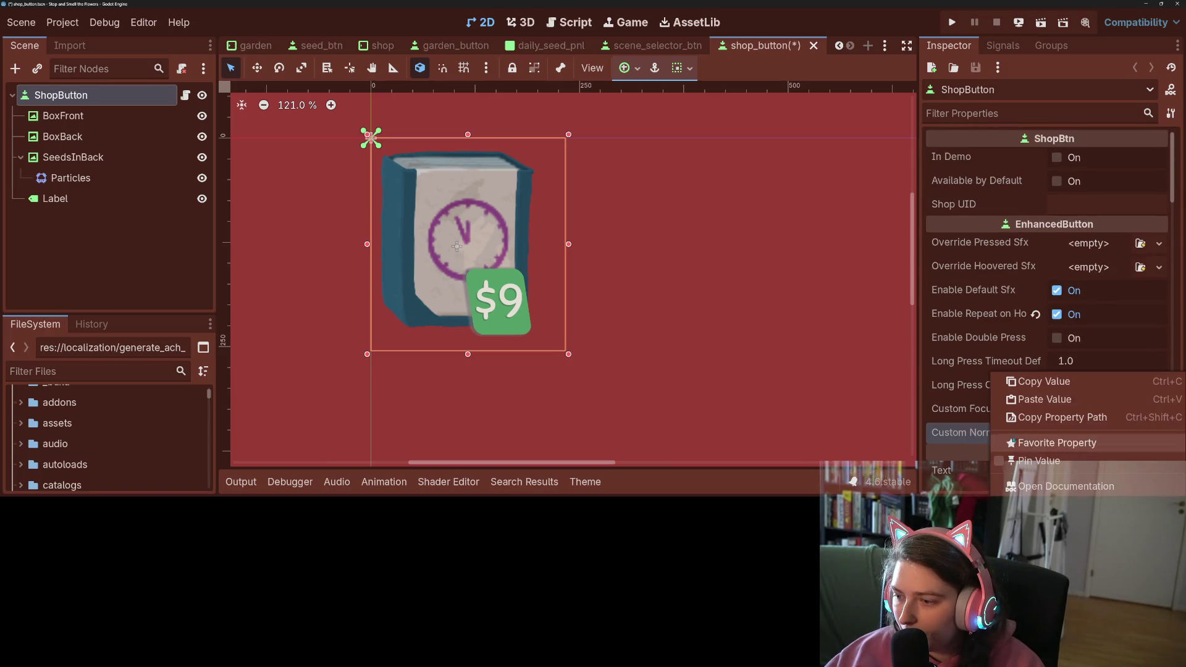
click(1029, 401)
Step: Review the Icon Normal and Icon Focus color overrides, then save the shop_button scene
scroll(1029, 400, down, 10)
scroll(1029, 398, down, 8)
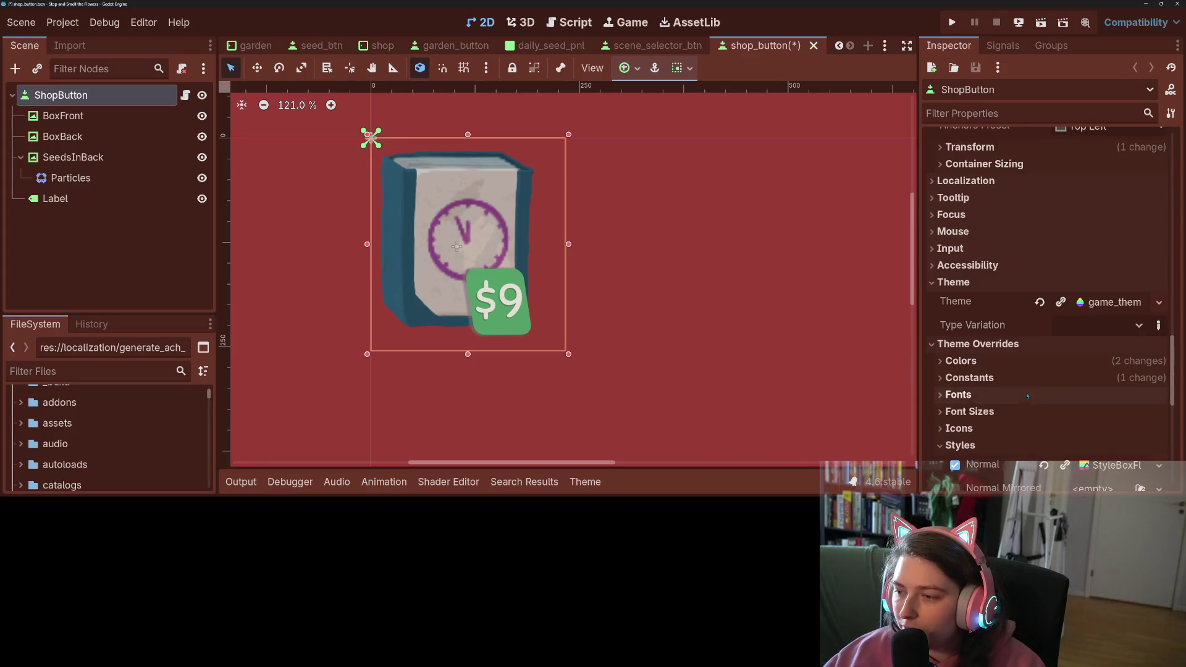
click(961, 361)
scroll(1007, 324, down, 5)
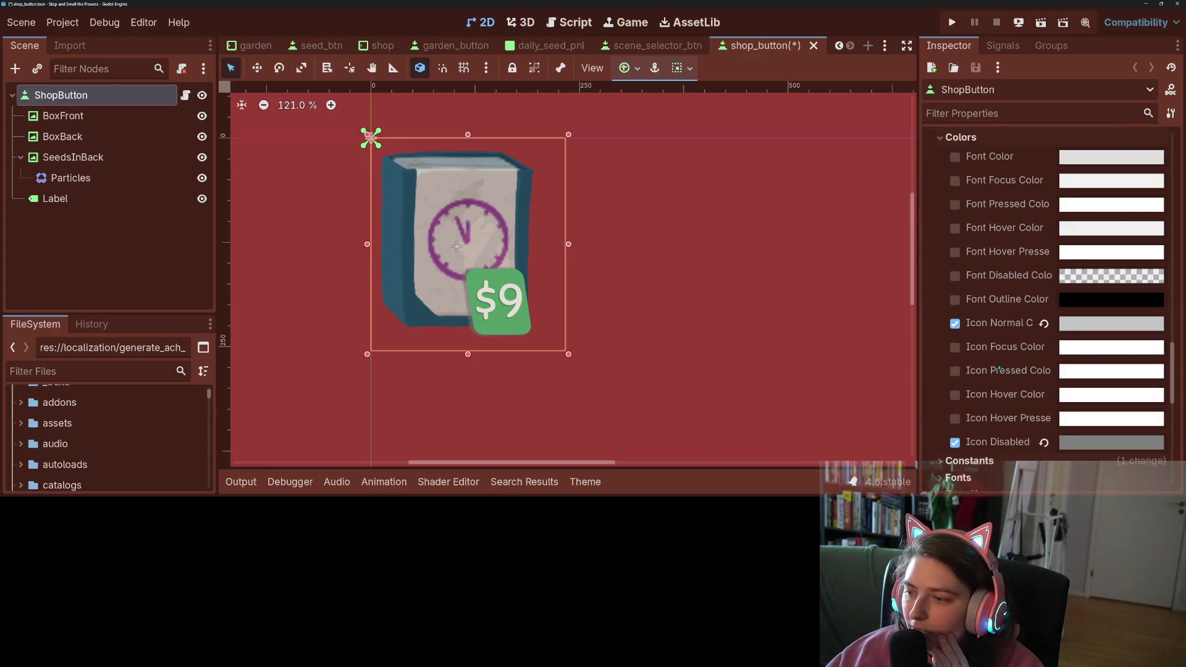
click(1006, 325)
right_click(1004, 322)
click(1018, 331)
click(1017, 354)
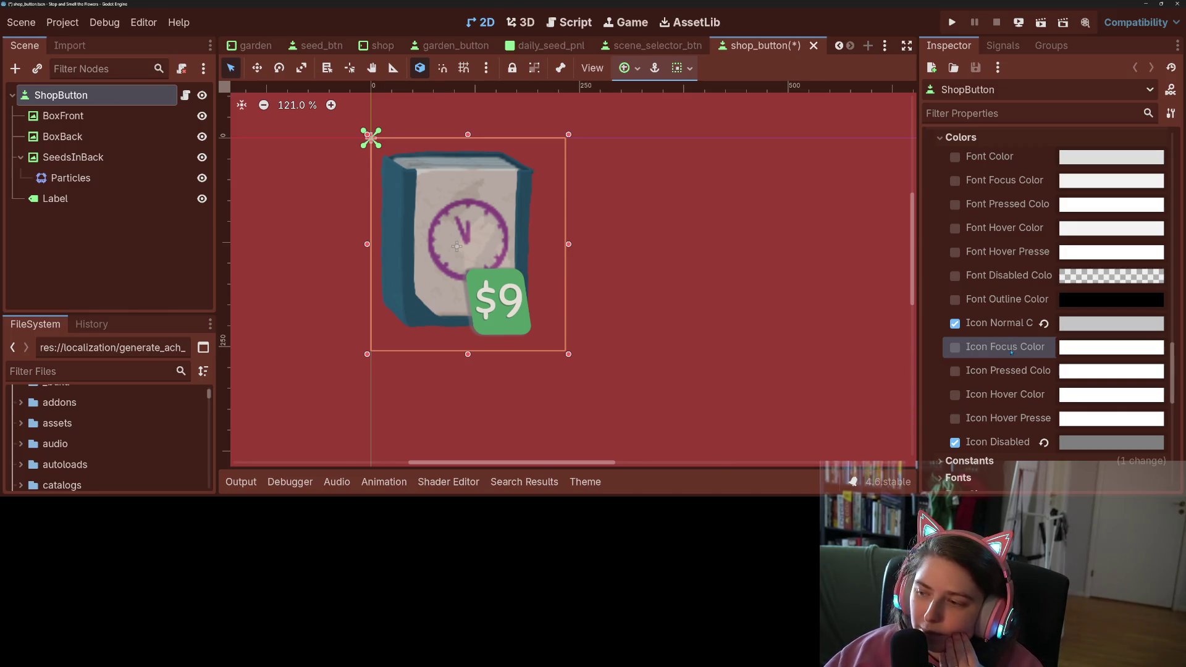
scroll(1013, 420, up, 5)
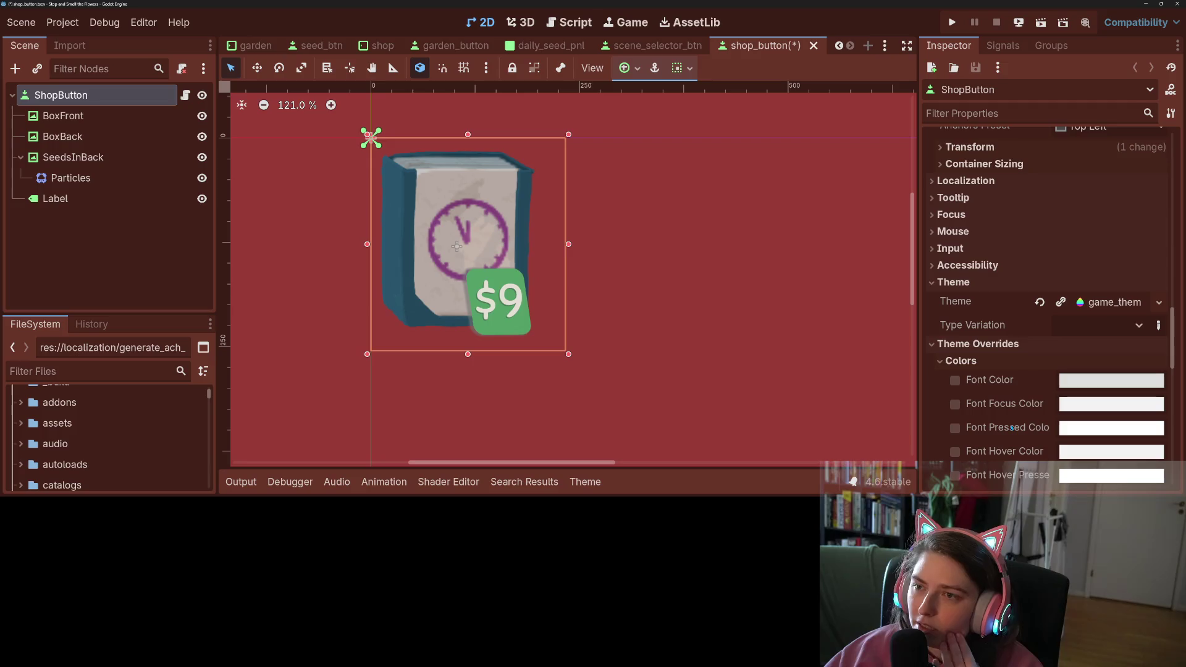
key(ctrl+s)
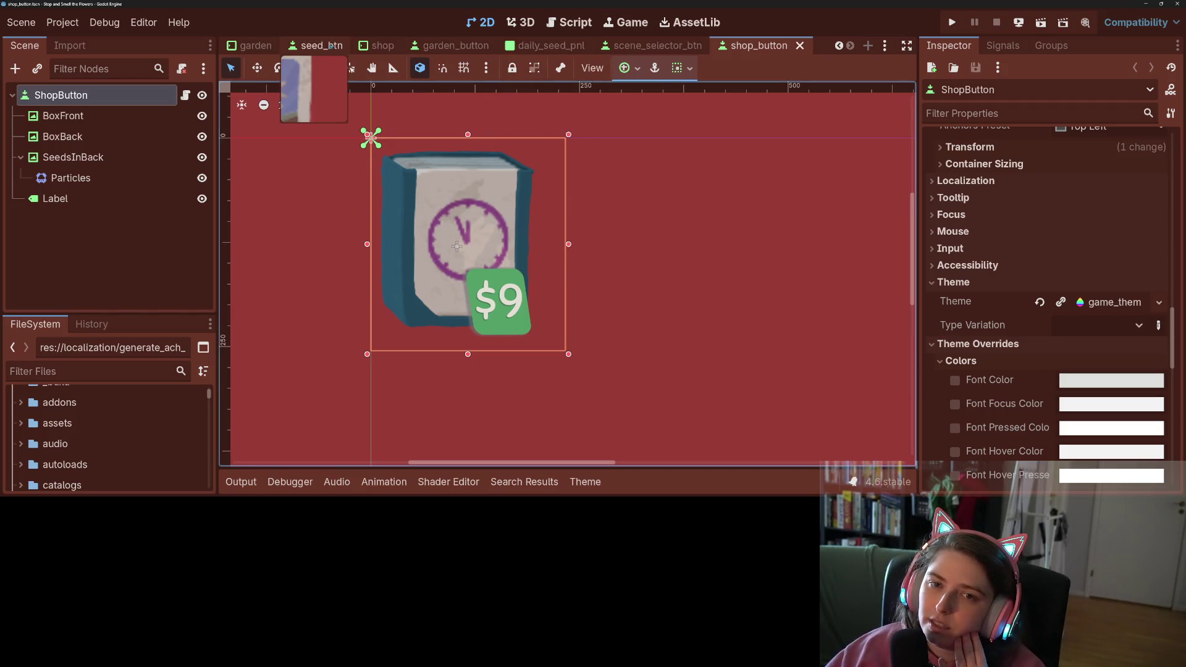
Step: Inspect SeedBtn's style and color overrides in the seed_btn scene
click(321, 45)
scroll(1022, 356, down, 15)
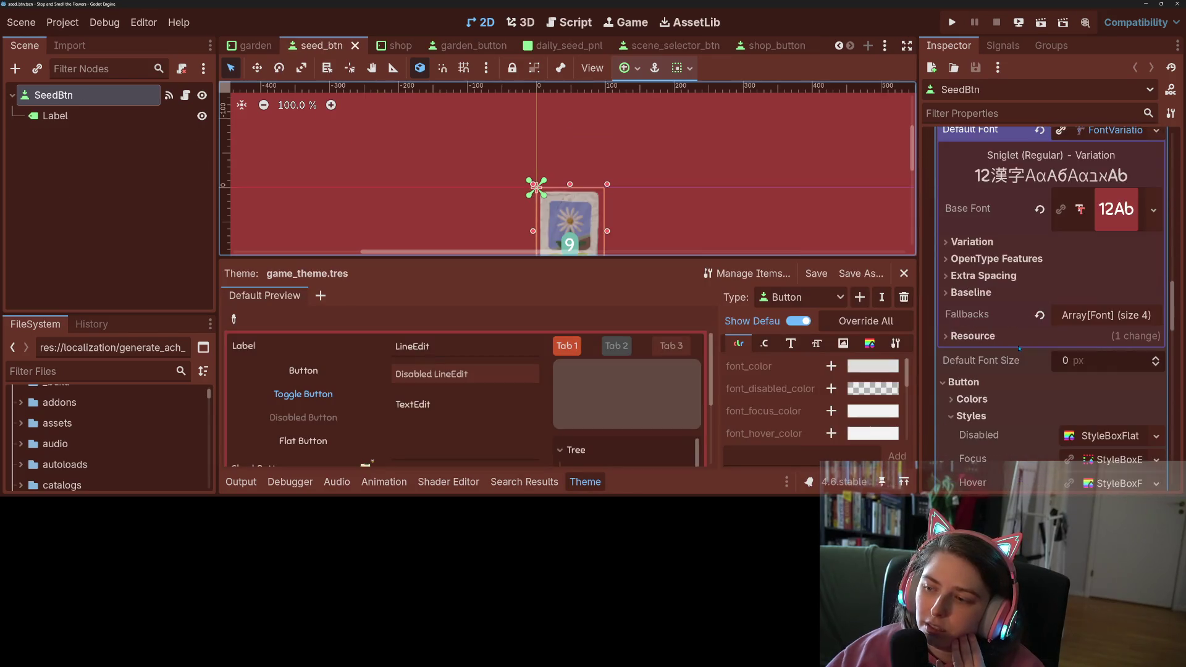
scroll(1018, 346, up, 5)
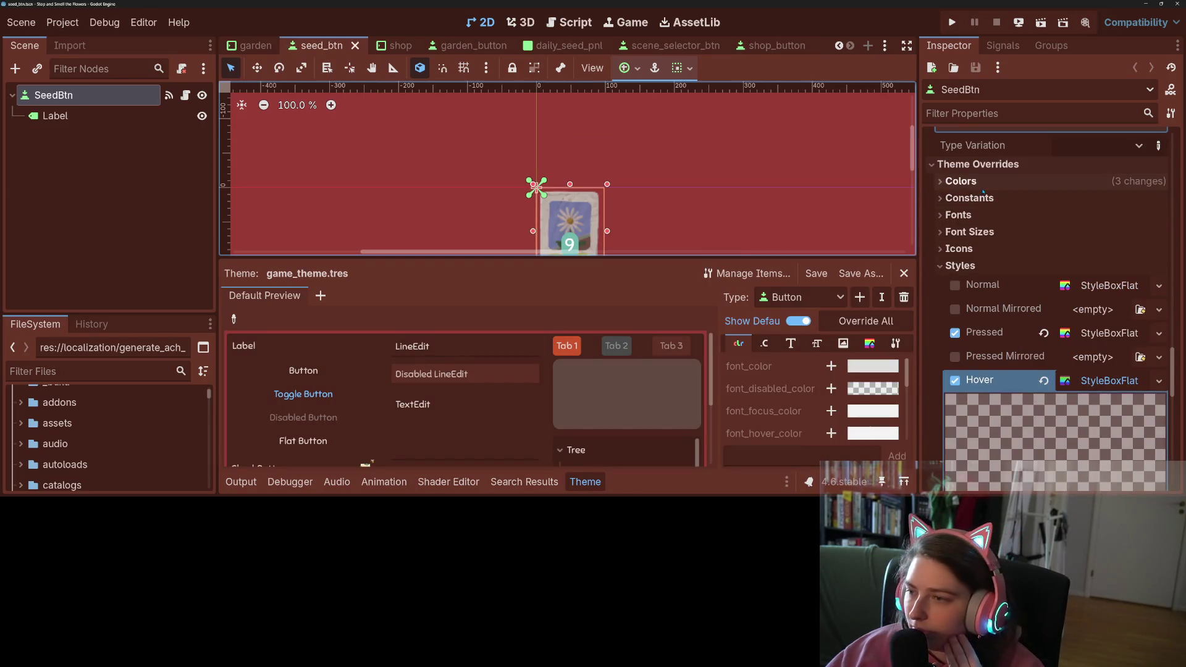
click(981, 184)
scroll(1012, 334, down, 4)
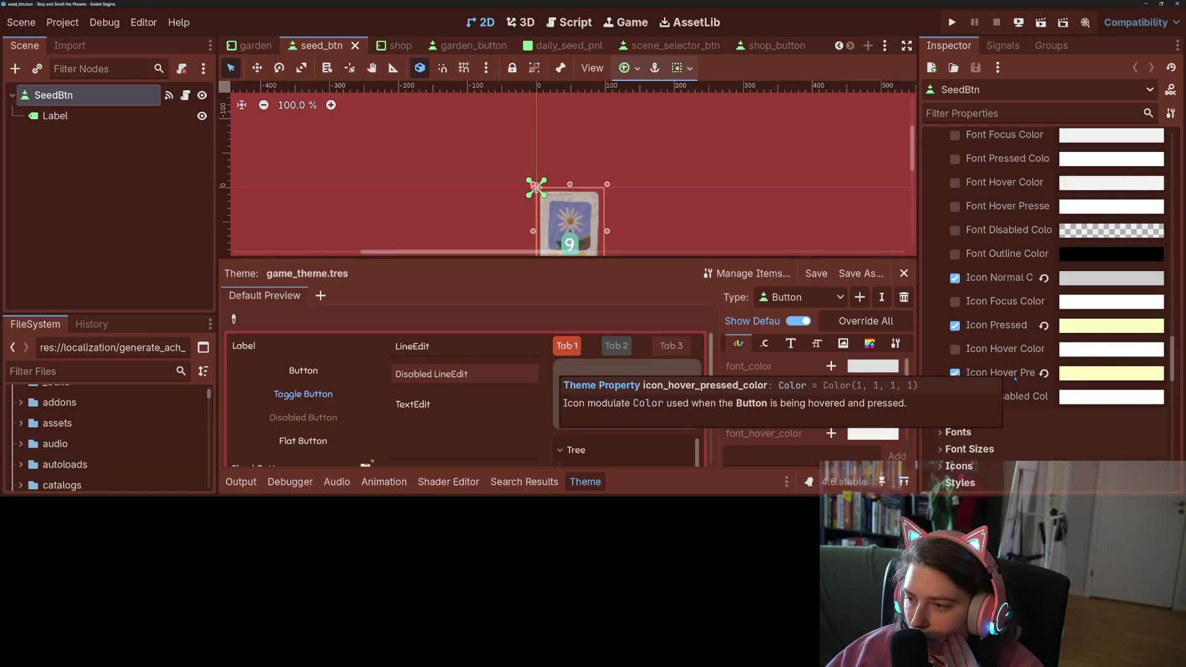
scroll(1010, 294, up, 15)
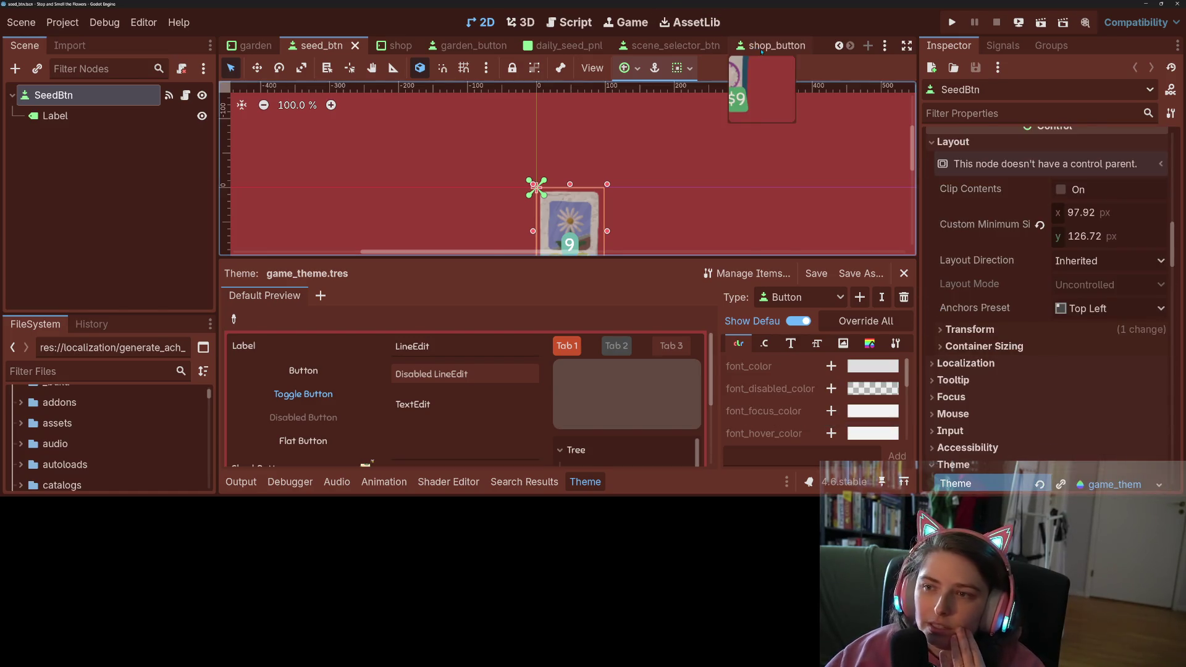
Step: Go back to the shop_button scene and filter the FileSystem by 'col'
click(771, 46)
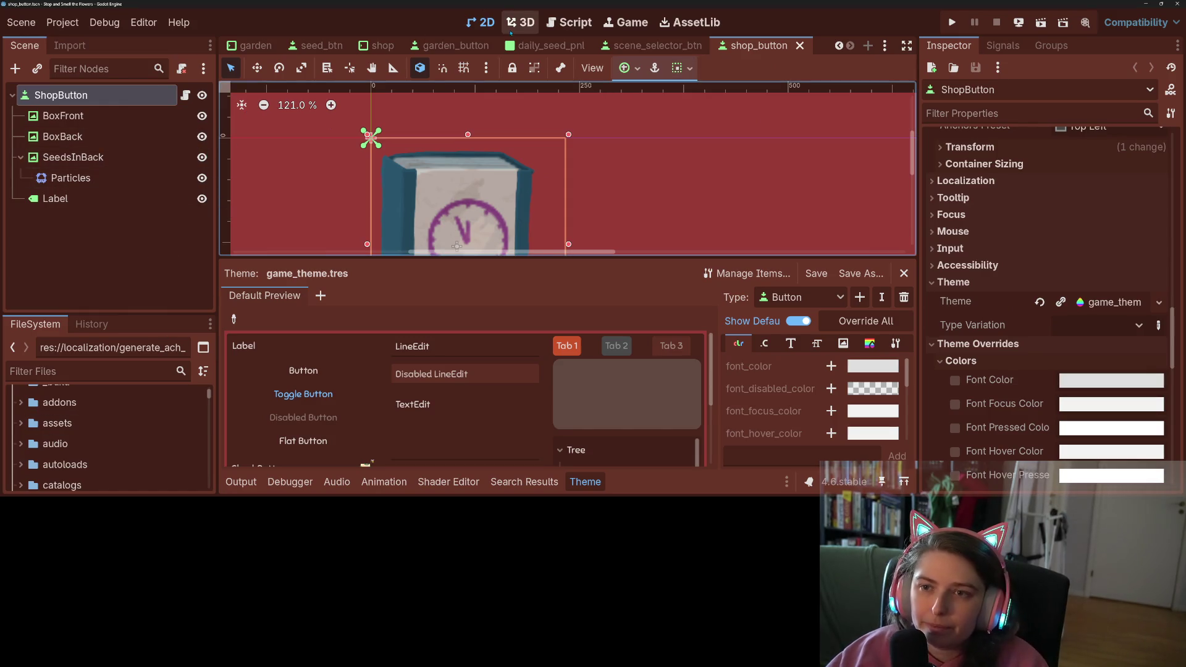
click(141, 370)
text(col)
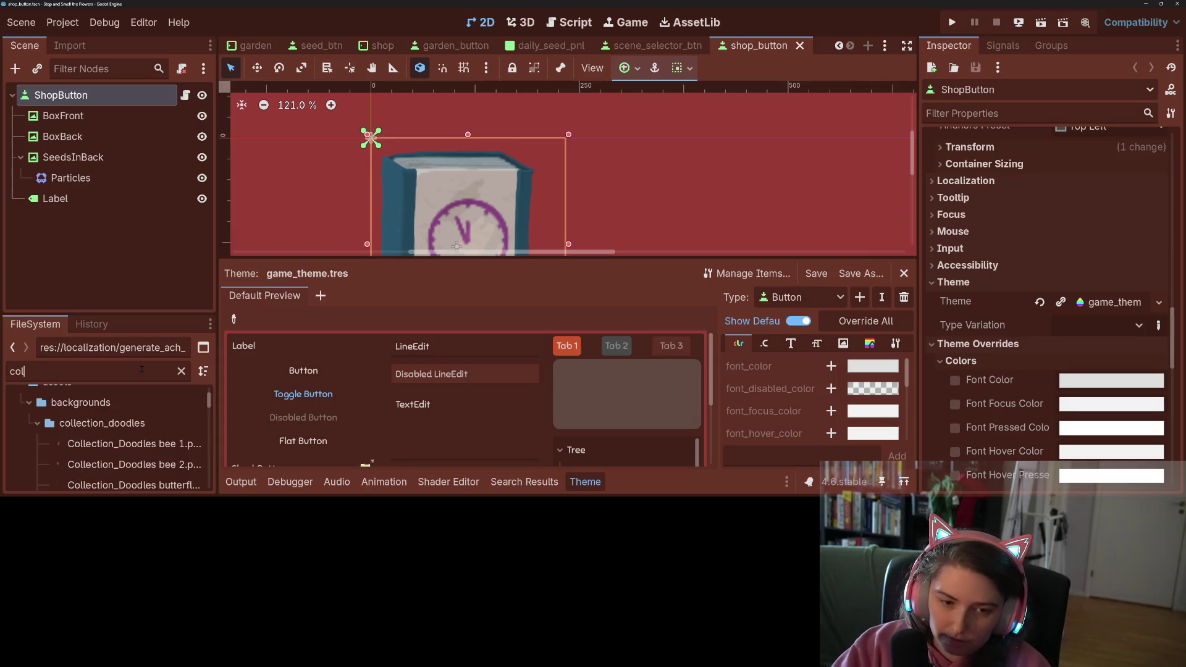
Step: Filter the FileSystem by 'inventory' and open inventory_btn.tscn
key(BackSpace)
key(BackSpace)
key(BackSpace)
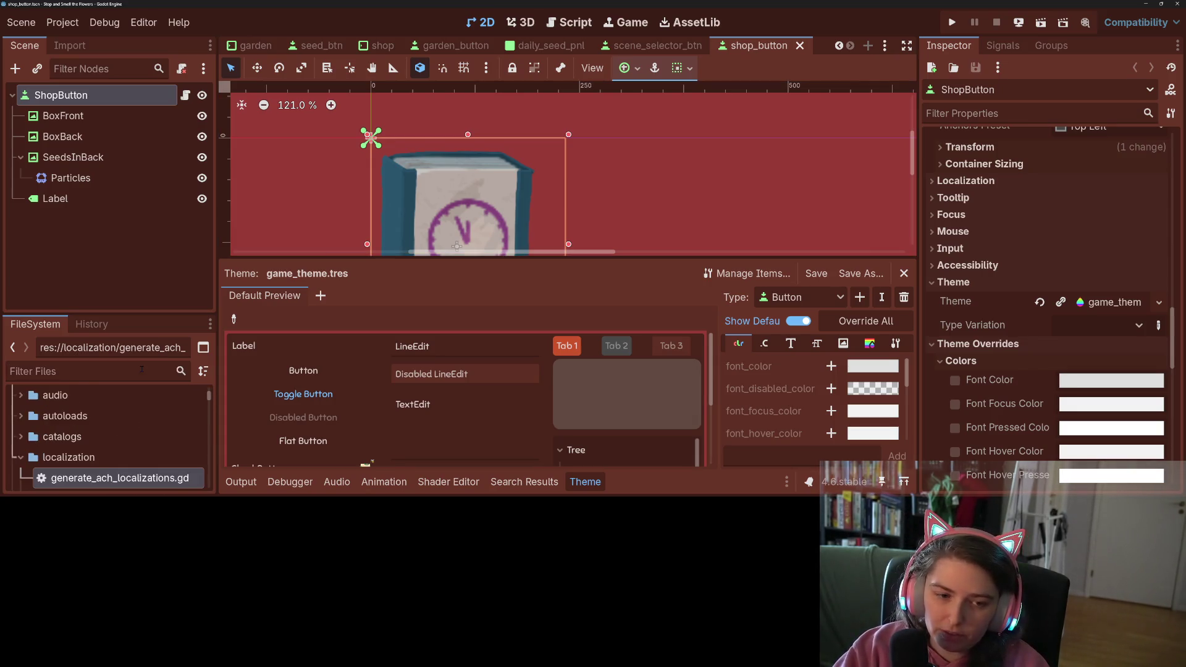
text(inventory)
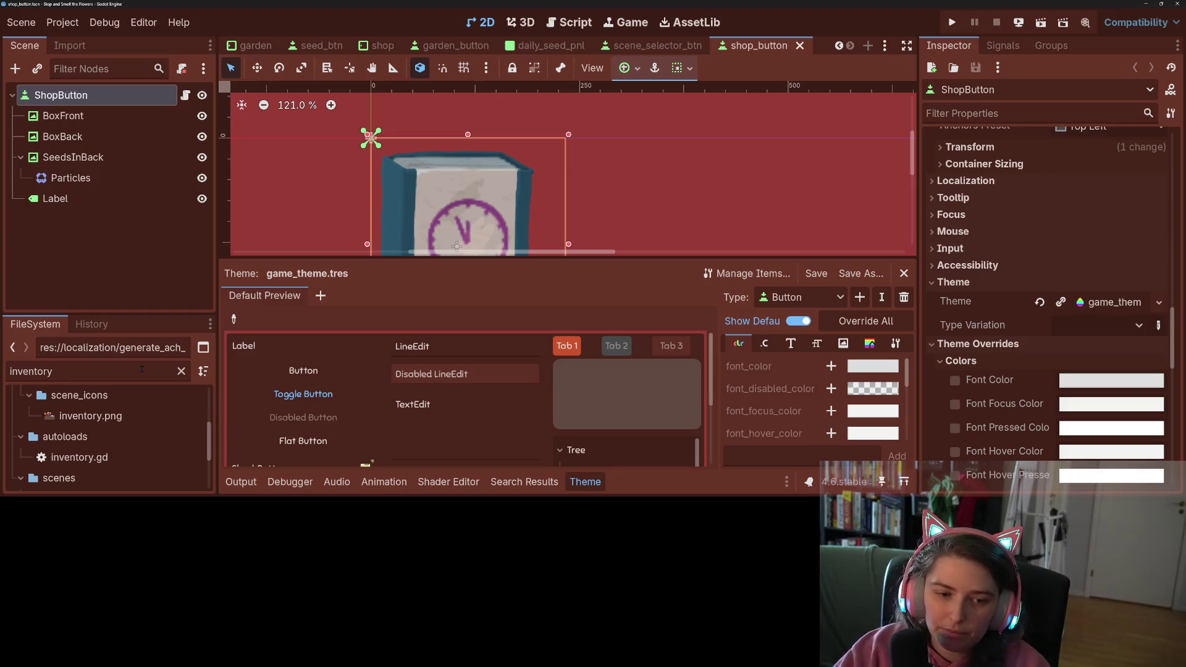
scroll(105, 433, down, 3)
double_click(93, 433)
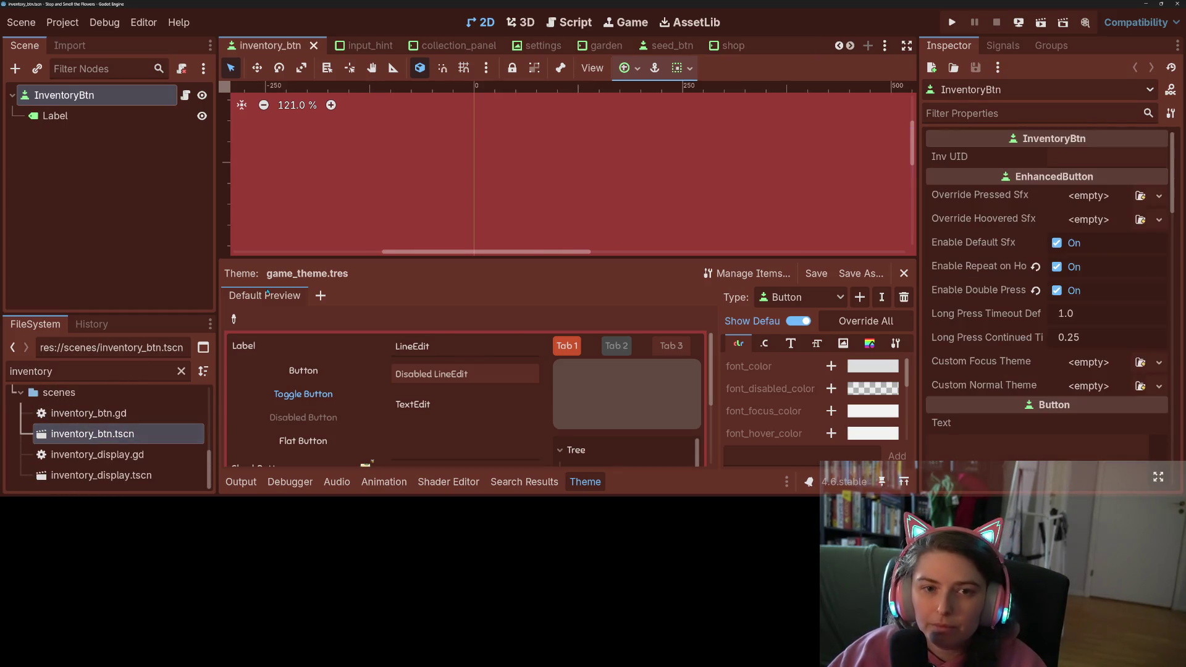
scroll(1041, 350, down, 5)
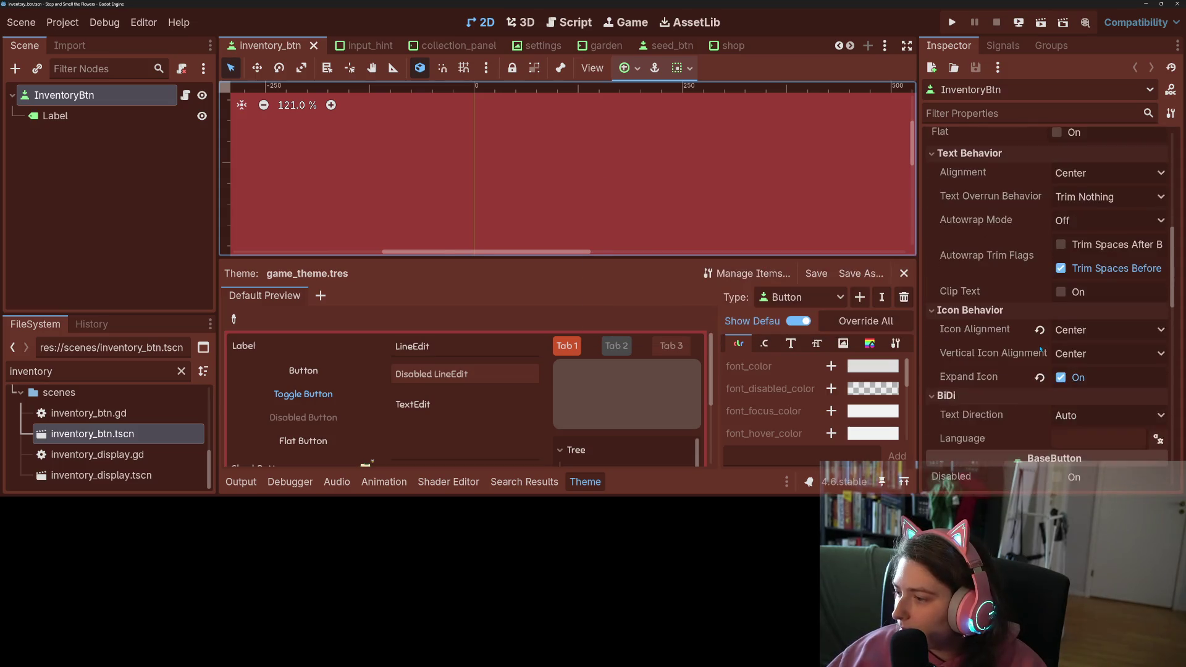
scroll(1040, 350, down, 10)
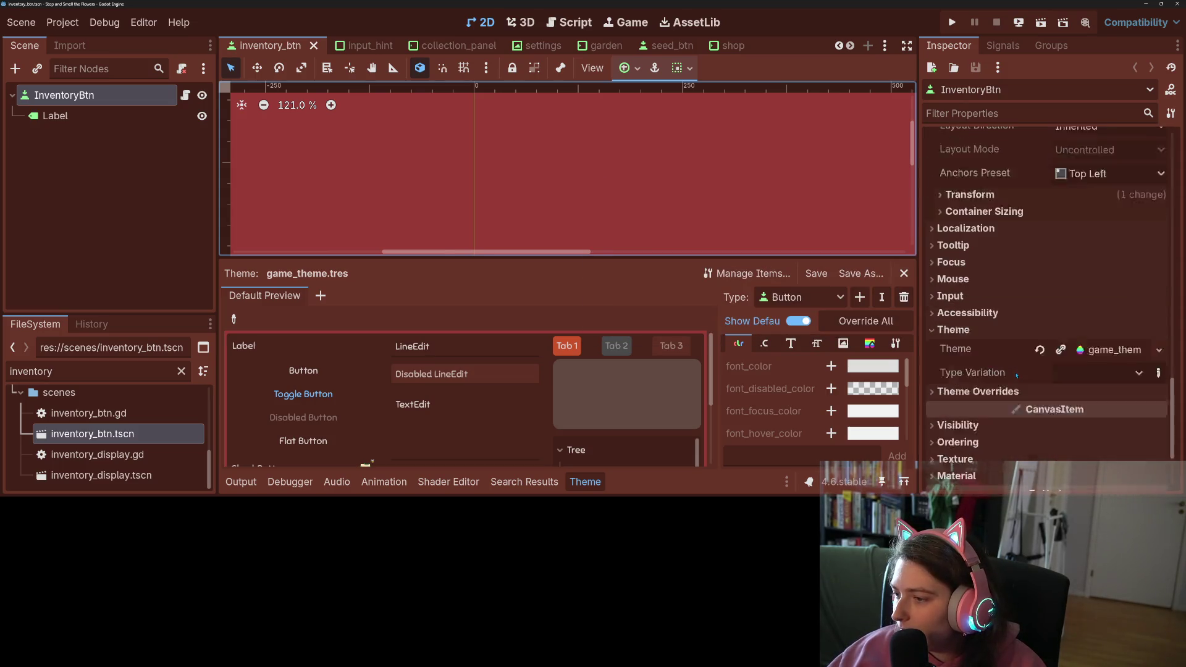
scroll(1017, 374, down, 3)
Step: Paste game_theme's Hover button style into InventoryBtn's Custom Focus Theme
click(988, 304)
scroll(1030, 375, down, 3)
click(961, 313)
click(960, 313)
click(1092, 173)
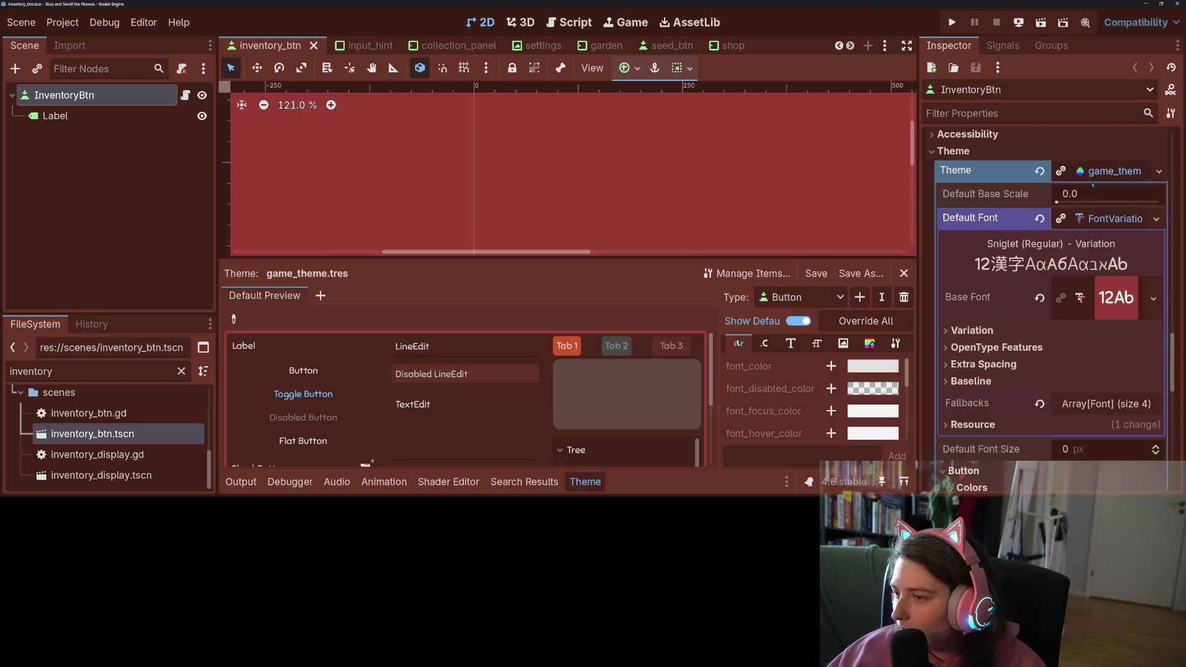
scroll(1000, 302, down, 5)
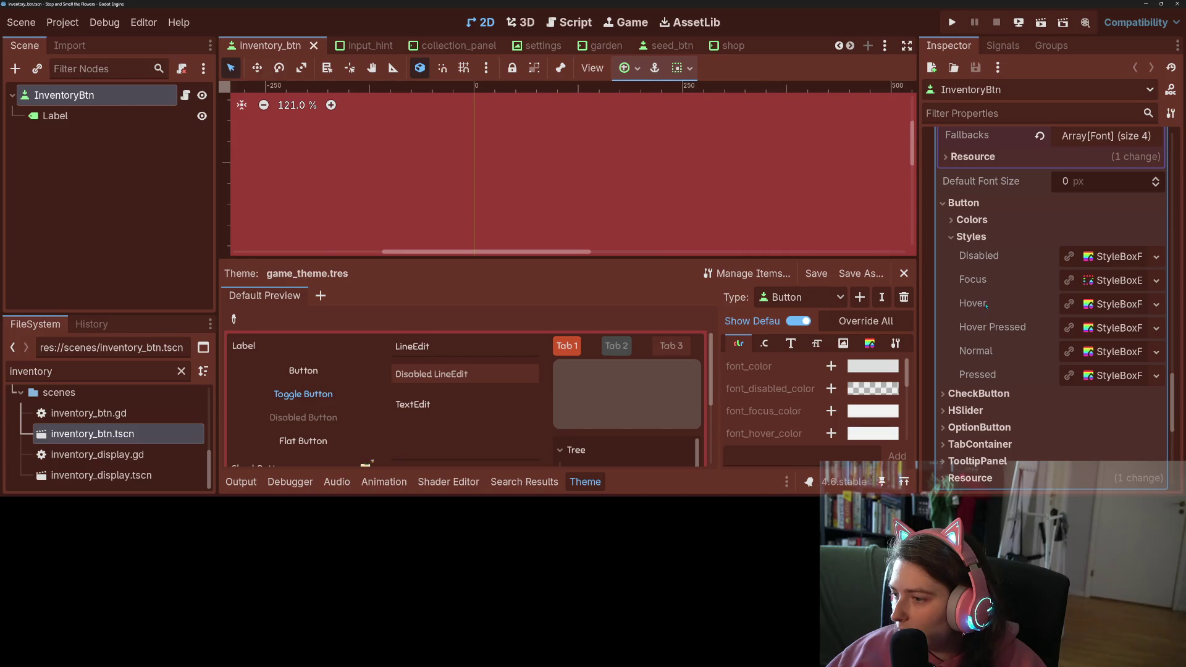
right_click(996, 310)
scroll(1007, 315, up, 15)
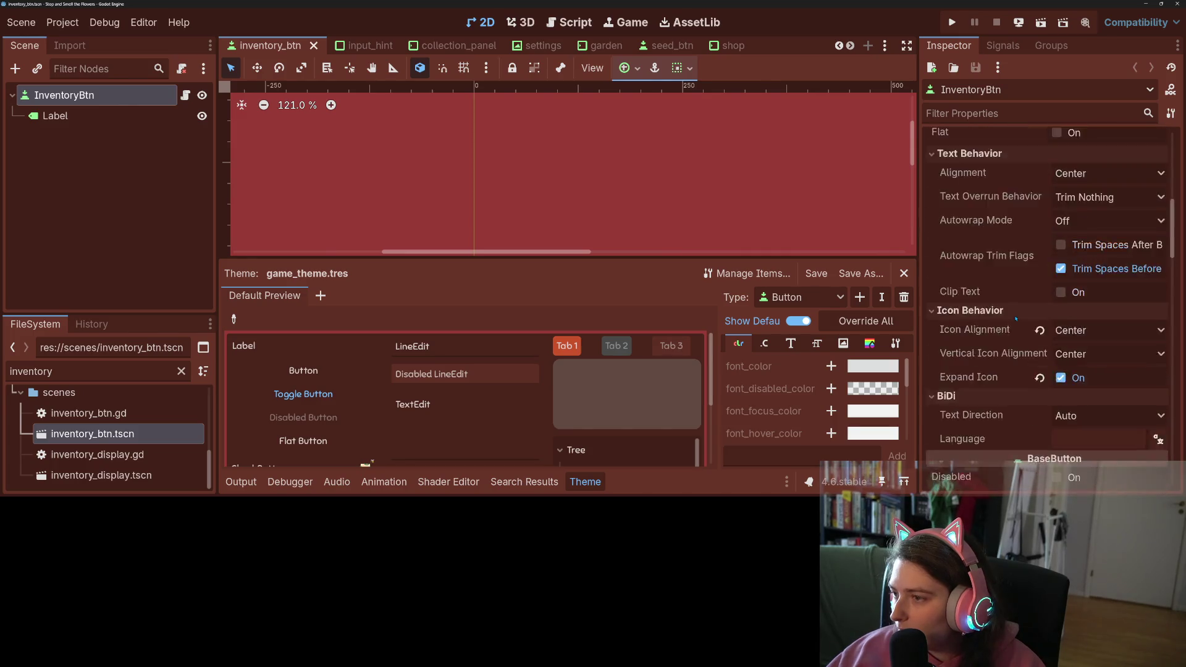
right_click(995, 365)
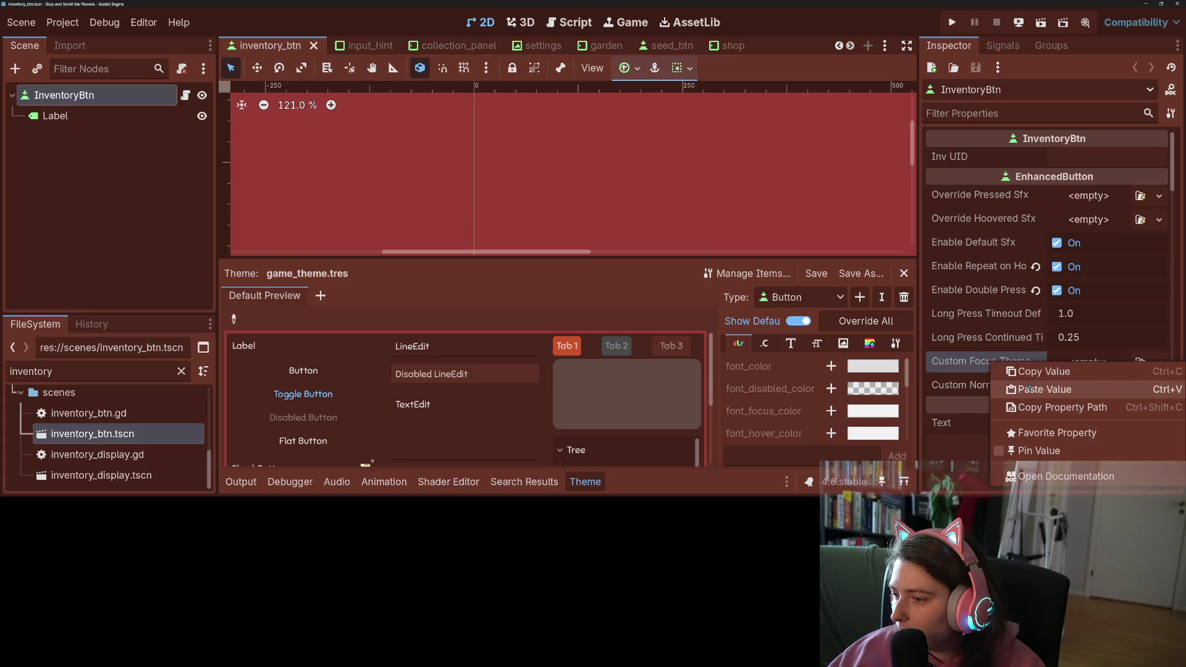
click(1015, 389)
Step: Copy the theme's Normal button StyleBoxFlat into InventoryBtn's Custom Normal Theme
scroll(1016, 376, down, 8)
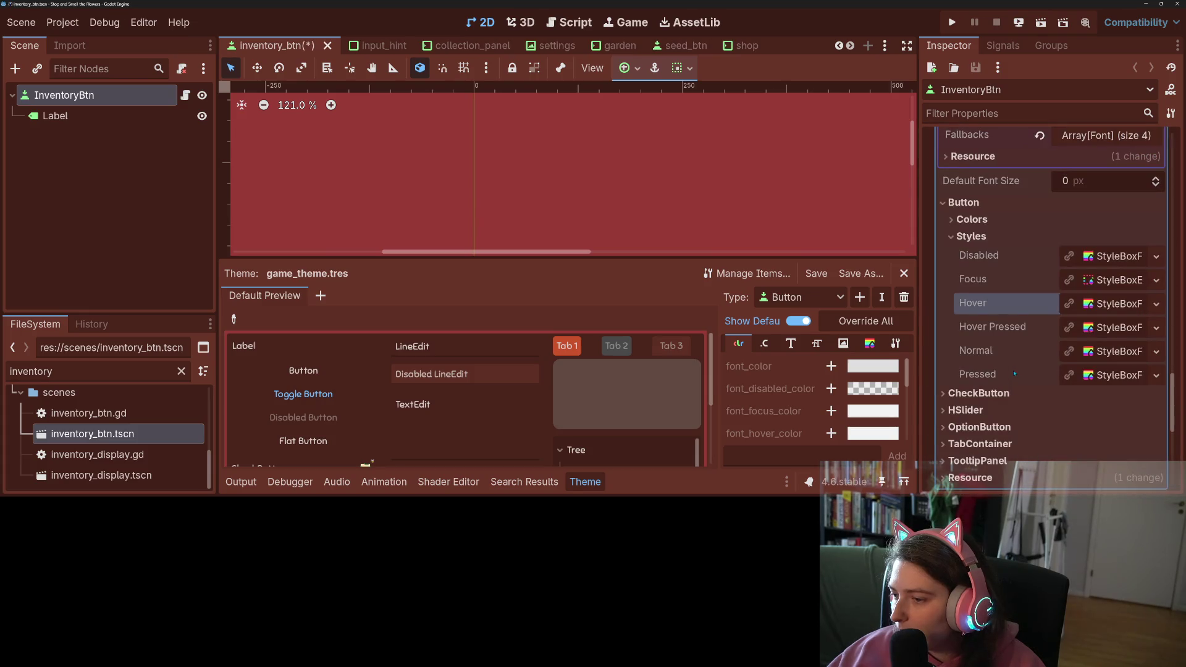
right_click(985, 357)
click(1013, 381)
scroll(1008, 367, down, 8)
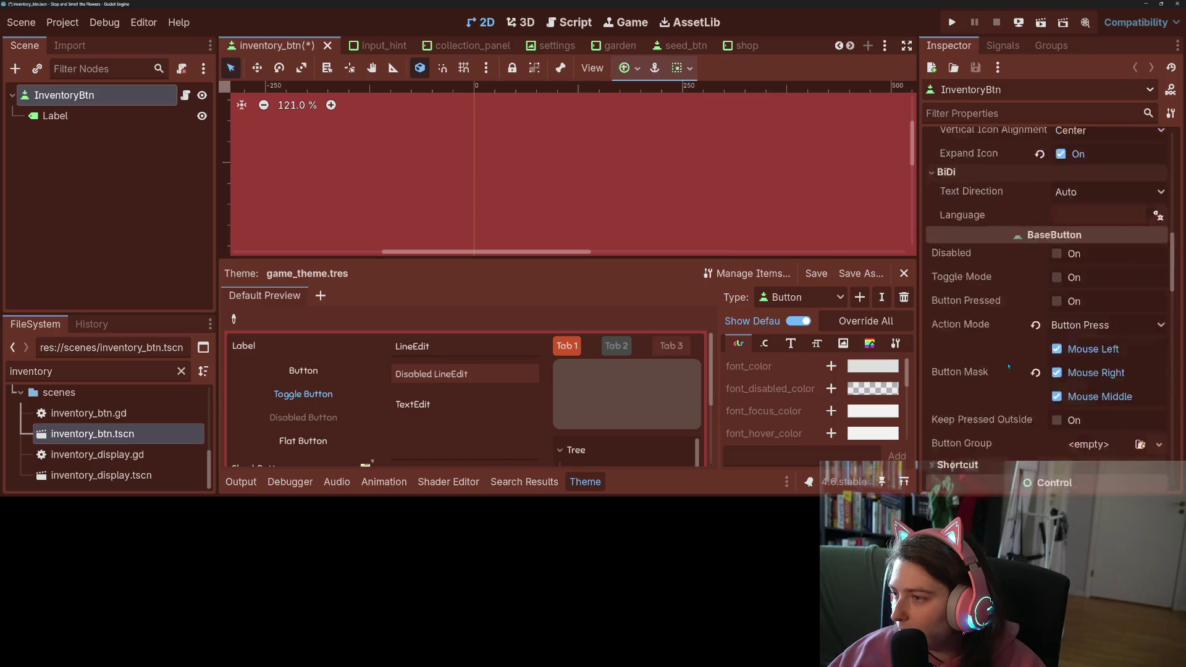
scroll(1008, 367, up, 5)
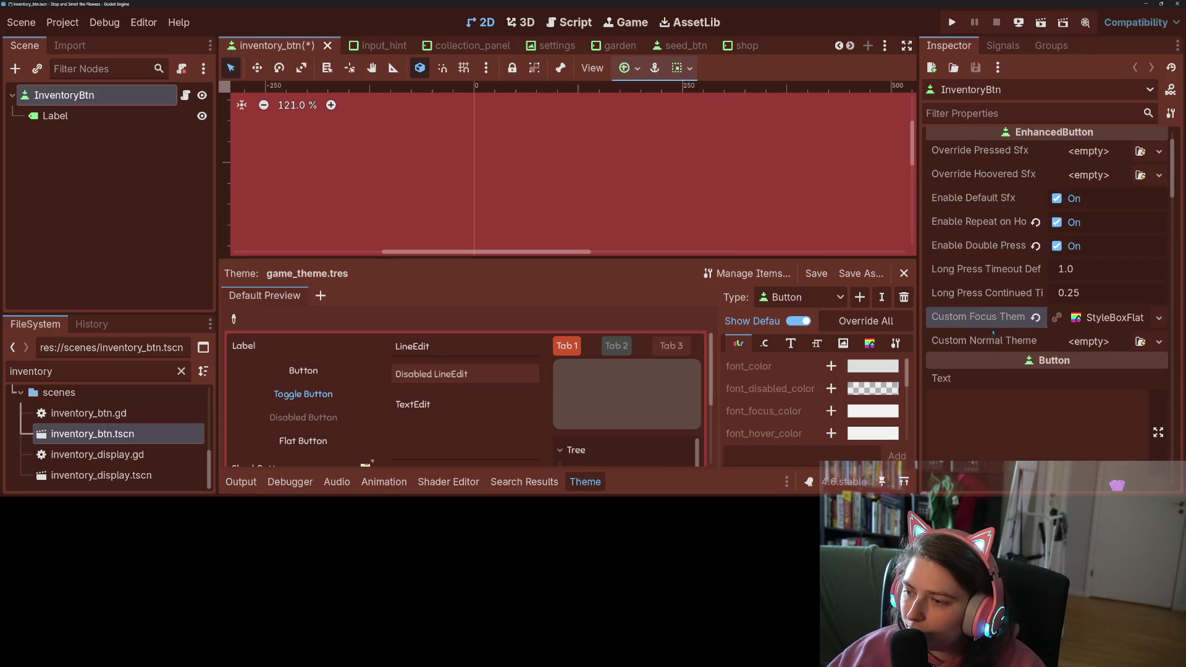
right_click(987, 346)
click(1025, 373)
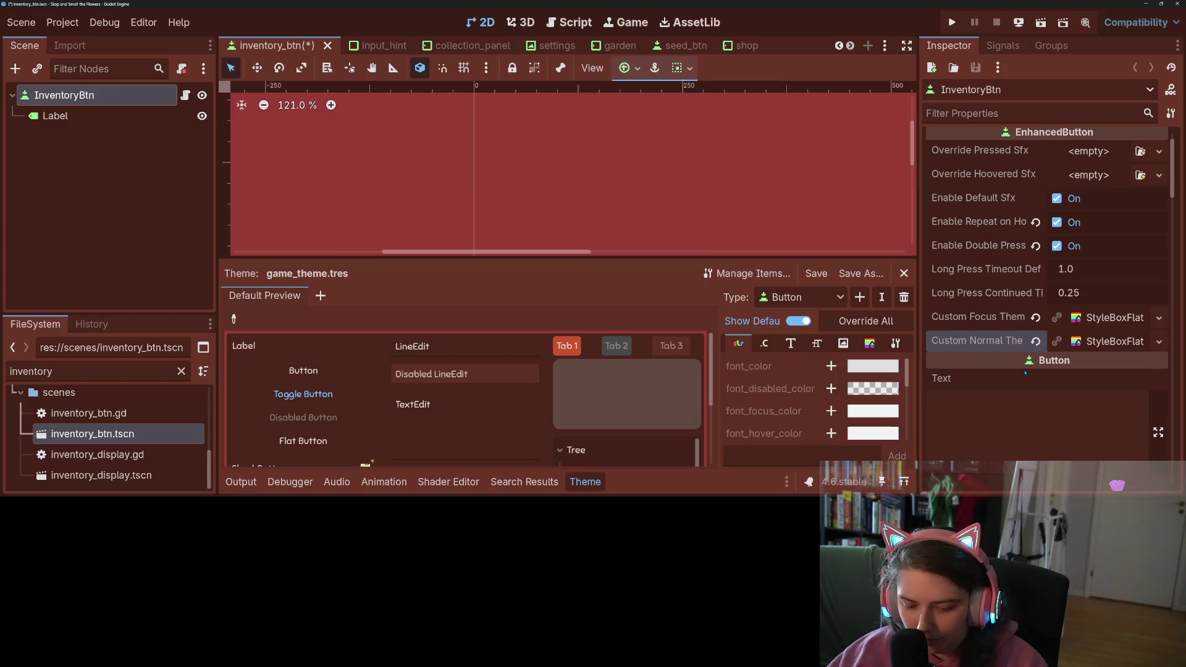
Step: Save the inventory_btn scene and filter the FileSystem by 'collecto'
key(ctrl+s)
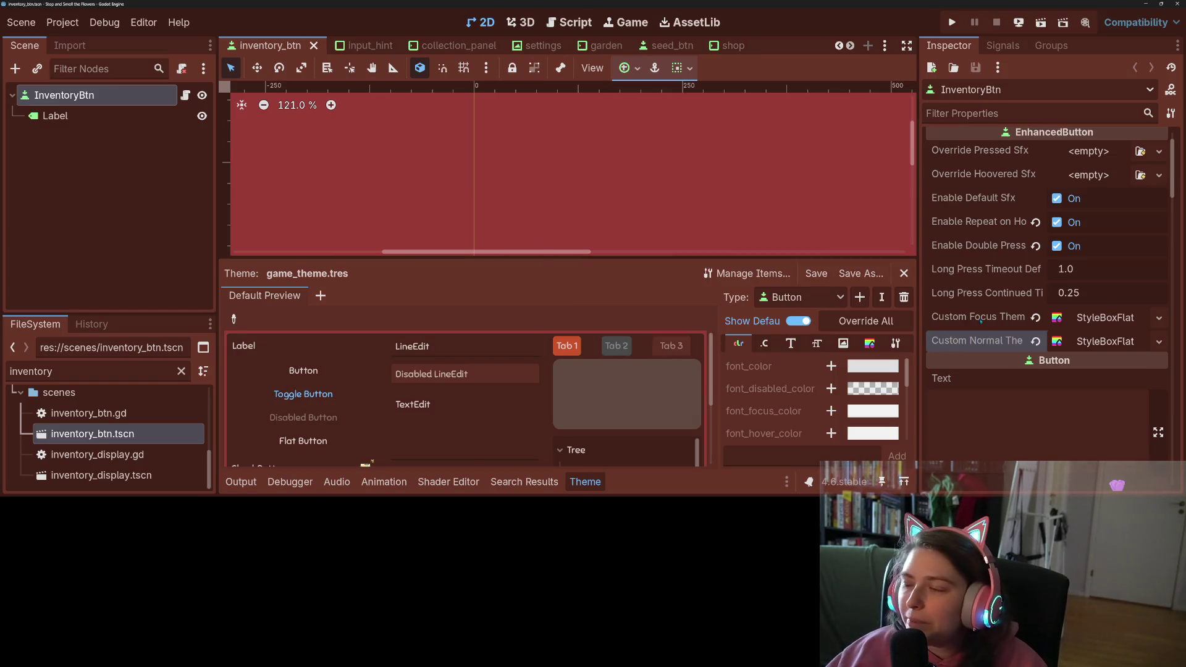
key(ctrl+s)
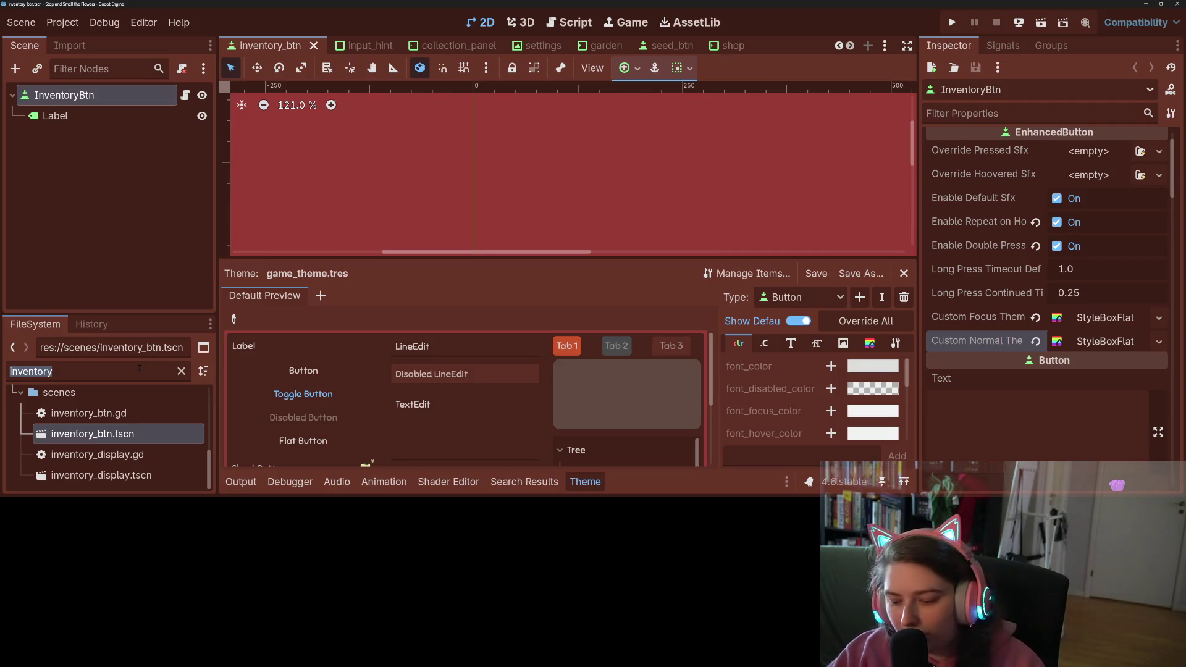
text(collecto)
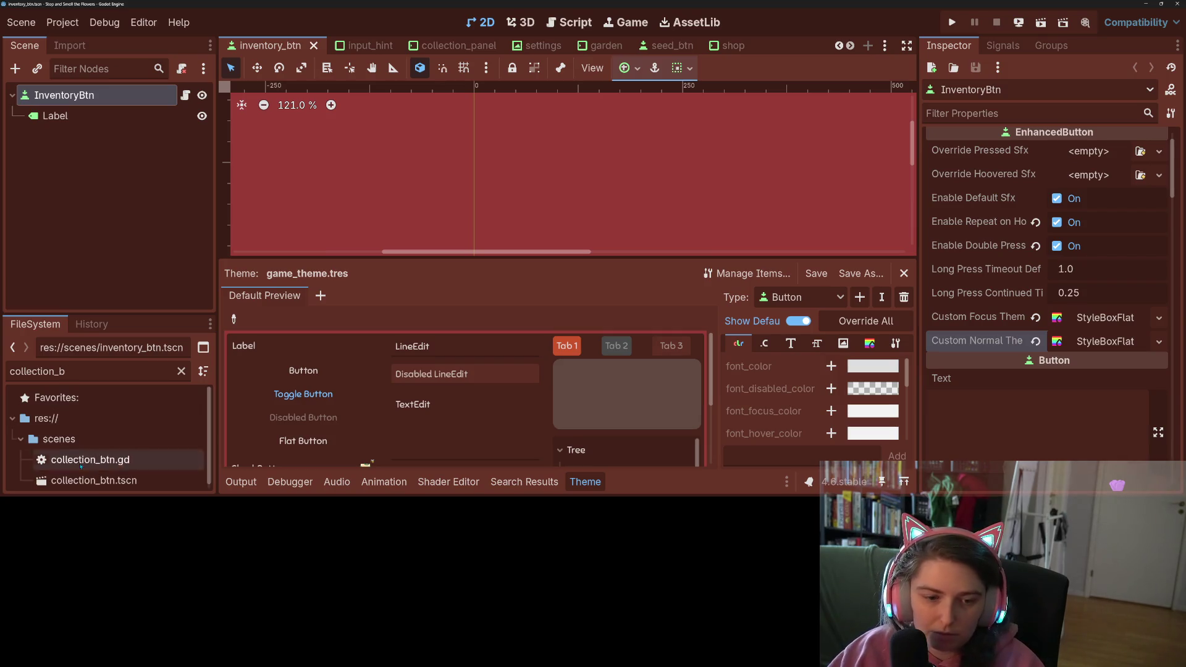
Step: In collection_btn.tscn, copy the Hover style override into Custom Focus Theme
double_click(94, 480)
scroll(1023, 401, down, 15)
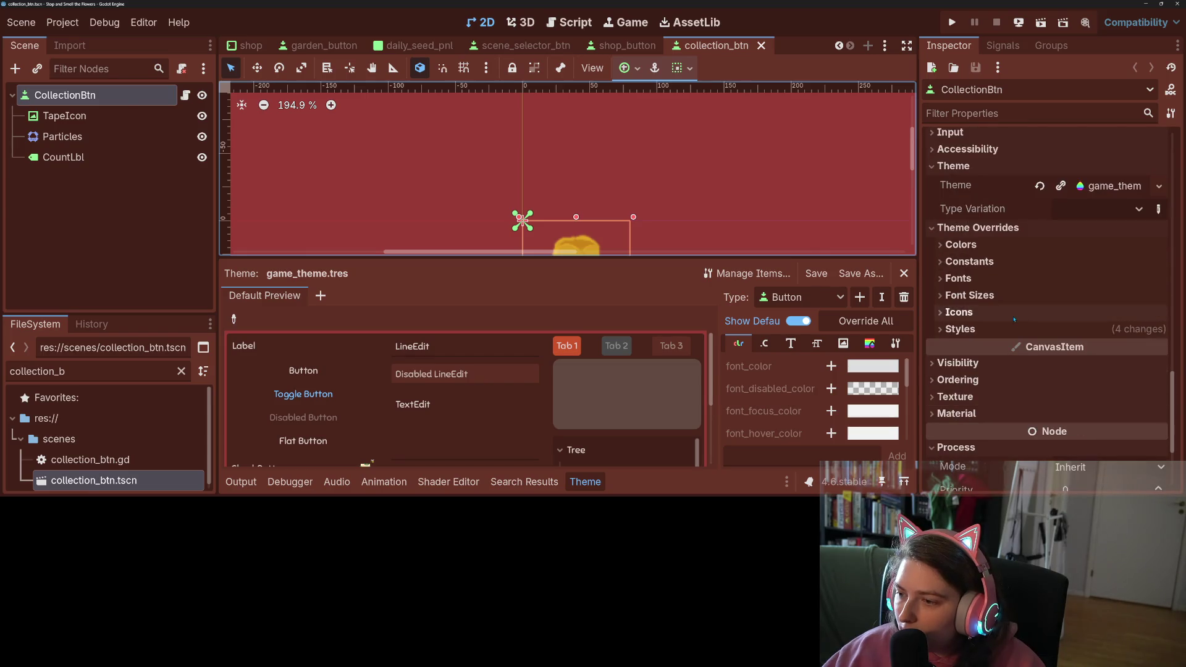
click(960, 329)
scroll(1020, 347, down, 3)
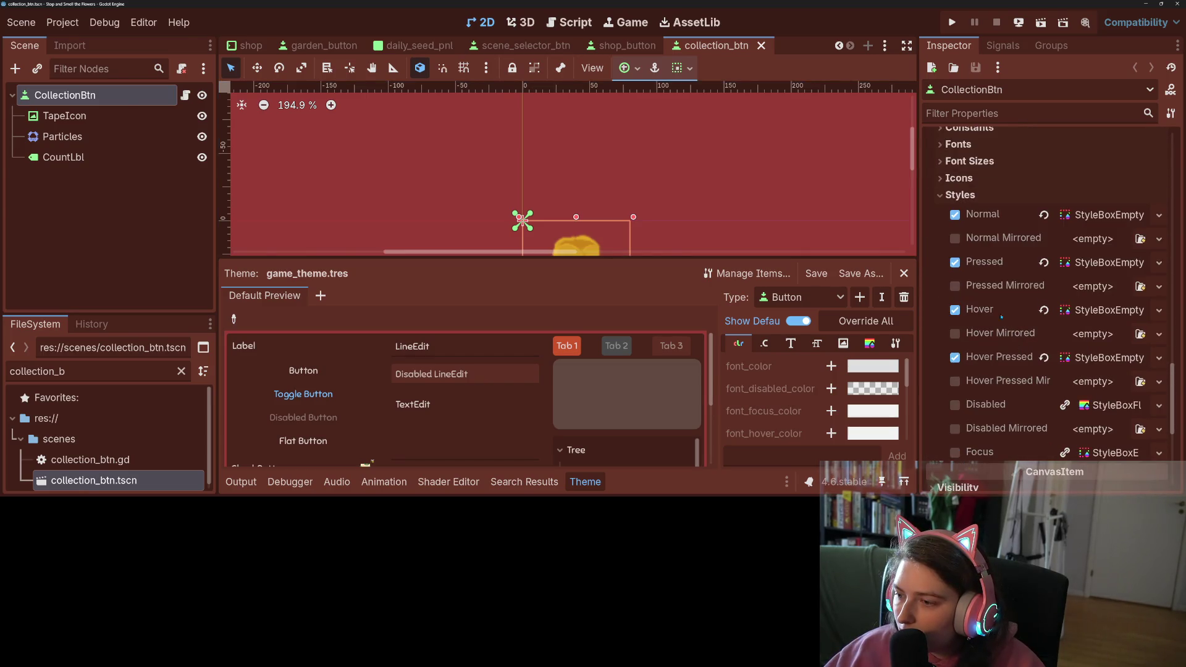
right_click(1000, 317)
click(1007, 323)
scroll(1013, 381, up, 4)
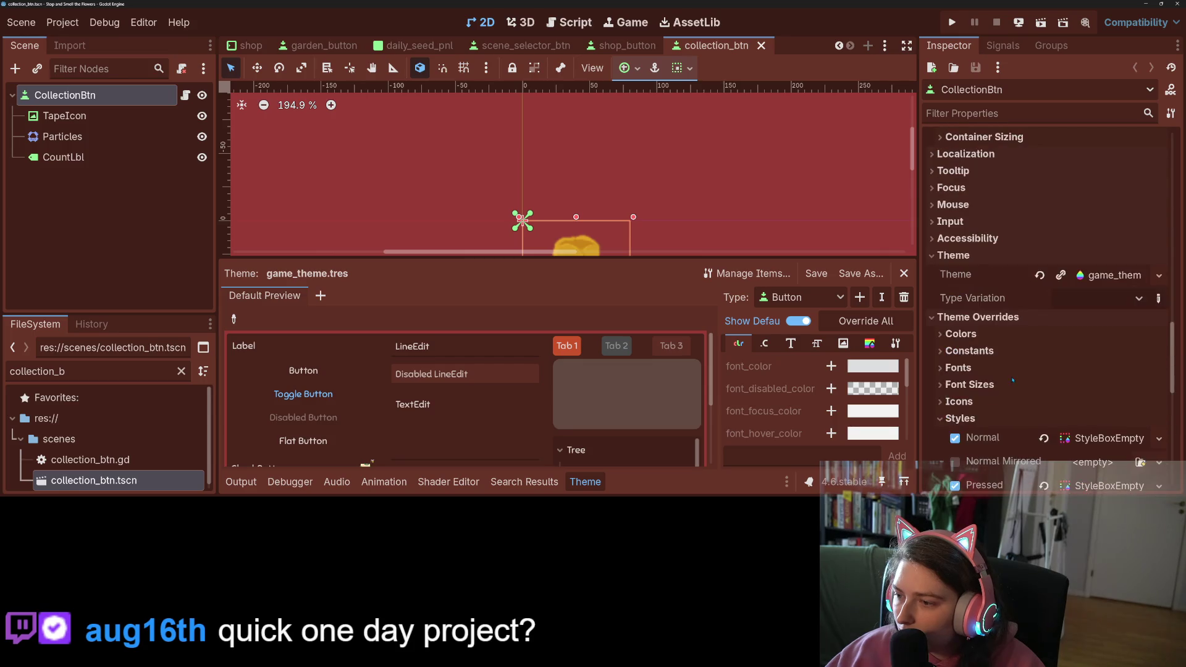
scroll(1013, 381, down, 4)
scroll(1024, 371, up, 10)
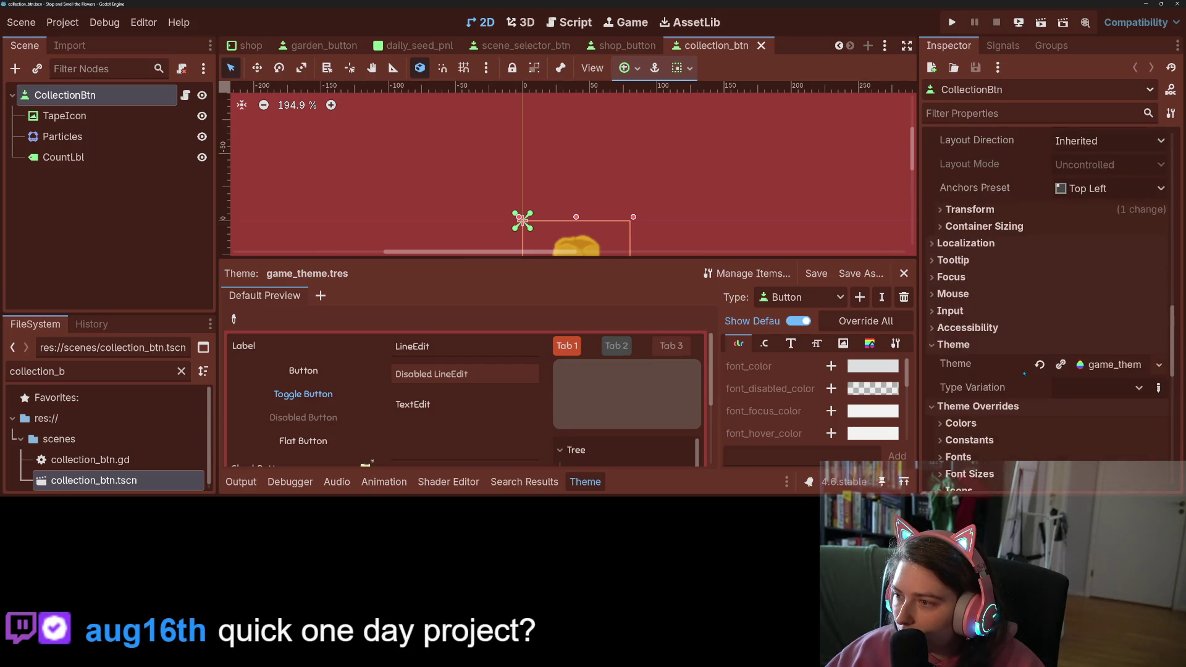
scroll(1003, 303, up, 3)
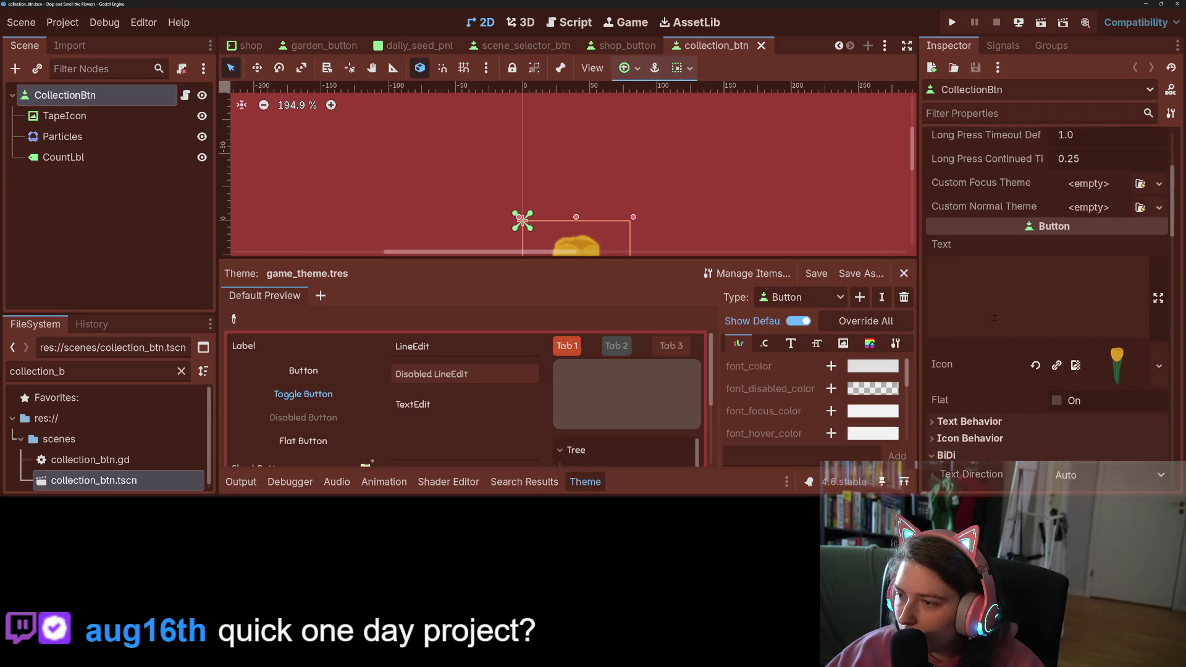
right_click(990, 185)
click(1031, 207)
Step: Copy the Normal style override into Custom Normal Theme, save the scene, and run the game
scroll(1012, 328, down, 5)
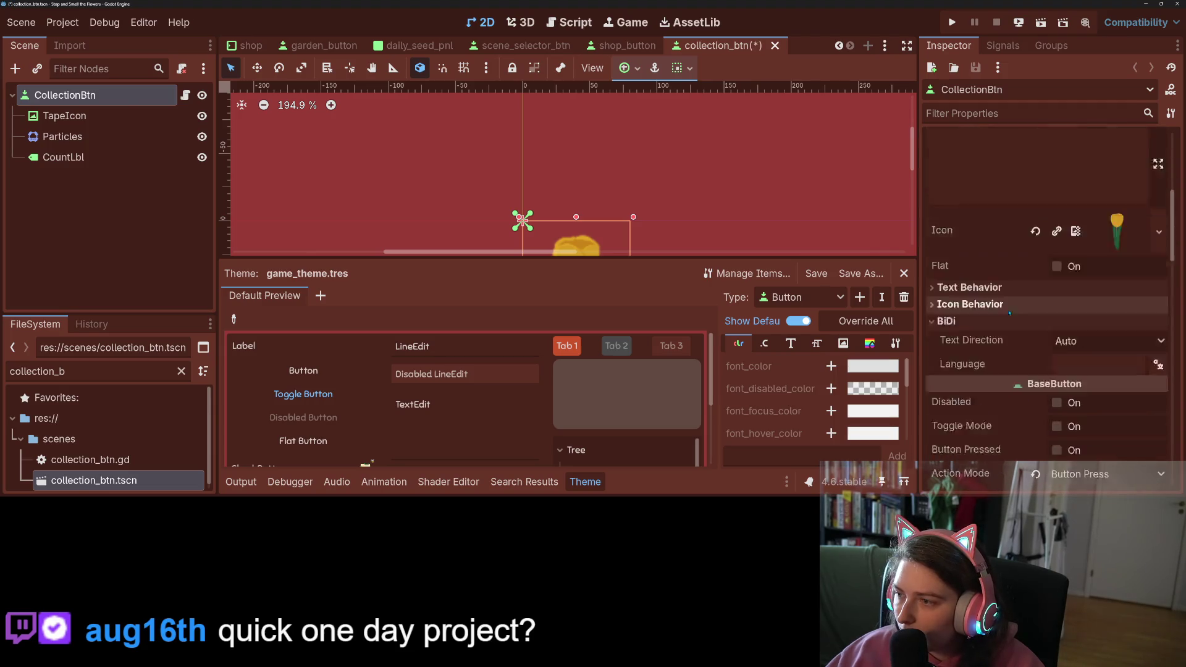
scroll(1014, 328, down, 12)
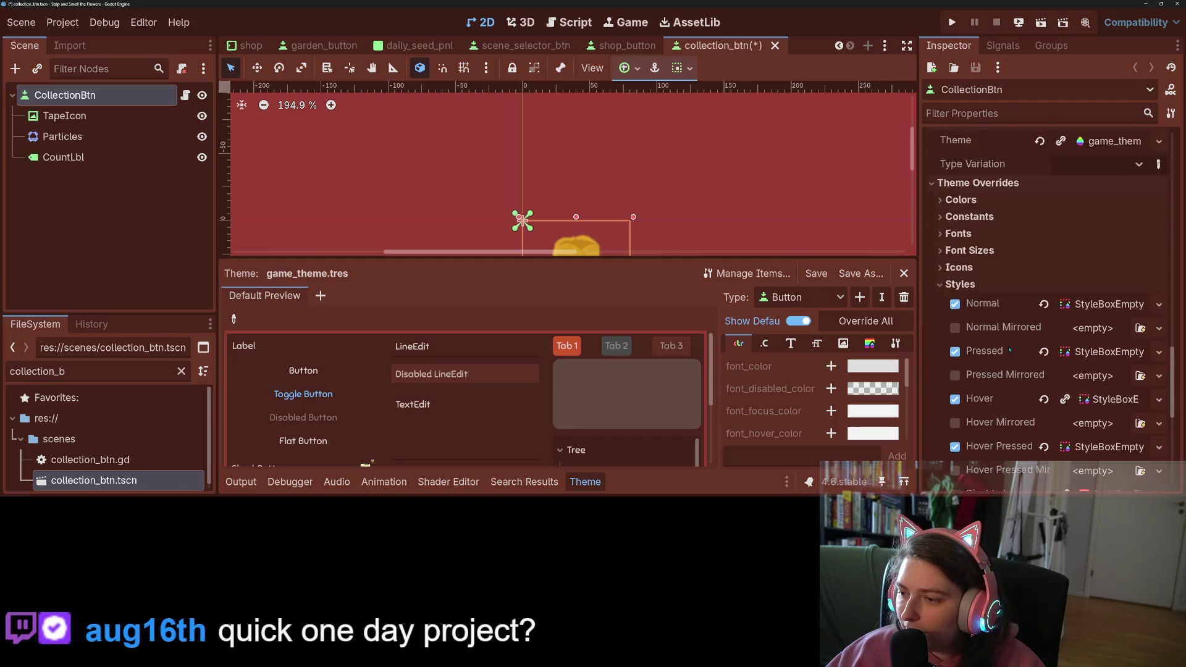
right_click(976, 259)
click(1019, 268)
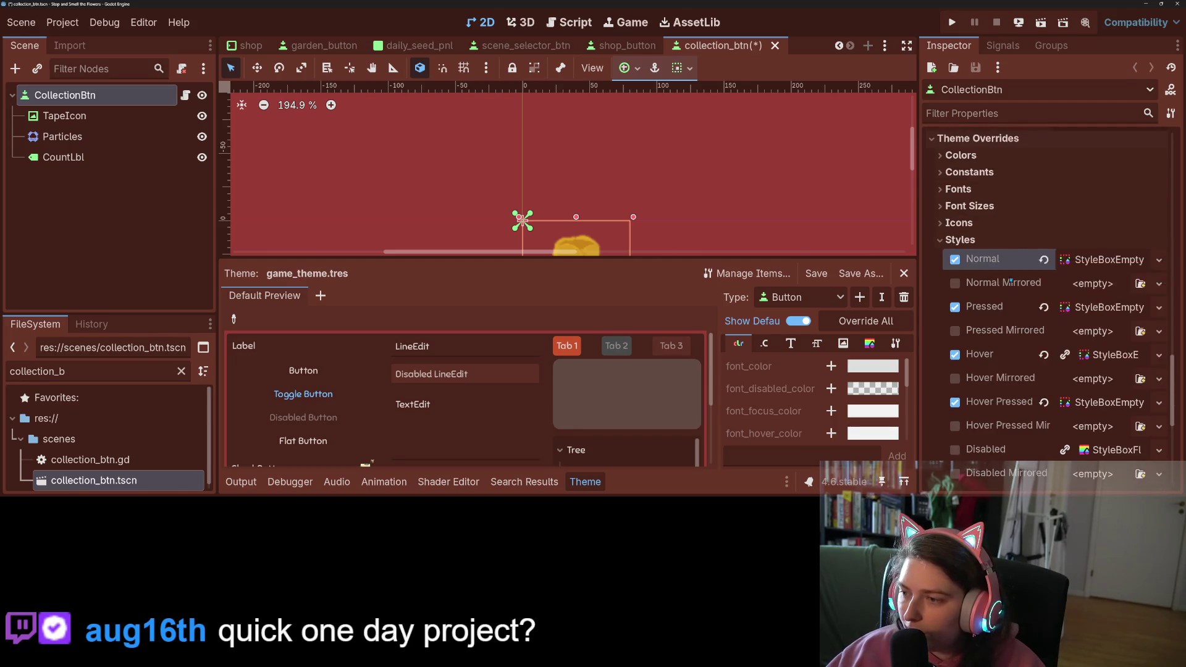
scroll(1007, 333, up, 10)
scroll(1007, 340, up, 5)
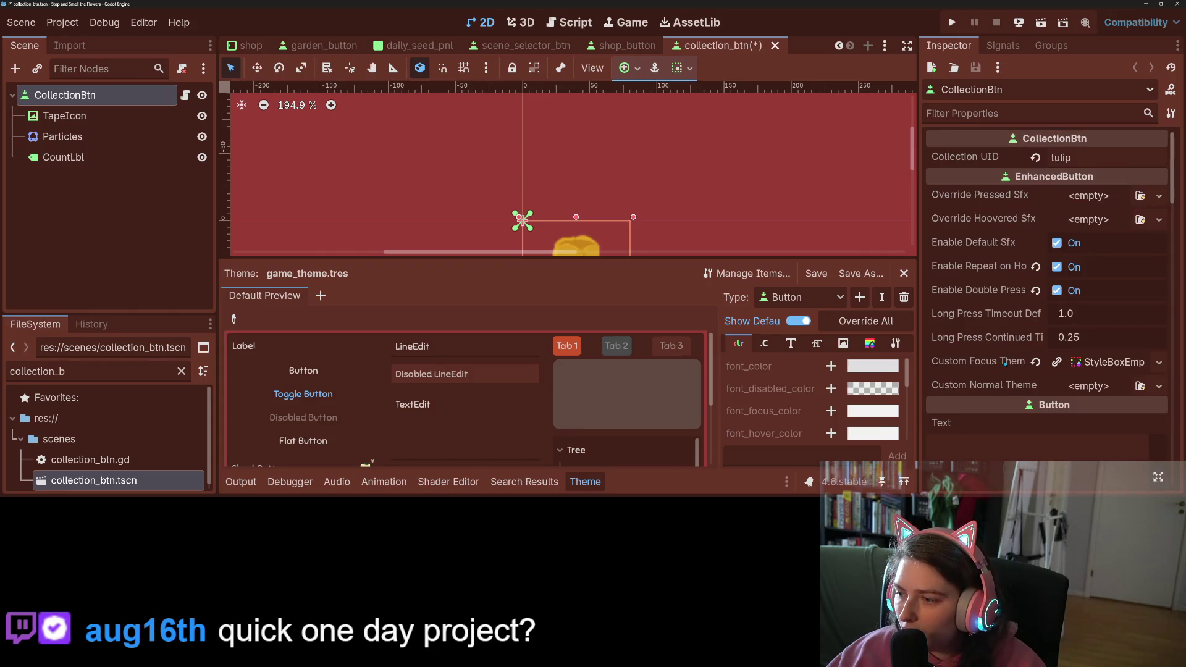
right_click(990, 375)
click(1031, 400)
key(ctrl+s)
click(960, 23)
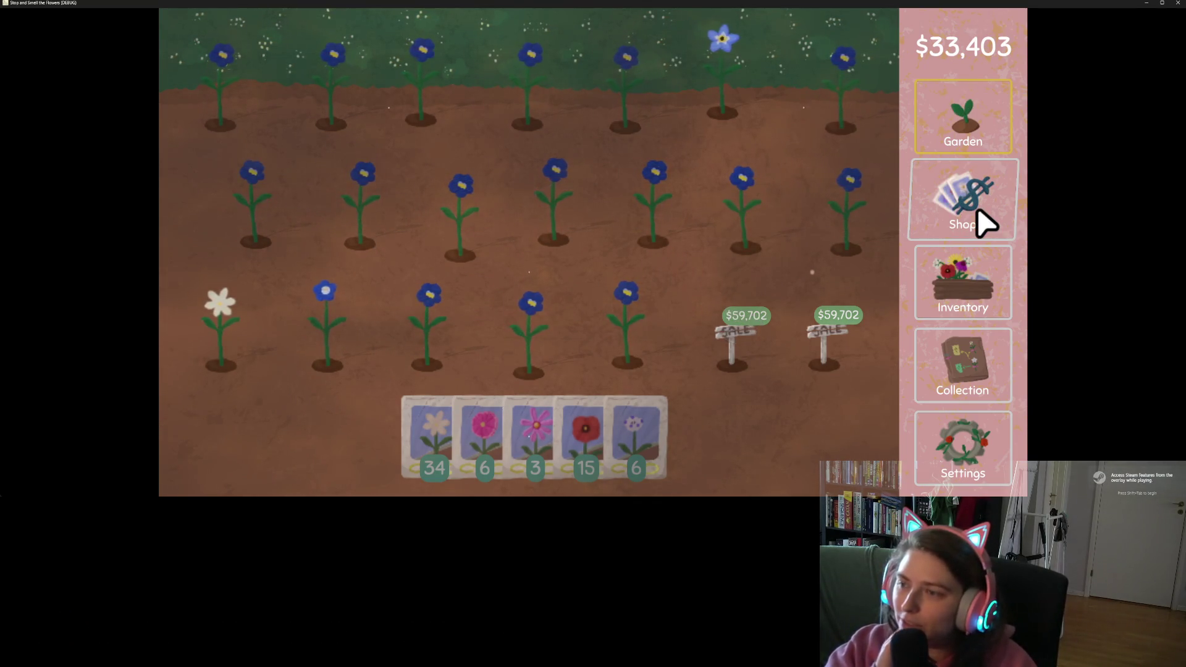
Step: Look through the Inventory and Collection views, panning the collection map toward the pink notes
click(979, 304)
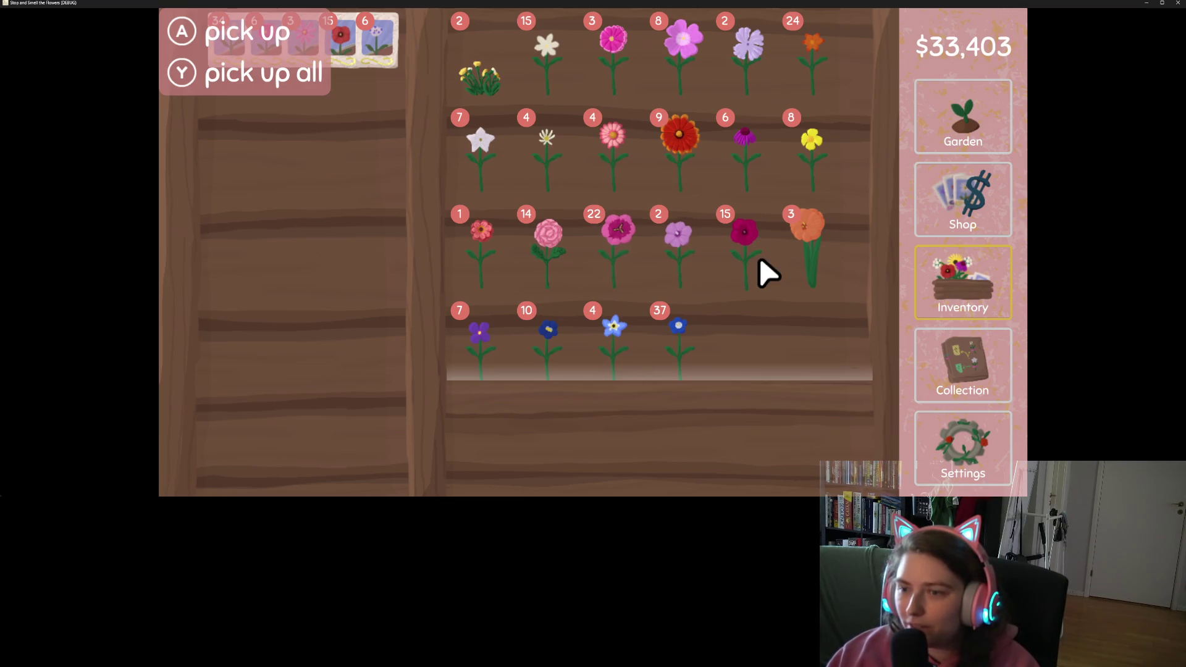
click(1005, 392)
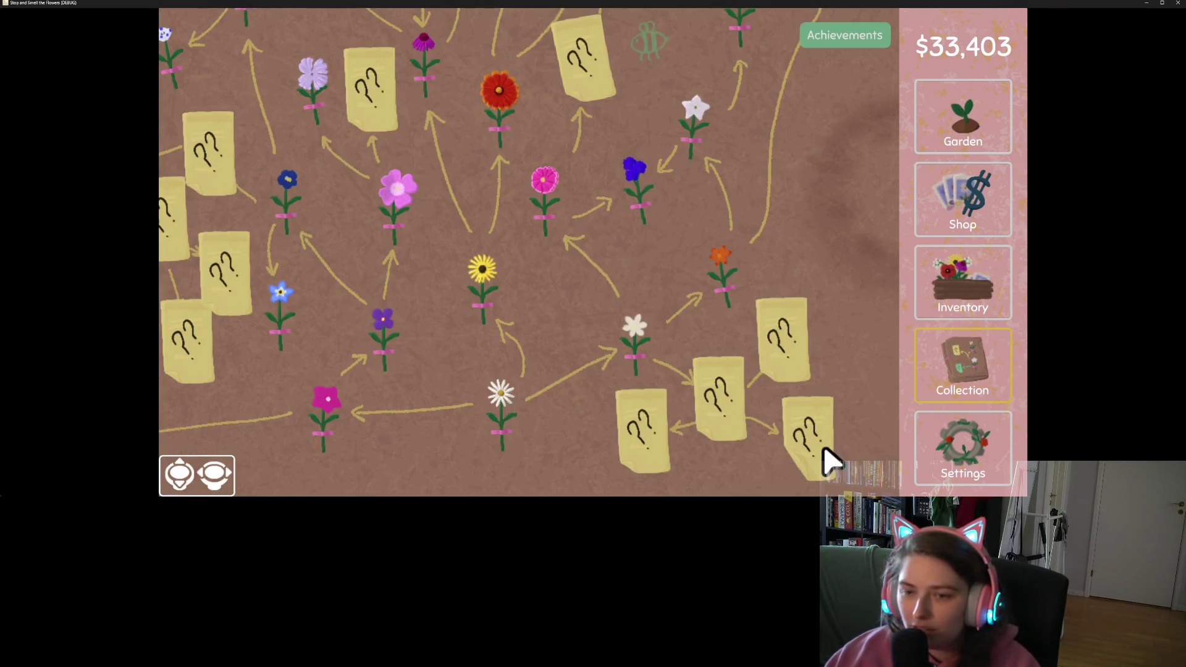
drag(609, 347, 741, 420)
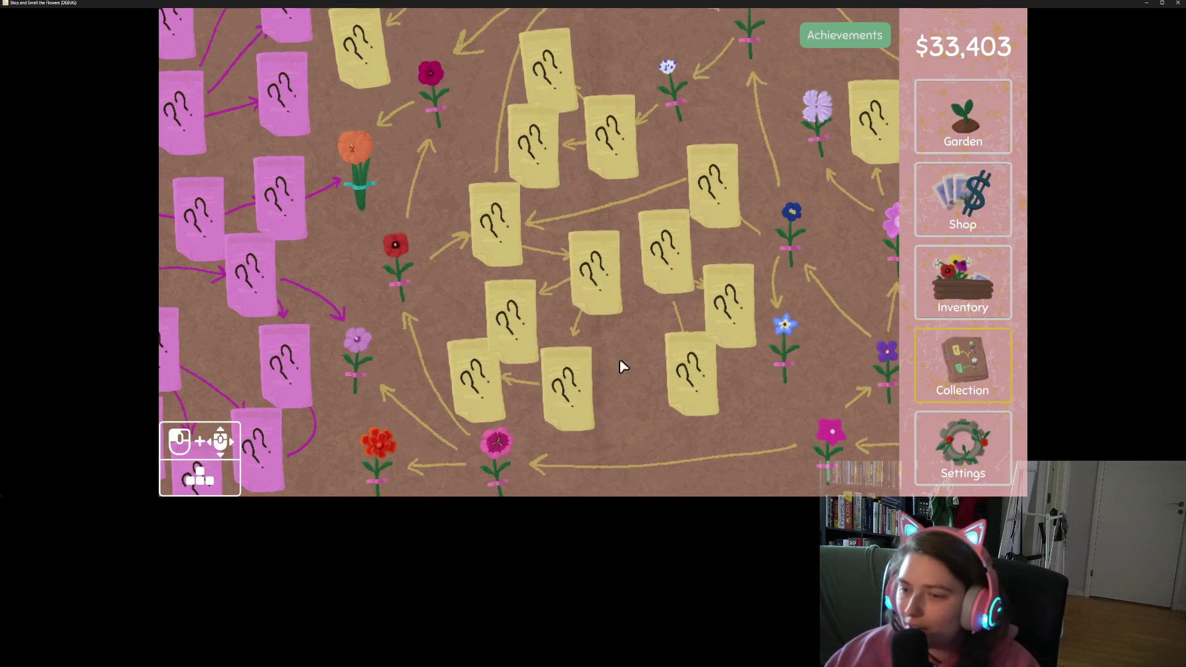
click(963, 285)
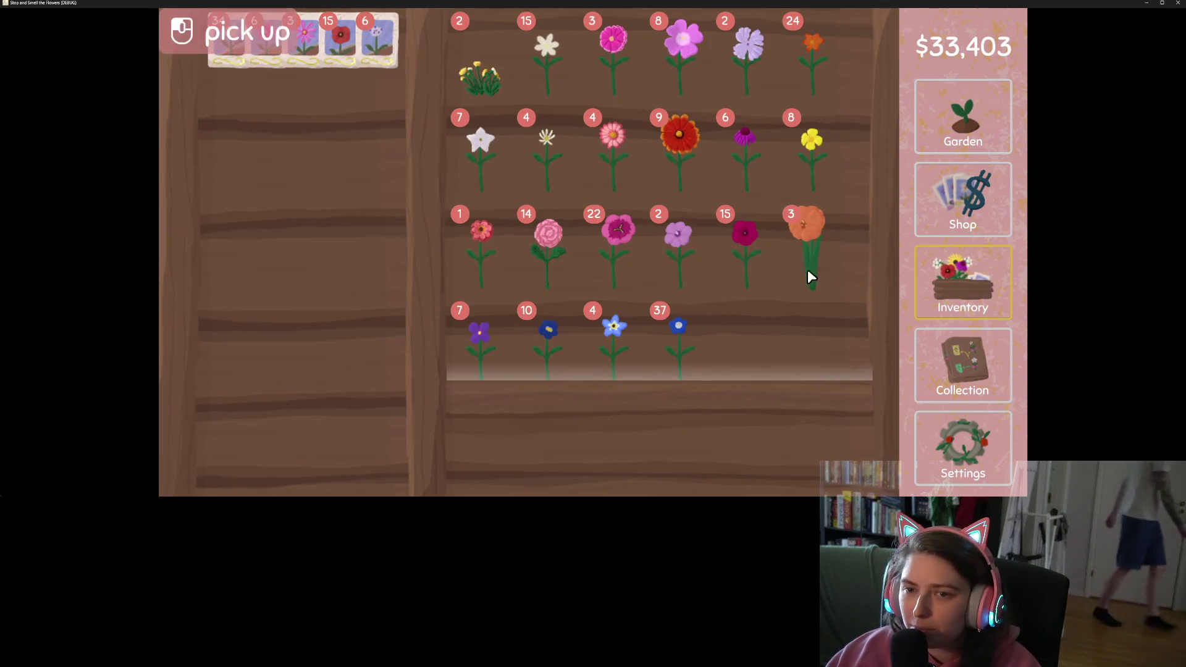
Step: Buy two $16 and two $8 seed packets in the shop and replant the bottom-row plots
click(957, 229)
click(755, 202)
click(756, 203)
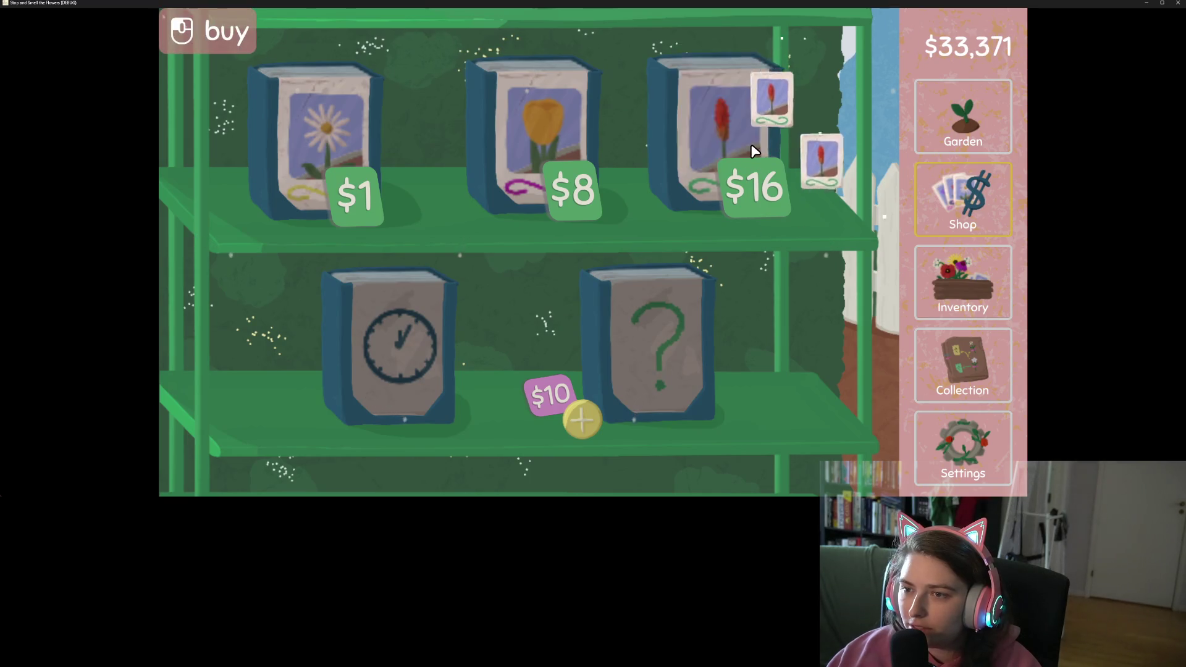
click(535, 129)
click(531, 132)
click(918, 124)
mouse_move(695, 416)
mouse_down()
mouse_move(617, 290)
mouse_move(559, 340)
mouse_move(439, 331)
mouse_up()
click(439, 331)
click(357, 313)
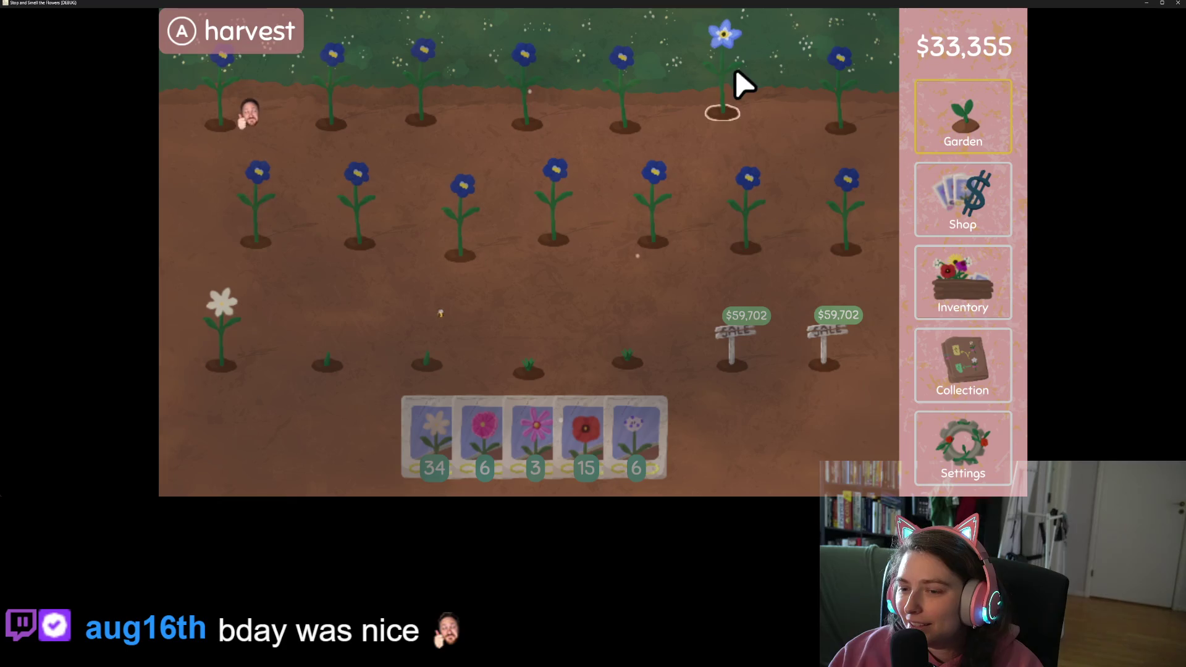
Step: With the fifth seed packet, harvest and reseed the middle-row blue flowers
click(653, 456)
click(668, 213)
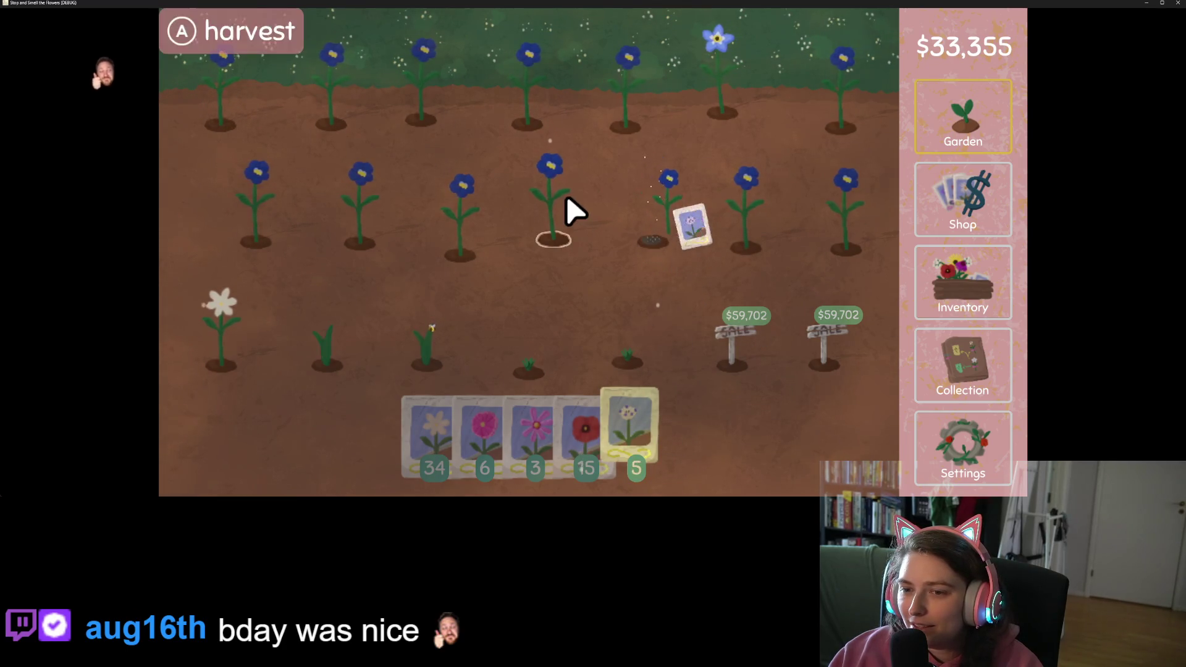
click(559, 213)
click(477, 228)
click(378, 212)
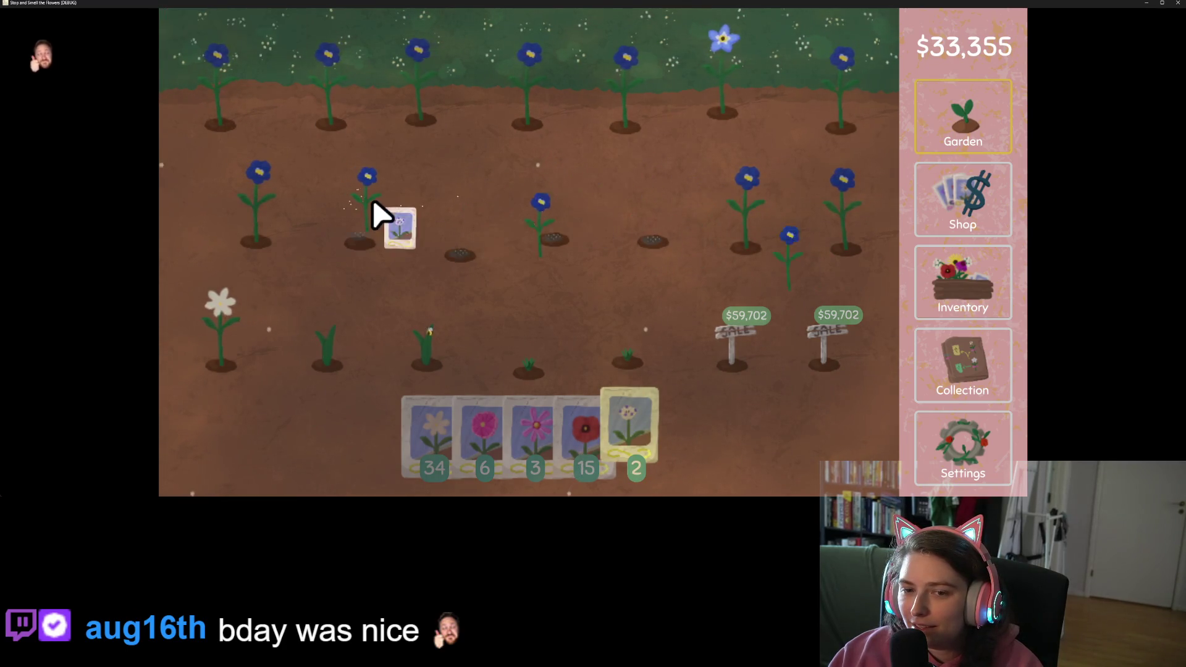
Step: With the first seed packet, harvest and reseed the white flower and the remaining blue flowers
click(454, 460)
click(231, 337)
click(272, 210)
click(238, 97)
click(548, 97)
click(743, 86)
click(858, 224)
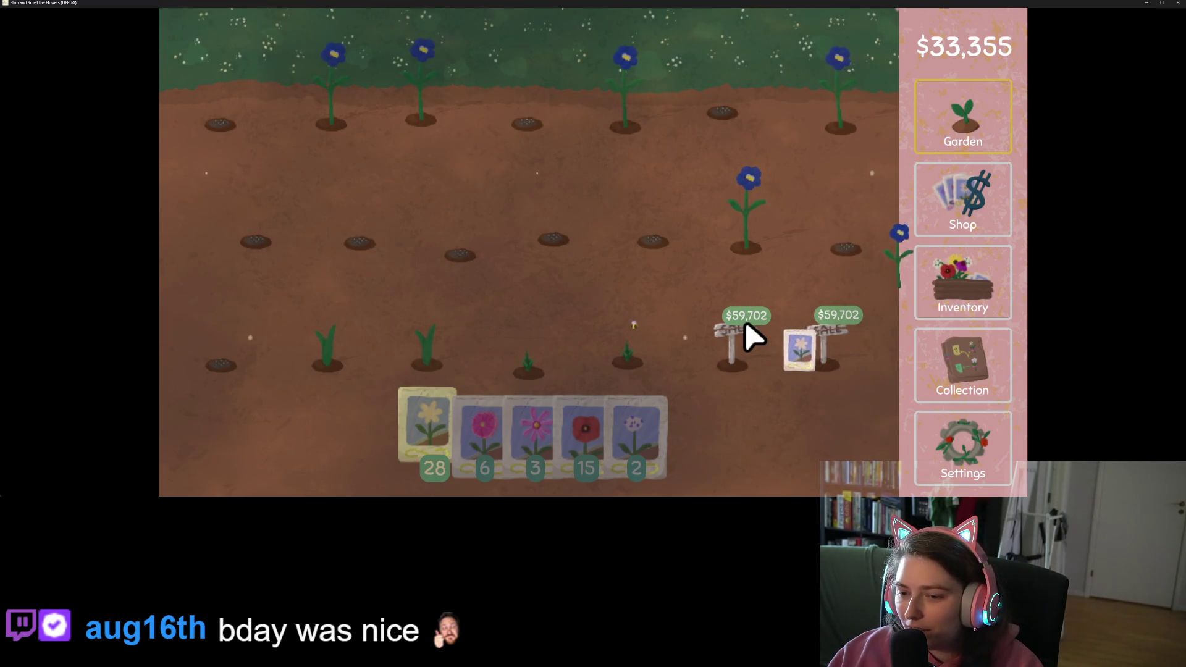
Step: With the poppy seed packet, harvest top- and middle-row flowers and plant poppies in the emptied plots
click(596, 450)
click(750, 217)
click(639, 98)
click(435, 93)
click(435, 91)
click(852, 94)
click(722, 110)
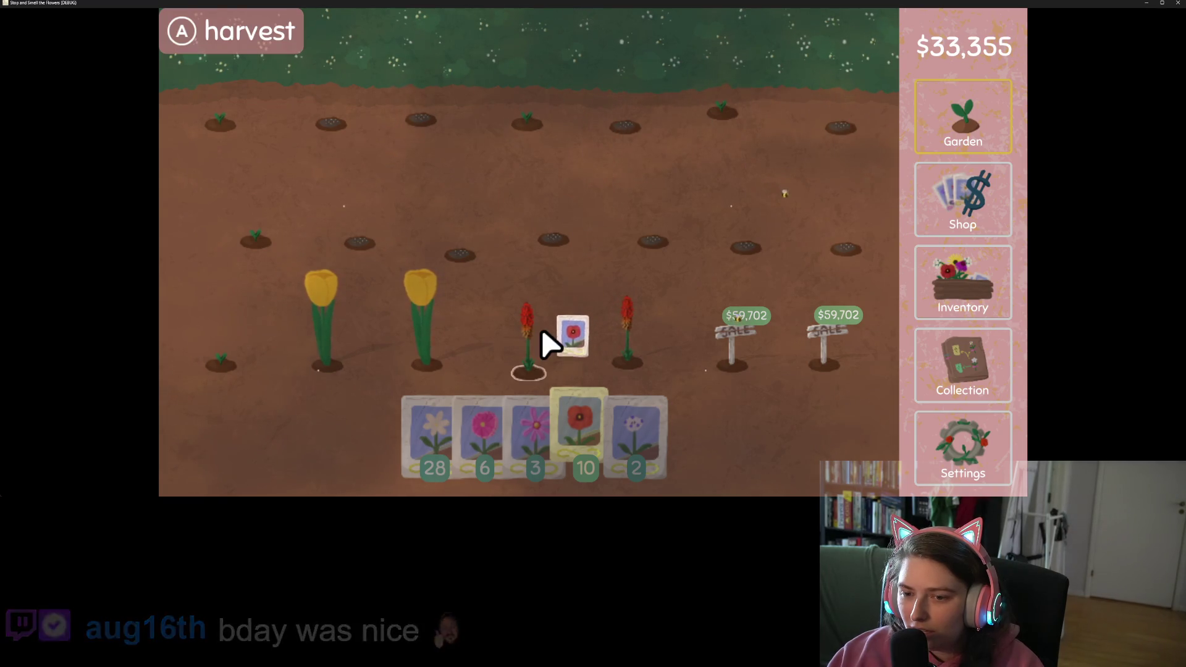
Step: Harvest the bottom-row red flower and both tulips, replanting their plots
click(548, 339)
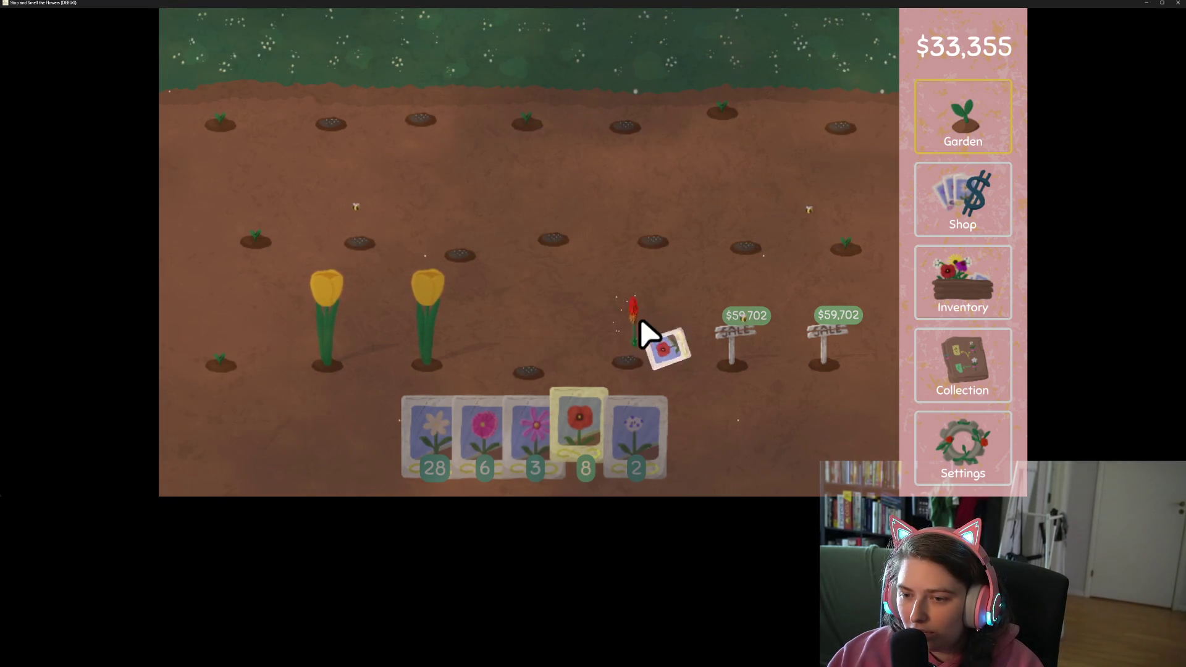
click(636, 337)
click(432, 335)
click(342, 336)
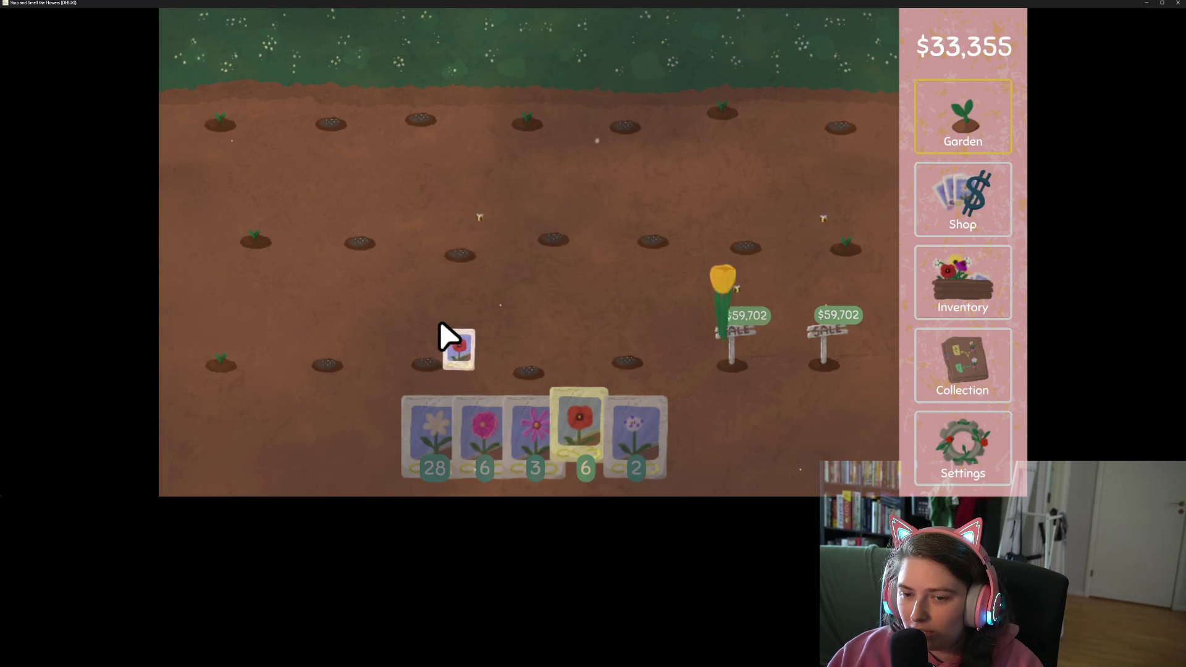
Step: Open the Collection map and locate the newly recorded yellow tulip among the pink notes
click(984, 386)
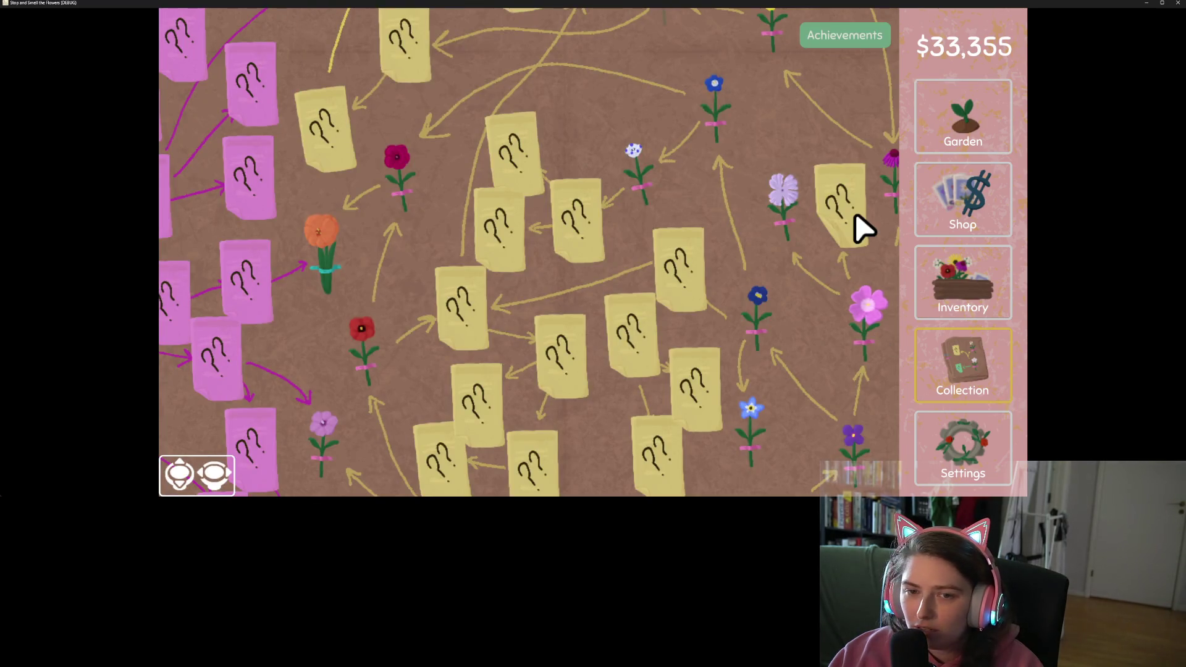
mouse_move(812, 109)
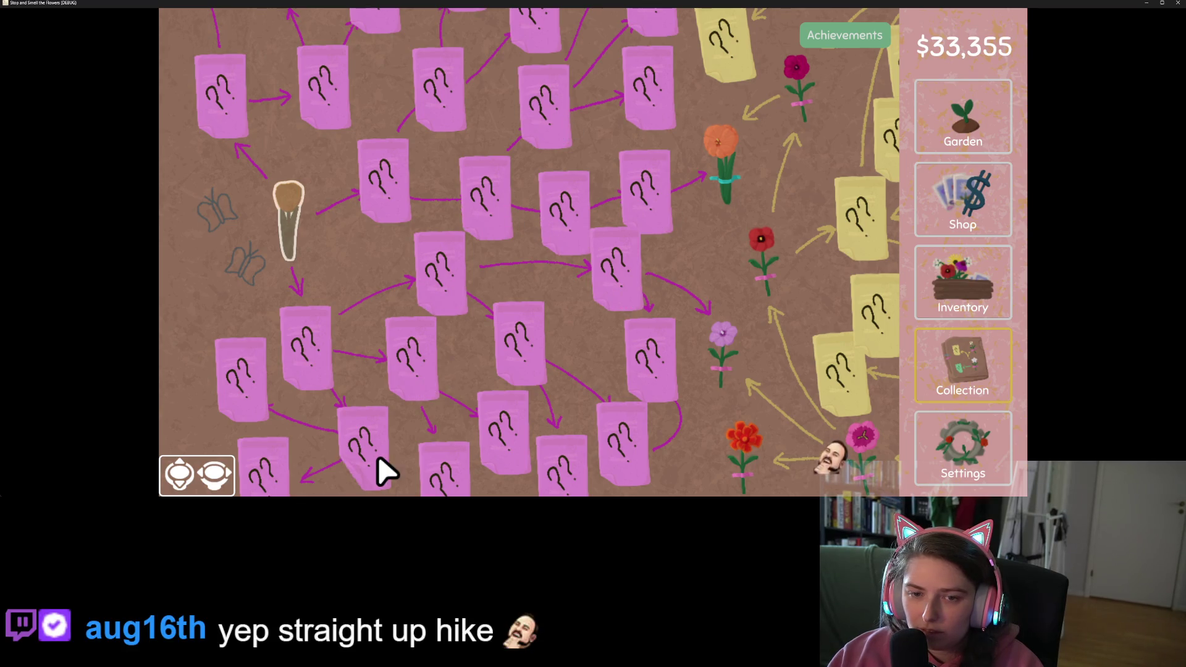
mouse_move(304, 244)
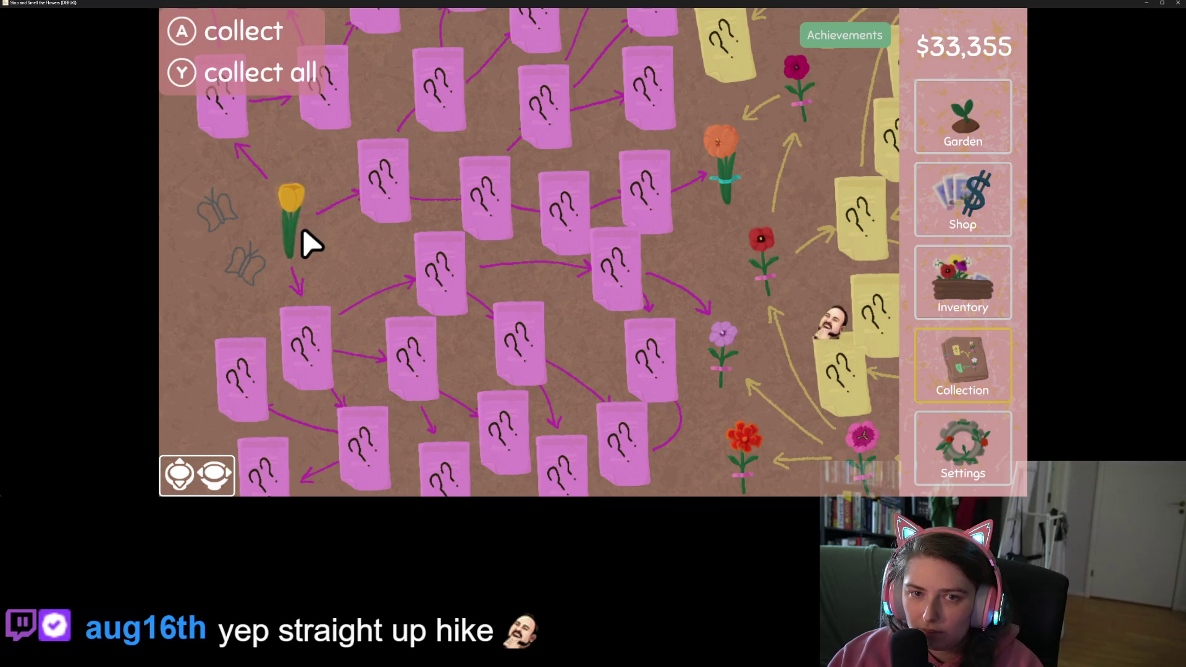
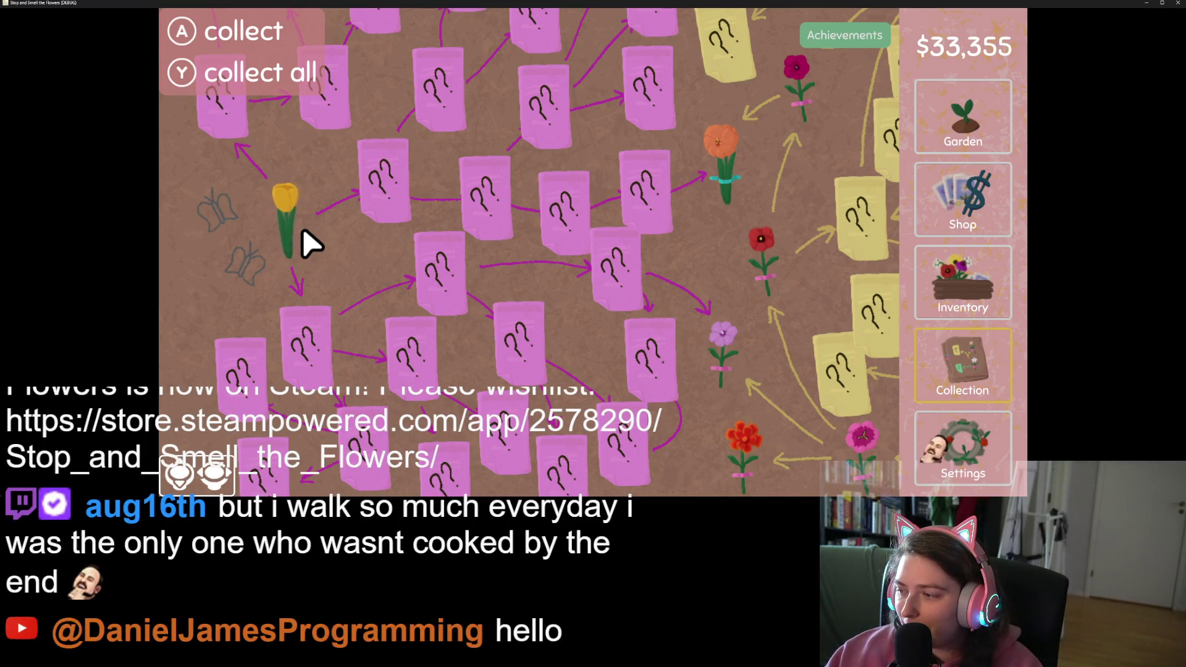
Step: Collect the grown yellow tulip and bring another part of the collection board into view
click(303, 232)
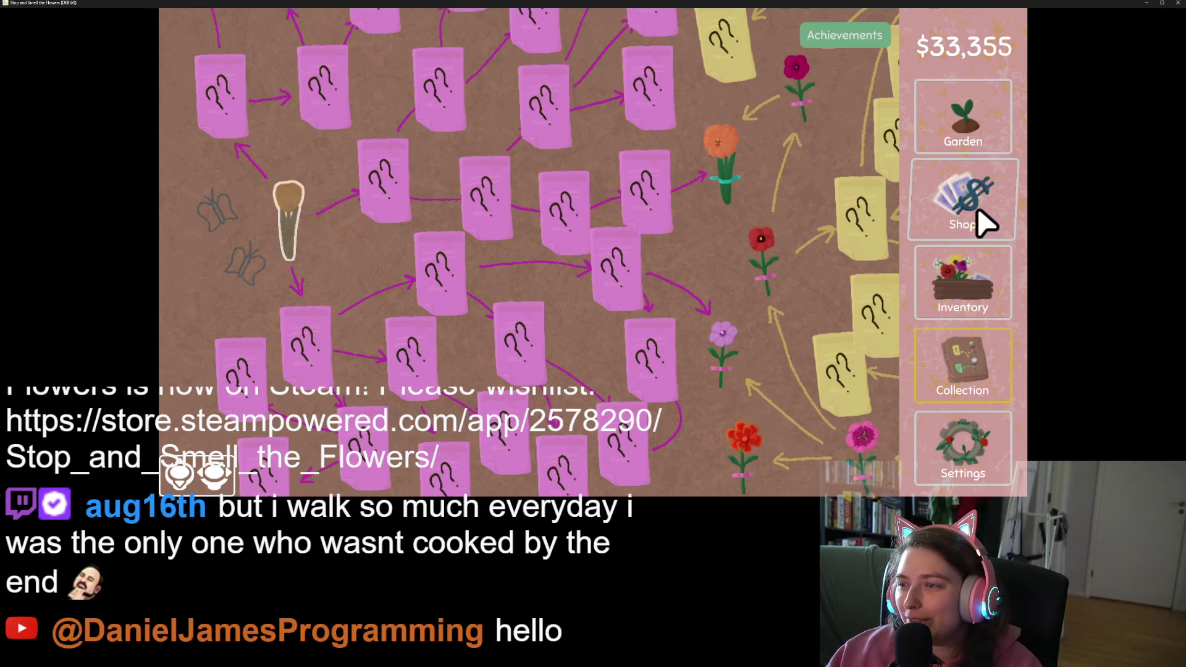
click(986, 389)
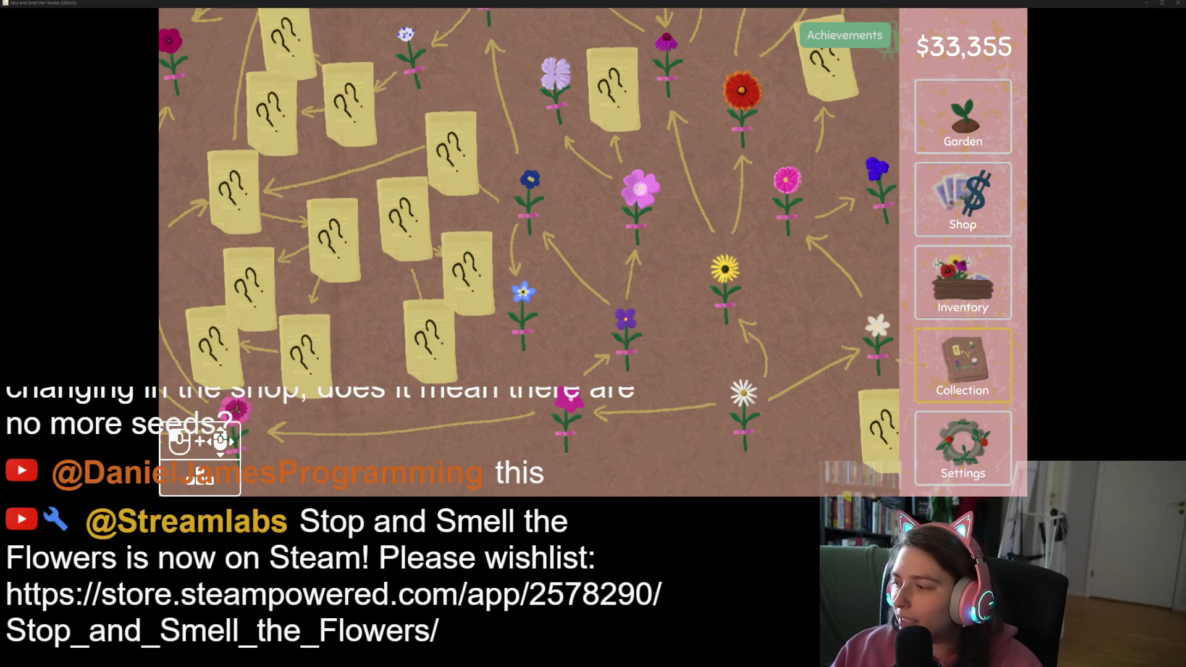
Step: Check the garden of planted flowers, then go to the seed shop
click(982, 137)
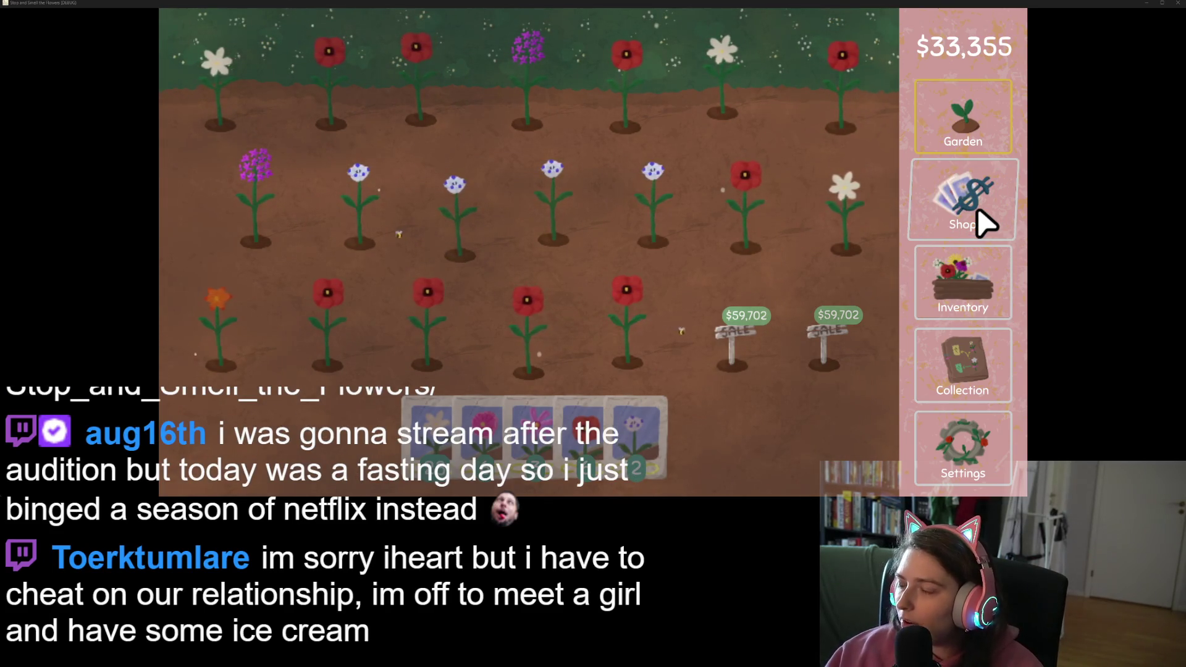
click(979, 220)
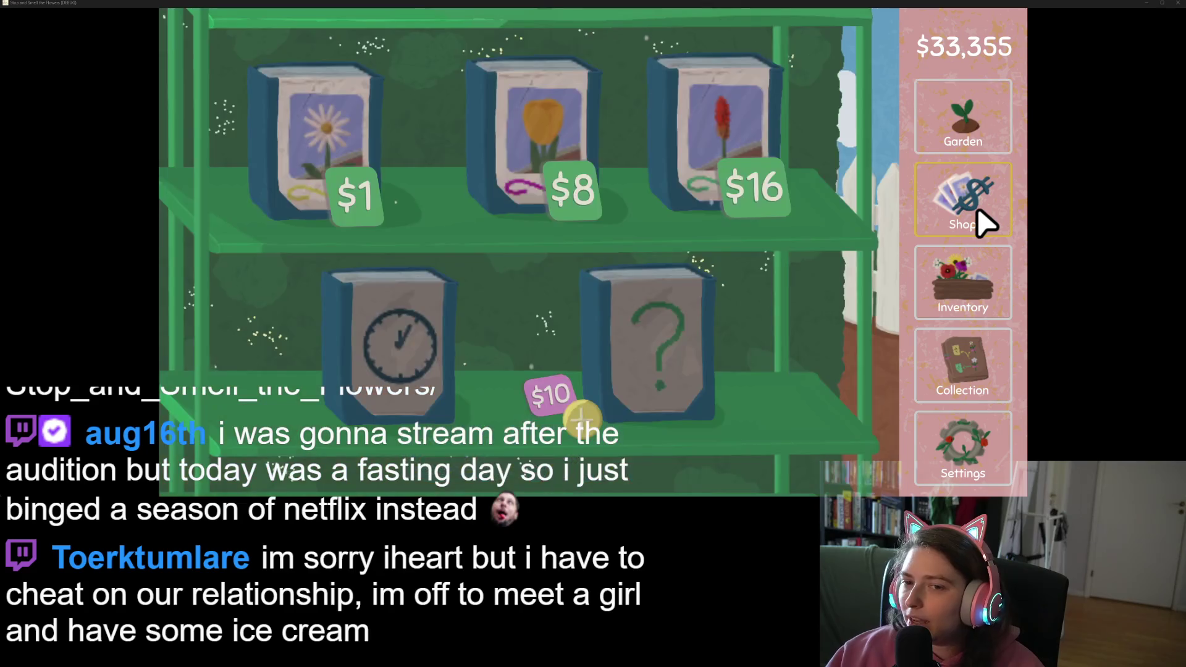
Step: Reveal the mystery seed packet and reroll it repeatedly until a $32 red flower seed appears
click(581, 419)
click(594, 431)
click(595, 430)
click(594, 430)
click(595, 431)
click(595, 430)
click(594, 431)
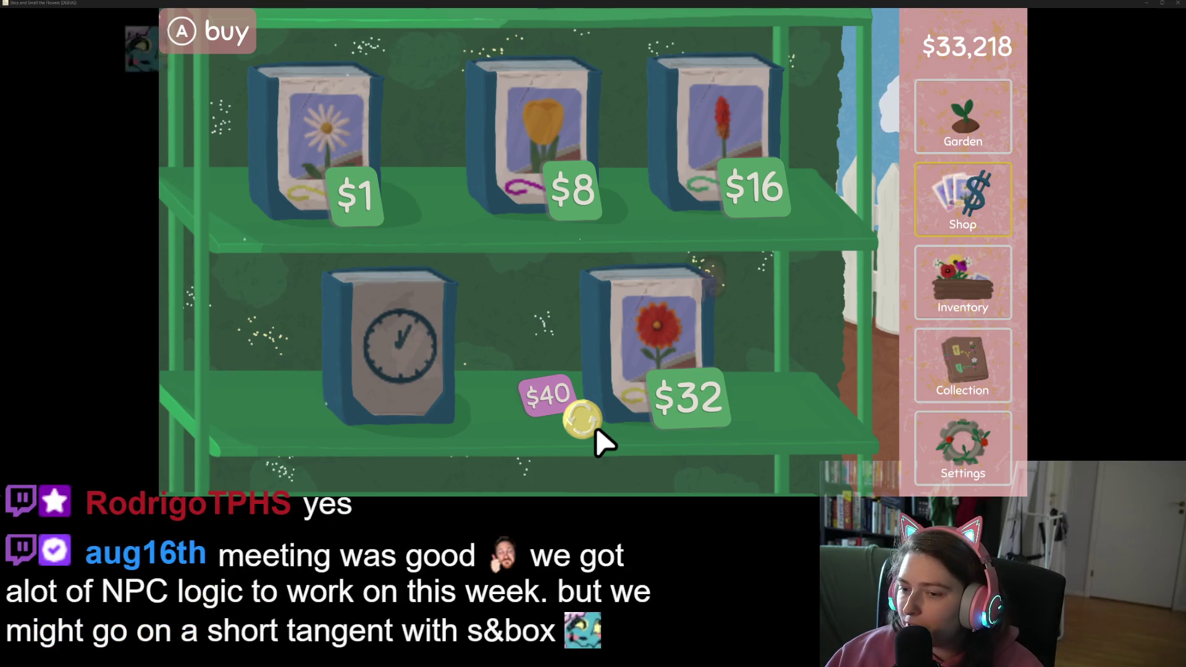
click(596, 430)
click(595, 430)
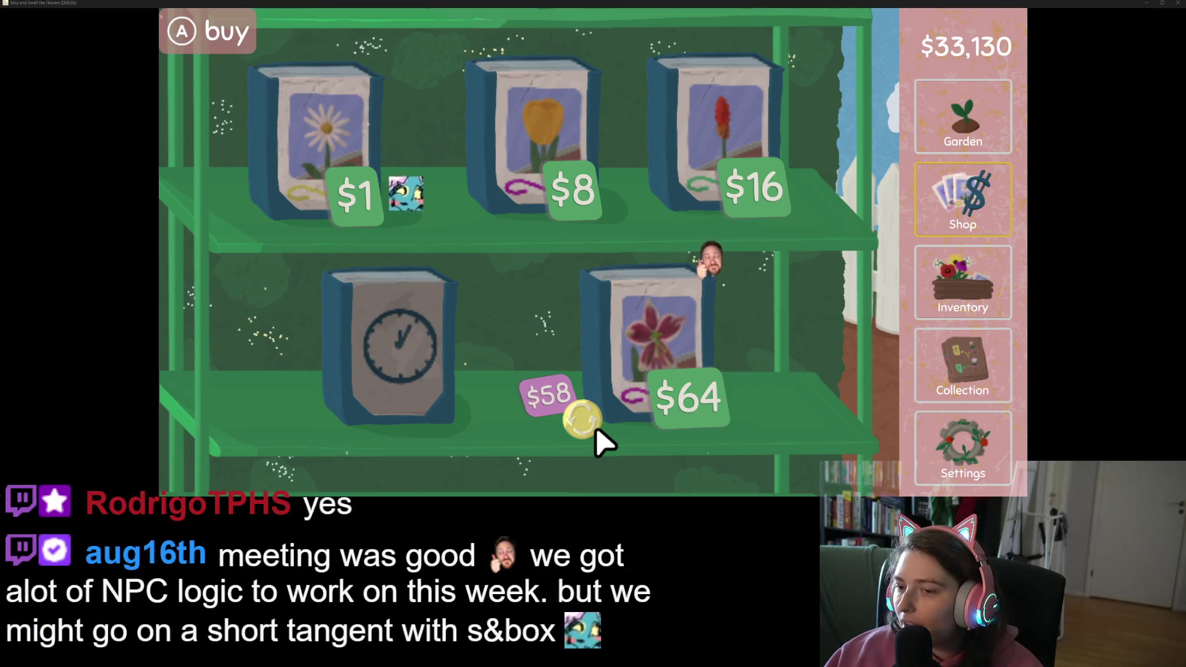
click(596, 430)
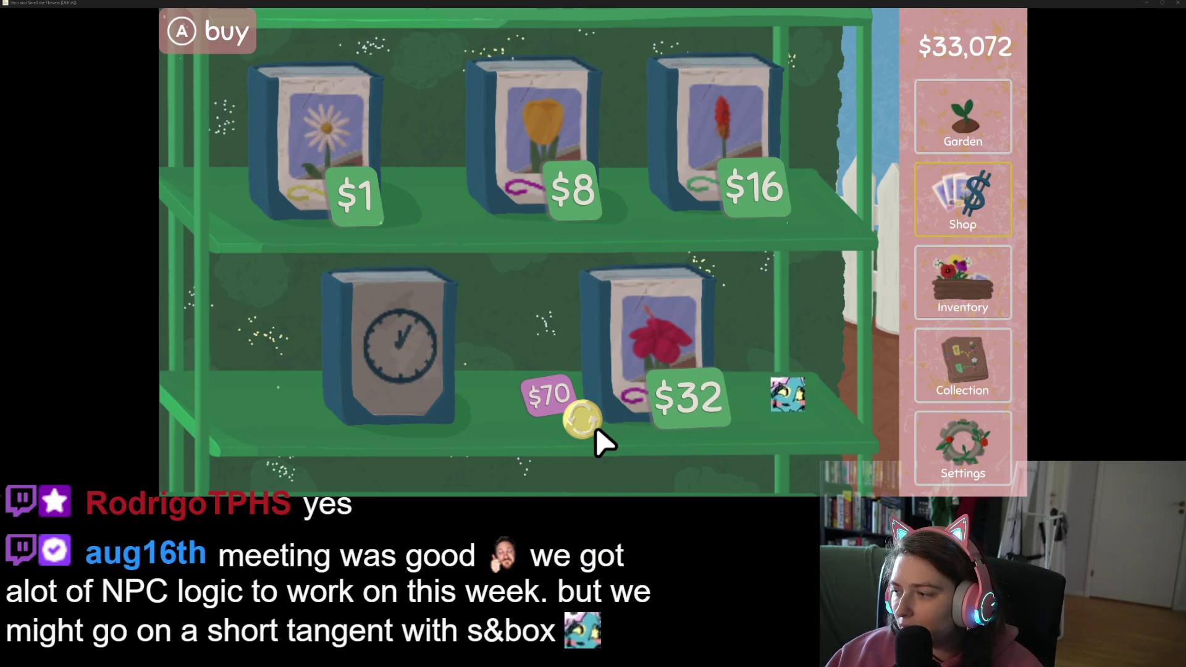
Step: Keep rerolling the mystery seed packet rapidly, including the $64 seed
click(596, 431)
click(596, 431)
double_click(595, 431)
triple_click(594, 431)
double_click(595, 431)
triple_click(594, 430)
double_click(596, 431)
triple_click(596, 431)
double_click(596, 430)
triple_click(596, 431)
click(596, 430)
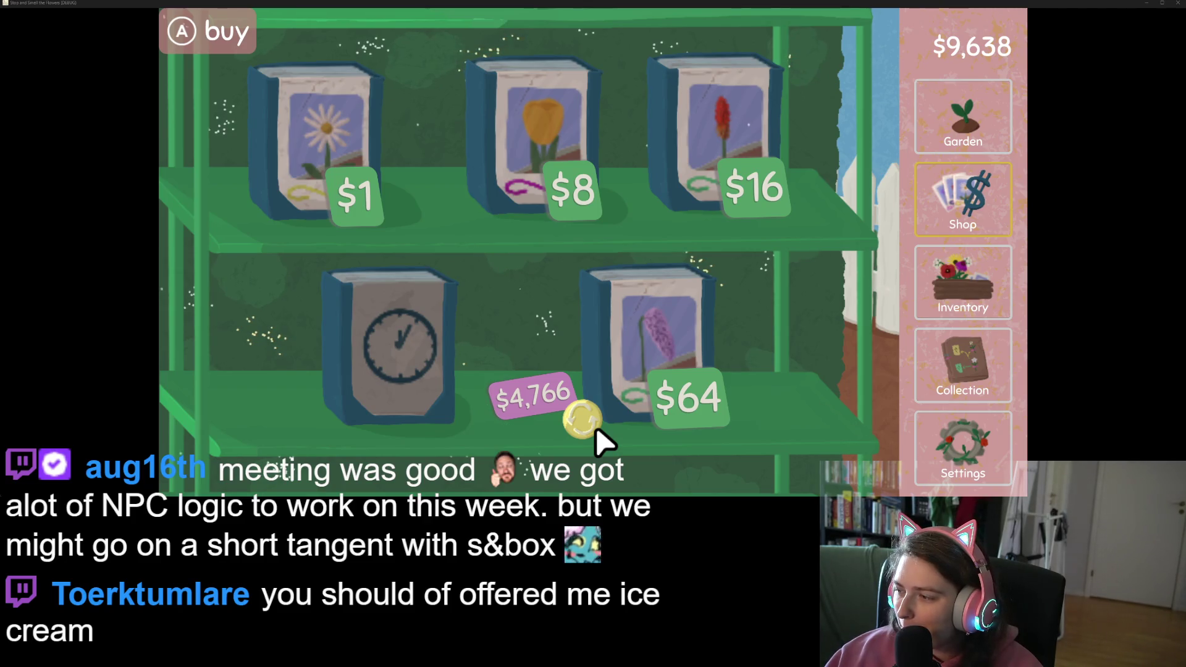
click(595, 429)
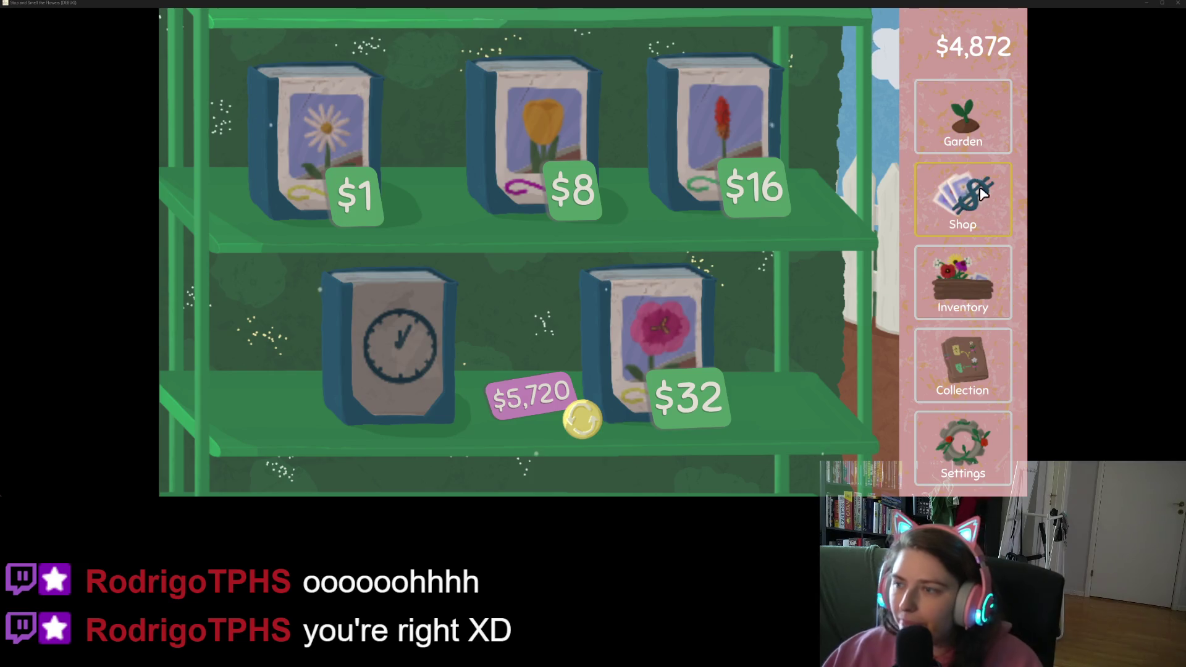
Step: Quit the game from Settings and rerun the project with F5
click(972, 466)
click(596, 455)
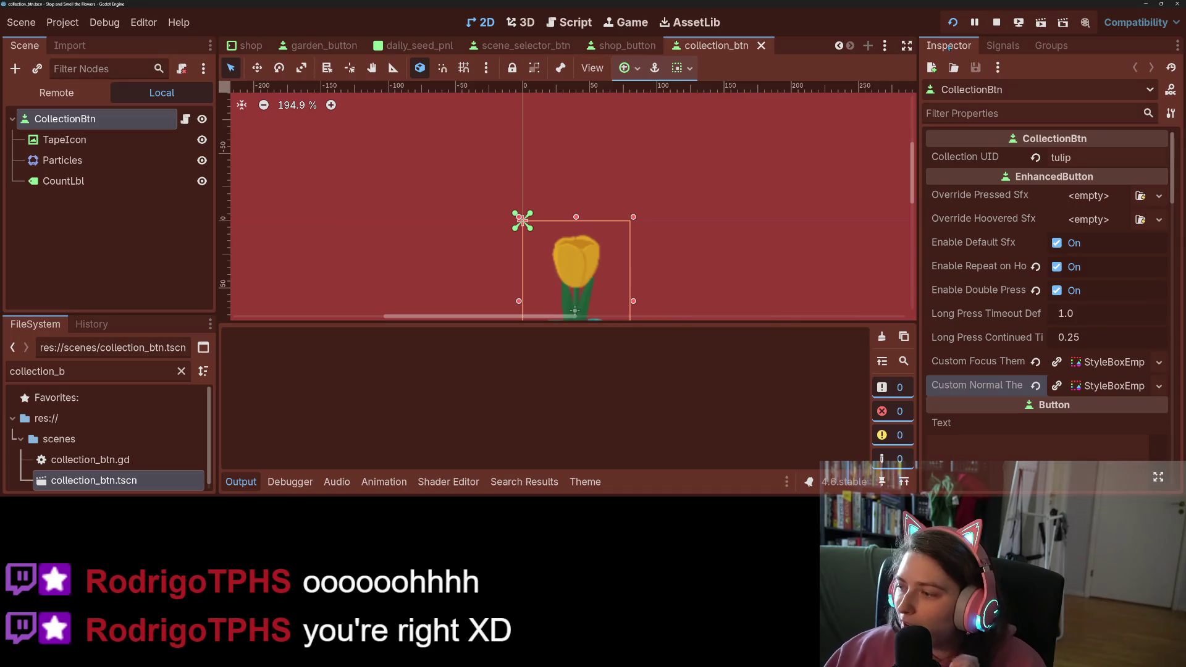
key(F5)
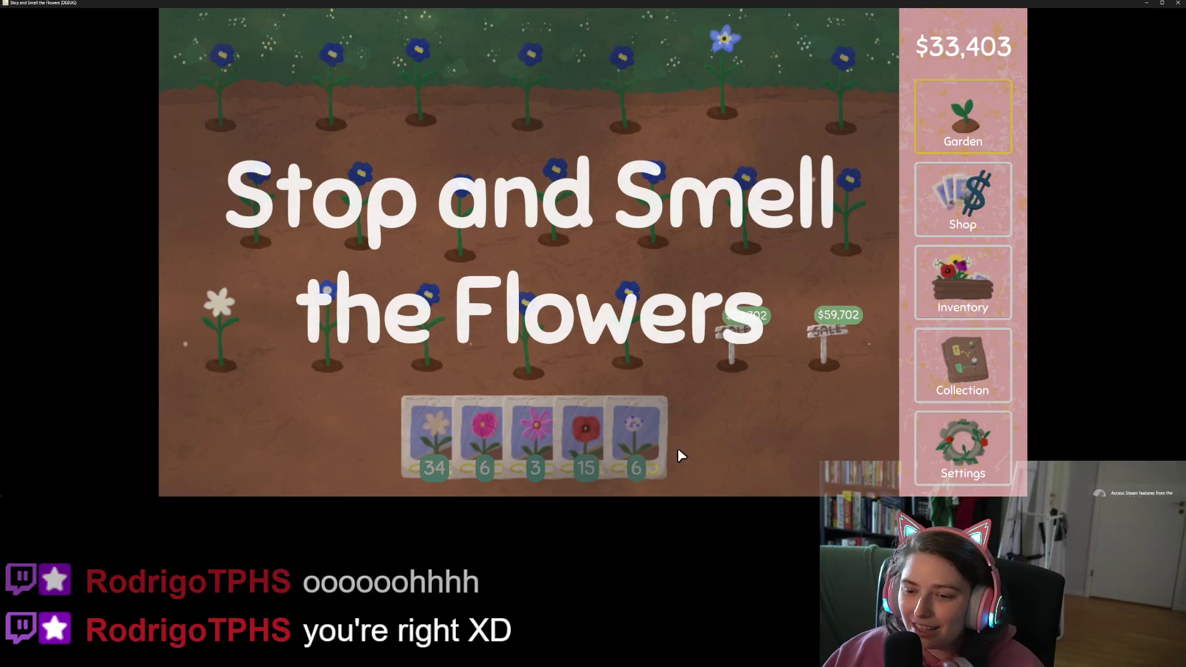
Step: With the last seed packet, harvest four blue flowers and resow their plots
click(639, 435)
click(460, 250)
click(625, 120)
click(331, 105)
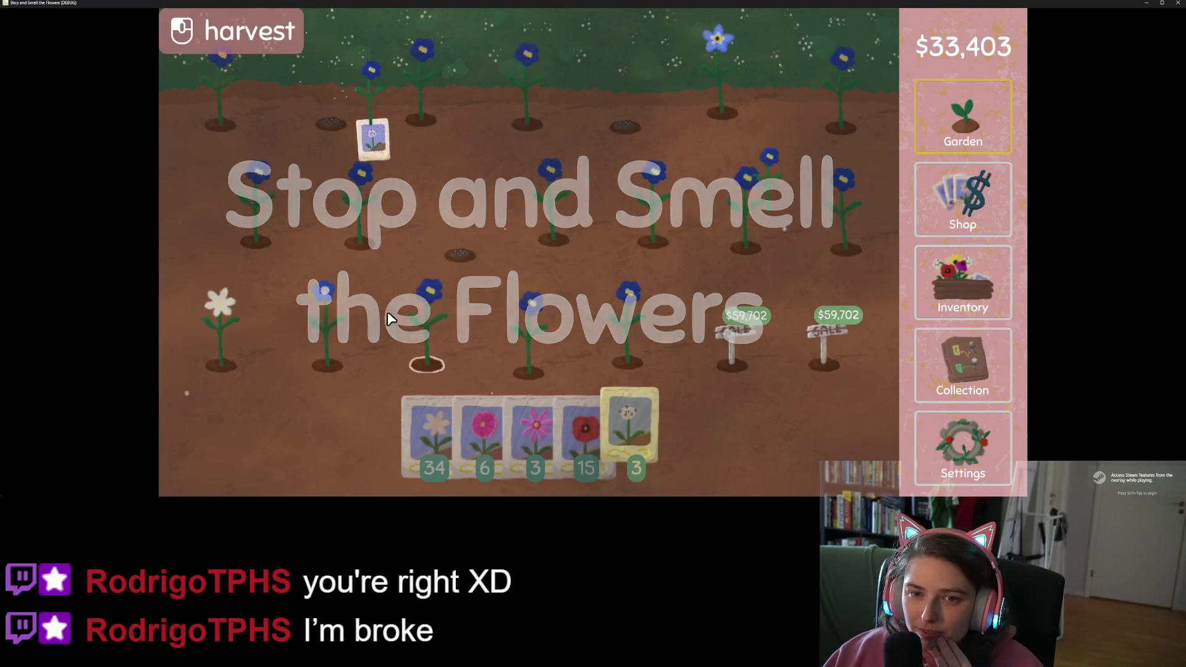
click(322, 327)
Step: Switch to pink seeds and replant a harvested plot plus two more blue-flower plots
click(524, 433)
click(532, 315)
click(636, 234)
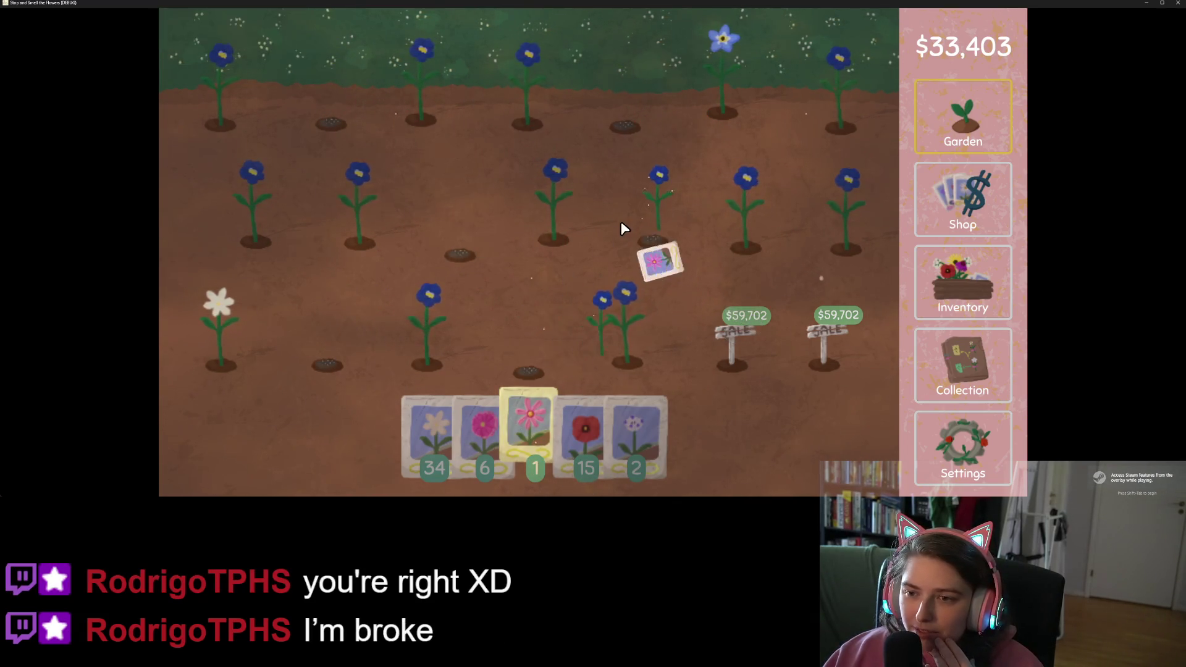
click(748, 119)
Step: Harvest three blue flowers and the white flower, reseeding each plot with pink seeds
click(507, 432)
click(421, 117)
click(359, 240)
click(225, 327)
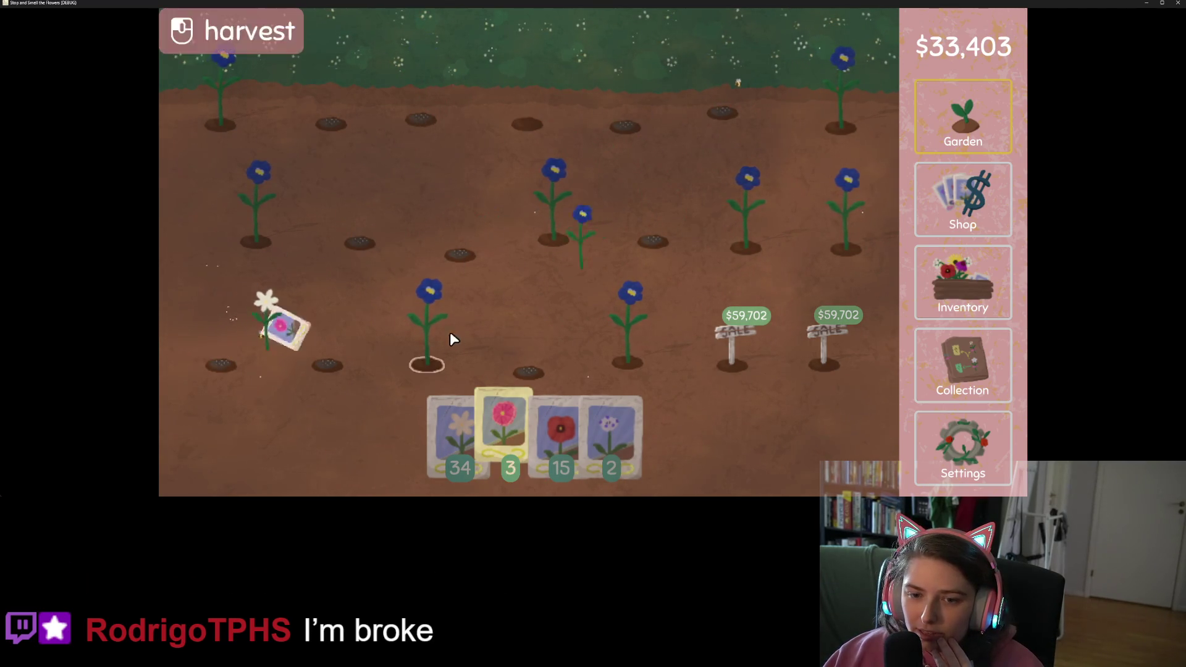
click(442, 336)
Step: Harvest four more blue flowers and plant red seeds in their plots
click(558, 433)
click(848, 274)
click(747, 240)
click(636, 345)
click(225, 99)
Step: Replant two blue-flower plots with pink seeds and the left one with yellow seeds
click(515, 420)
click(556, 204)
click(858, 86)
click(481, 426)
click(269, 230)
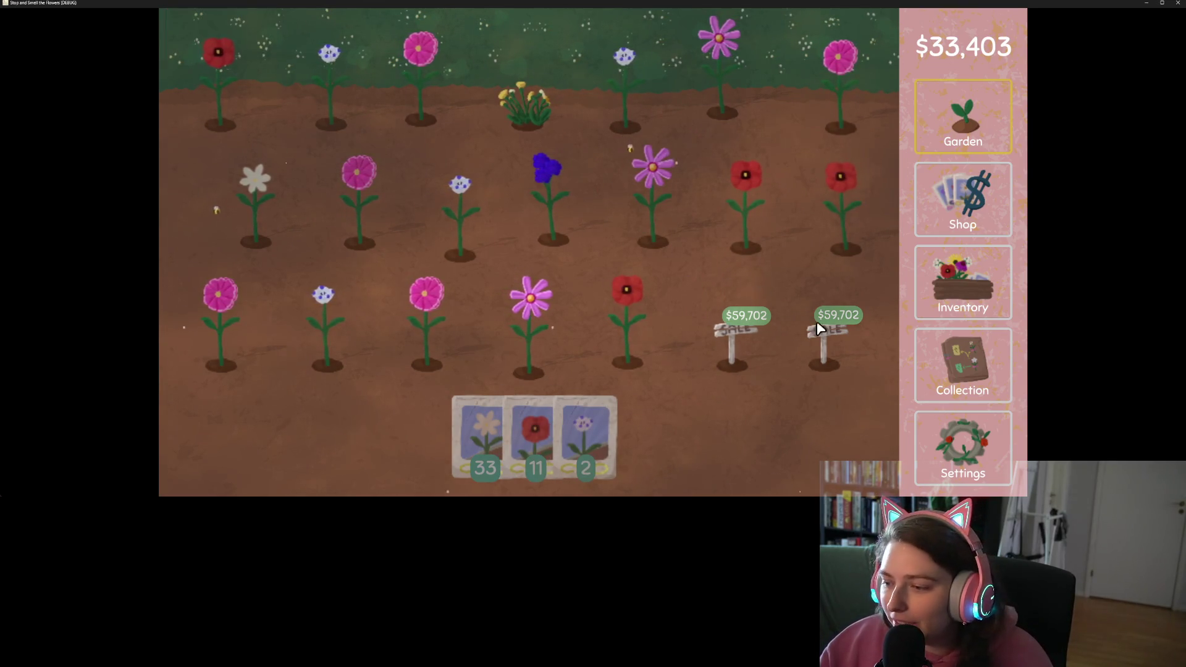
Step: Once the mixed red, pink, white and purple blooms grow, save and quit from Settings
click(962, 444)
click(550, 451)
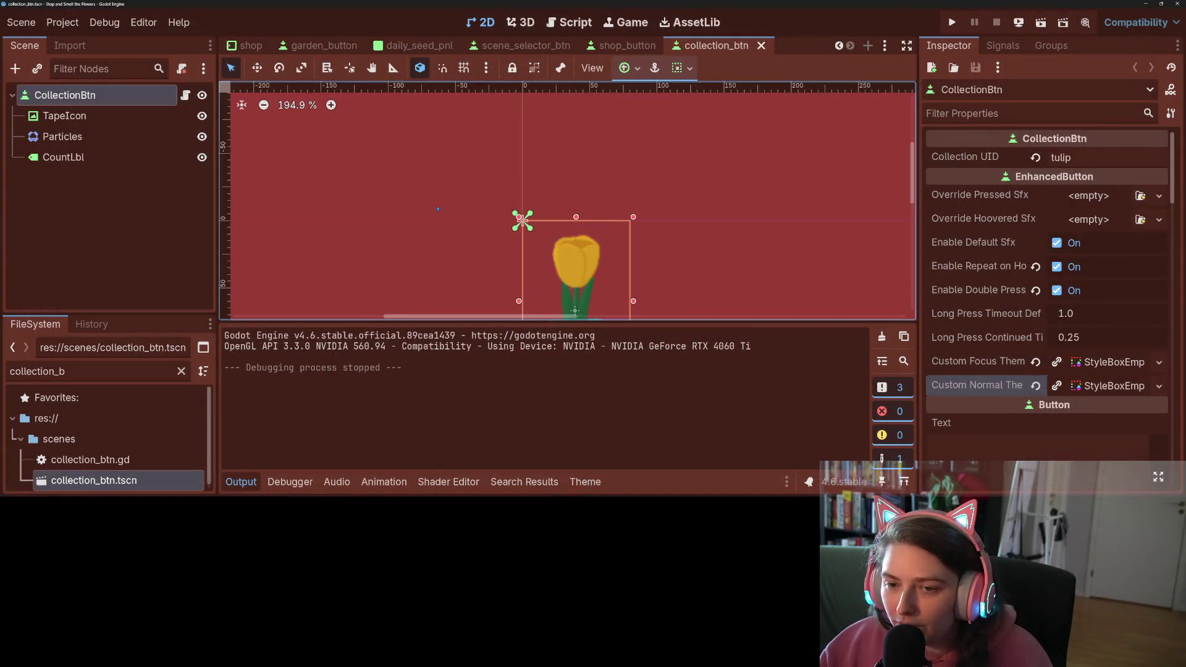
Step: Deselect the CollectionBtn node and scroll the collection_btn.tscn canvas view
click(401, 217)
scroll(401, 217, down, 1)
scroll(492, 255, down, 2)
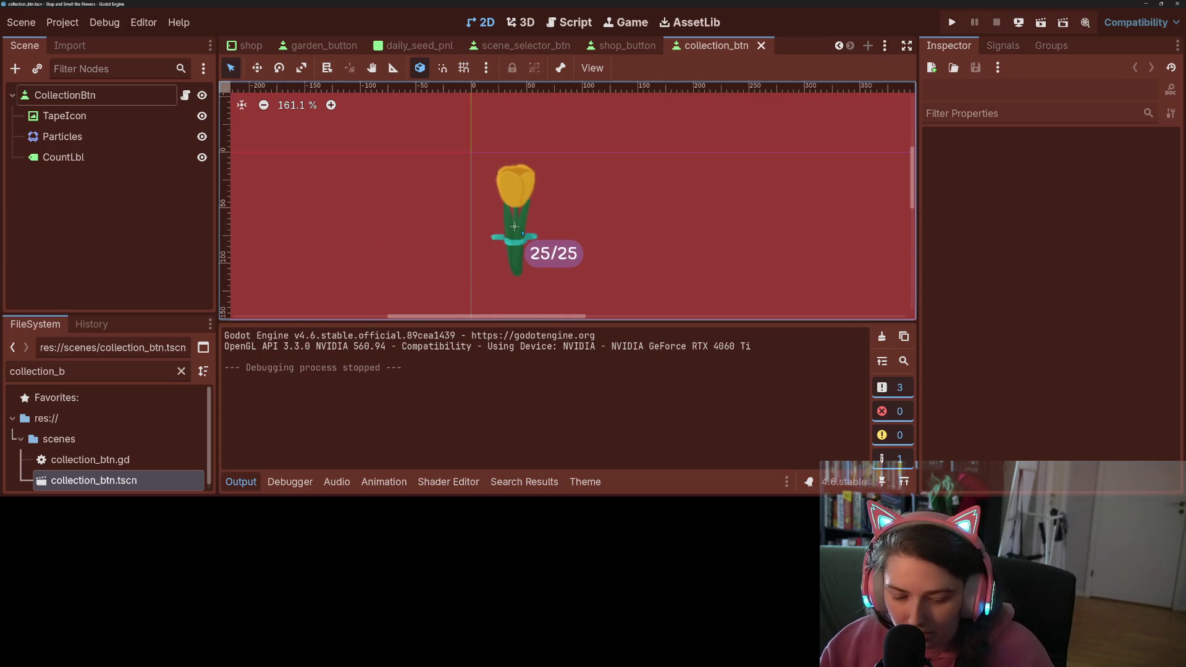